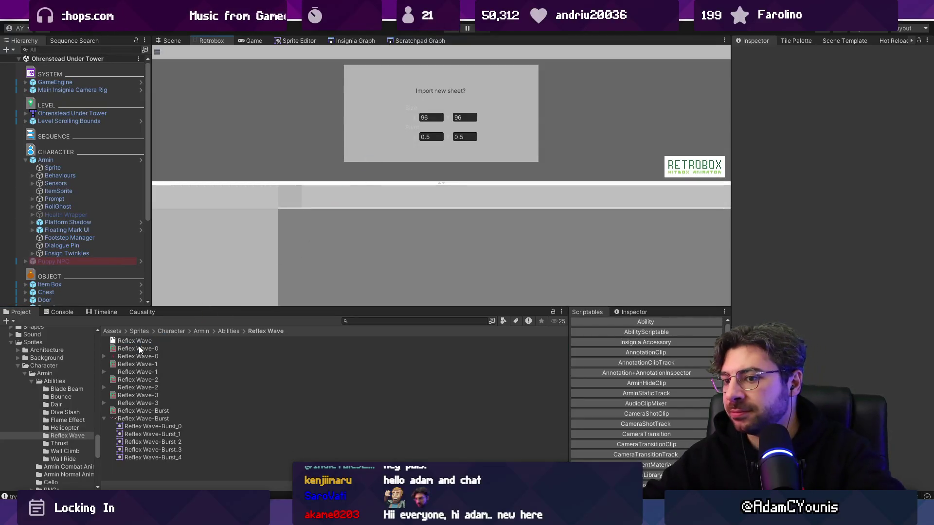
# Step: Set the Reflex Wave-0 frame's layer to Hurt and size its hurtbox to 20×42
pyautogui.click(138, 356)
pyautogui.click(168, 348)
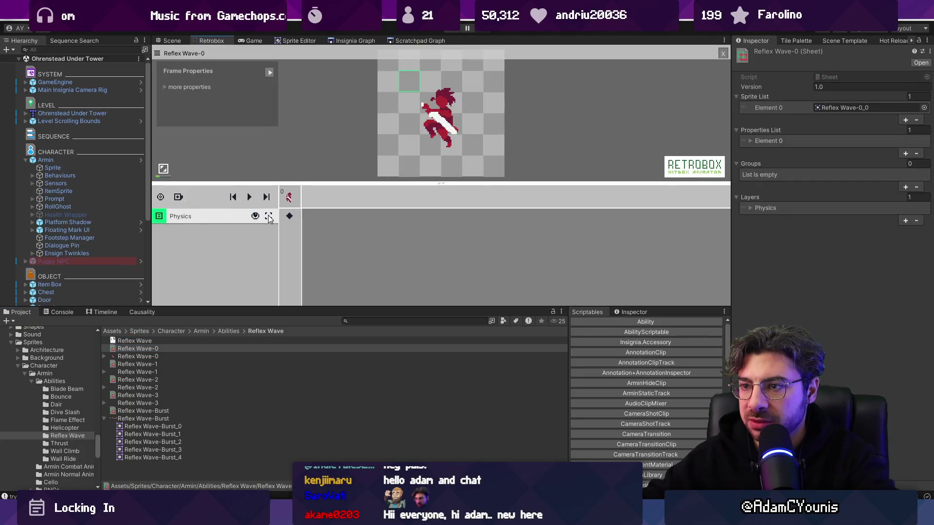
pyautogui.click(187, 220)
pyautogui.click(199, 234)
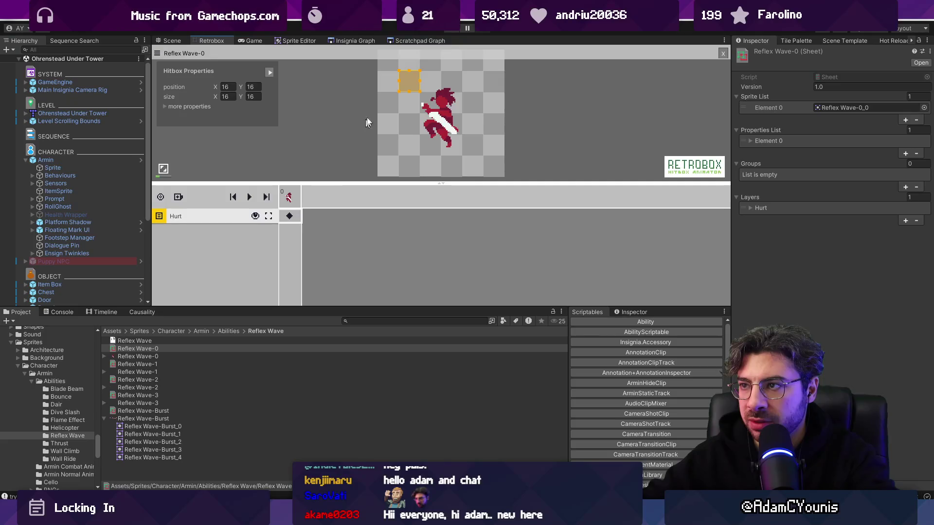
pyautogui.moveTo(440, 141); pyautogui.dragTo(454, 121)
# Step: Duplicate the Animation 1 state as Animation 0 and make it the first charge animation
pyautogui.click(141, 160)
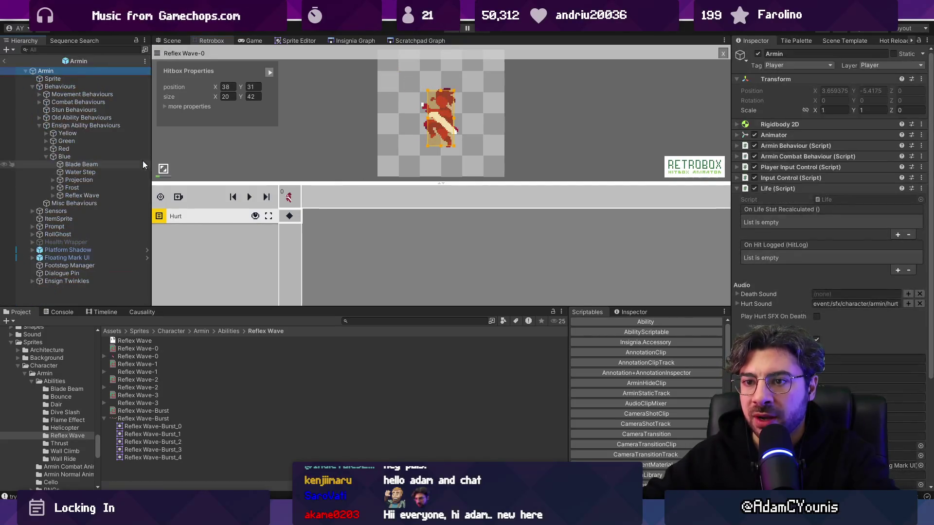
pyautogui.click(54, 194)
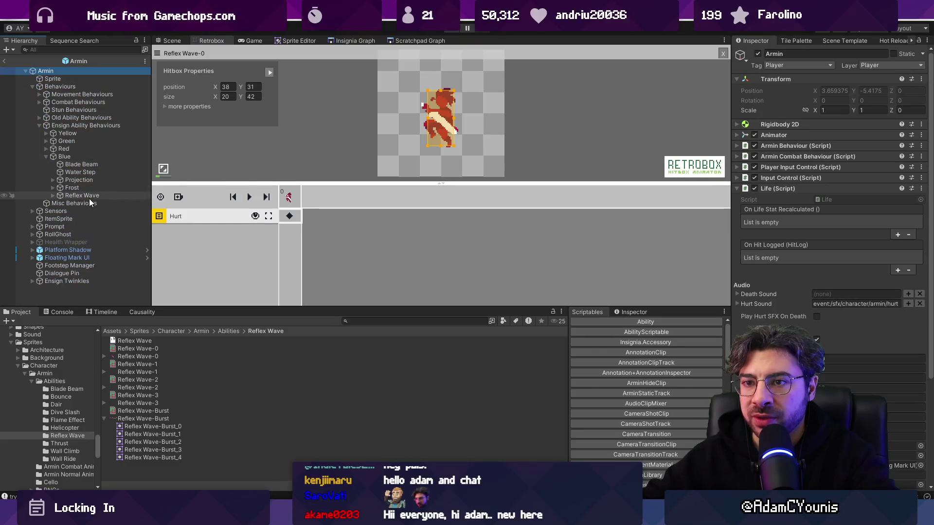
pyautogui.click(53, 195)
pyautogui.click(117, 203)
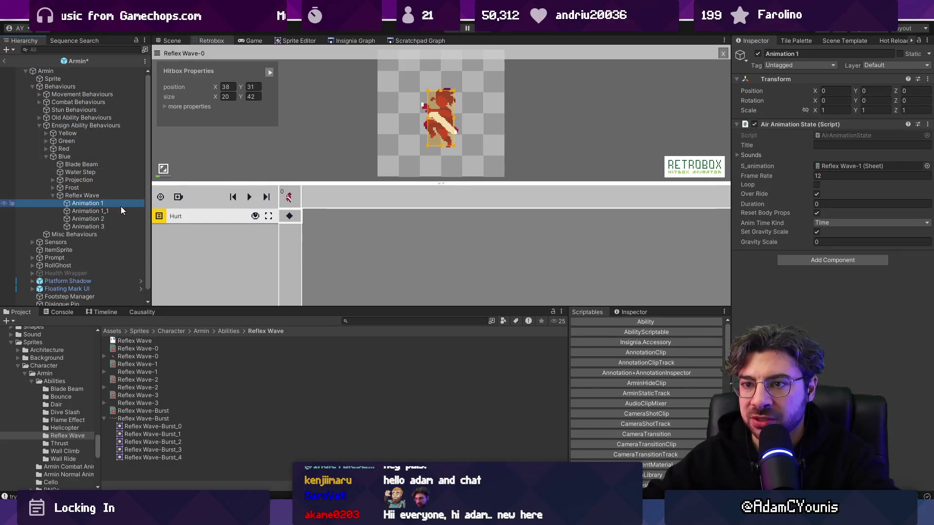
pyautogui.click(100, 209)
pyautogui.moveTo(100, 209); pyautogui.dragTo(104, 200)
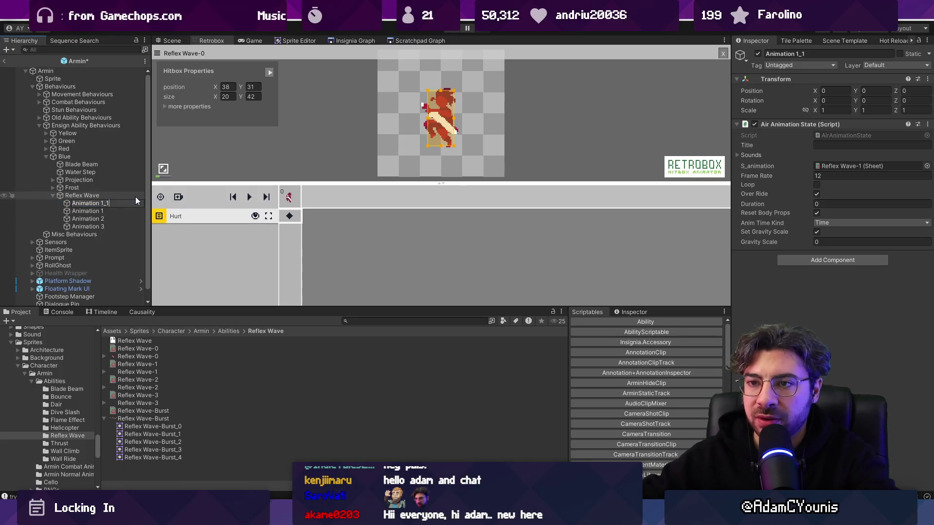
pyautogui.press('BackSpace')
pyautogui.press('BackSpace')
pyautogui.press('BackSpace')
pyautogui.write('0')
pyautogui.press('Return')
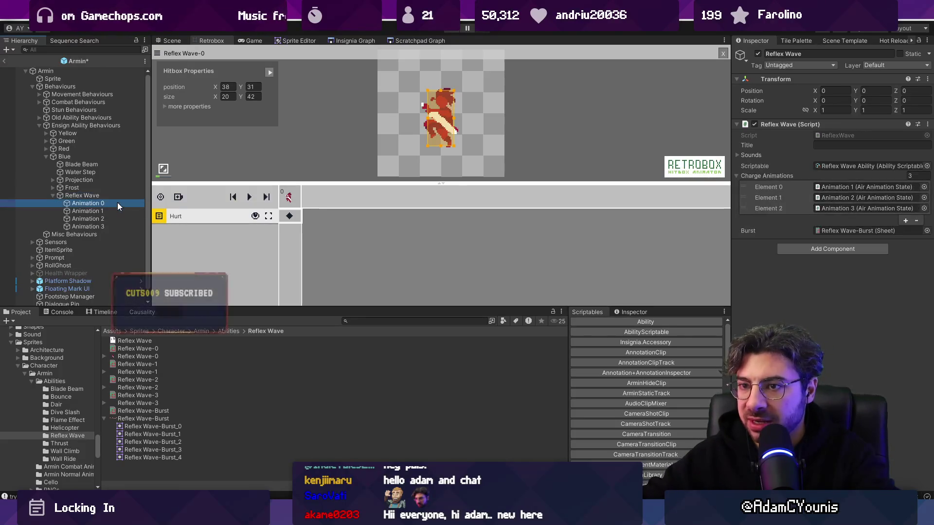
pyautogui.moveTo(118, 203)
pyautogui.mouseDown()
pyautogui.moveTo(809, 181)
pyautogui.moveTo(758, 214)
pyautogui.moveTo(751, 186)
pyautogui.mouseUp()
pyautogui.click(103, 206)
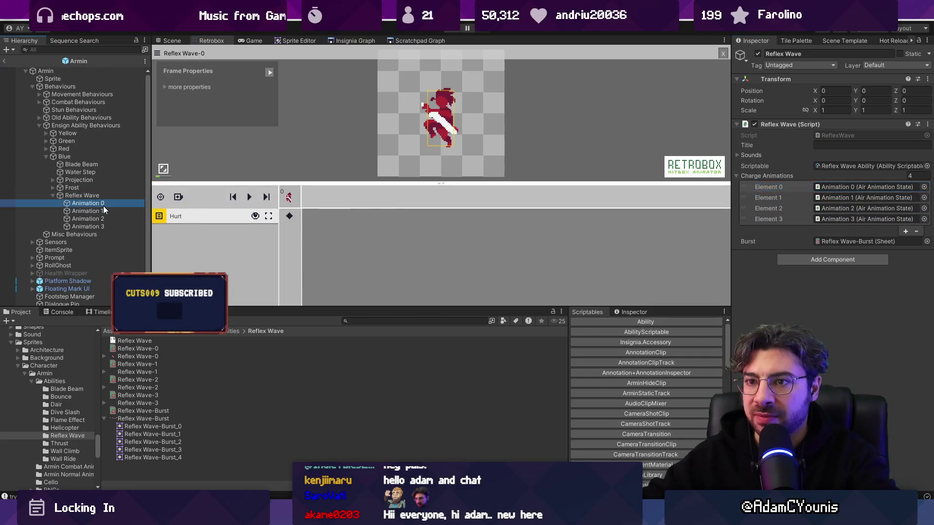
# Step: Set Animation 0's frame rate to 0.9 and save the prefab
pyautogui.click(845, 176)
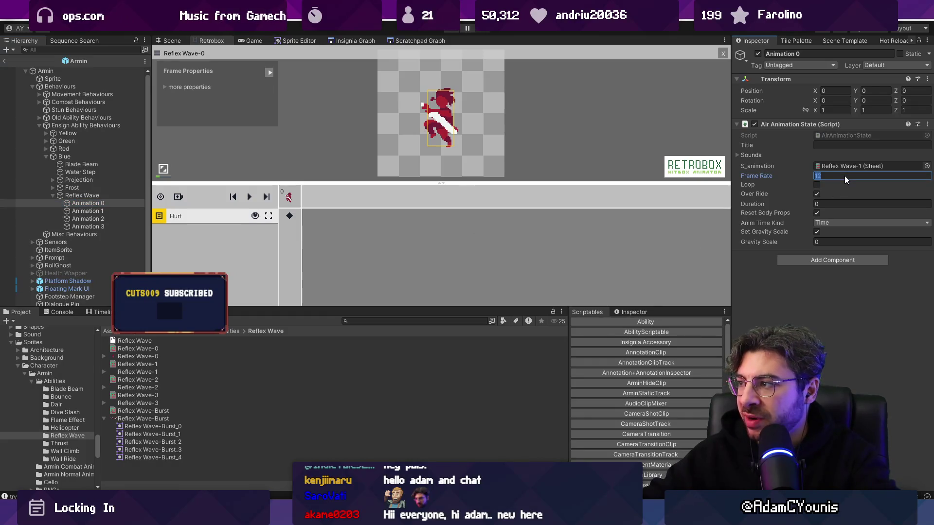
pyautogui.write('1')
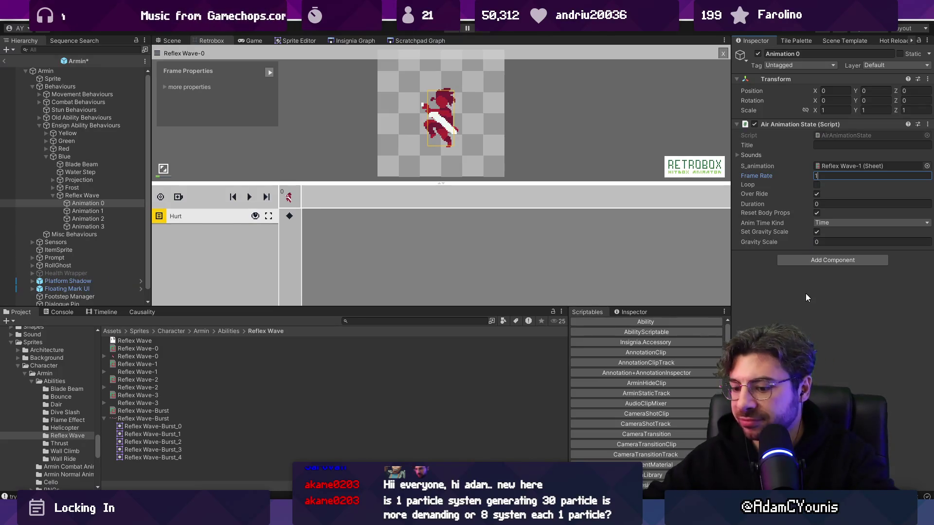
pyautogui.press('BackSpace')
pyautogui.write('0.9')
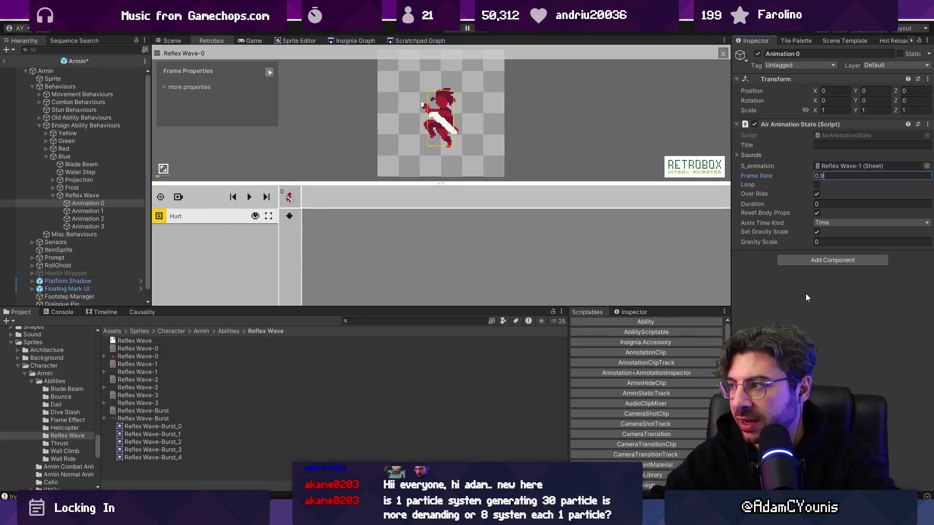
pyautogui.hotkey('ctrl', 's')
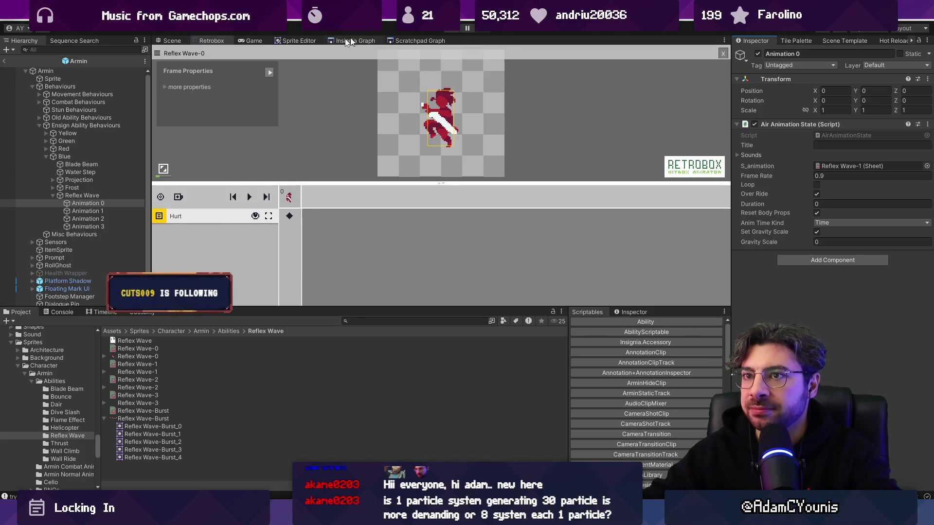
pyautogui.click(9, 60)
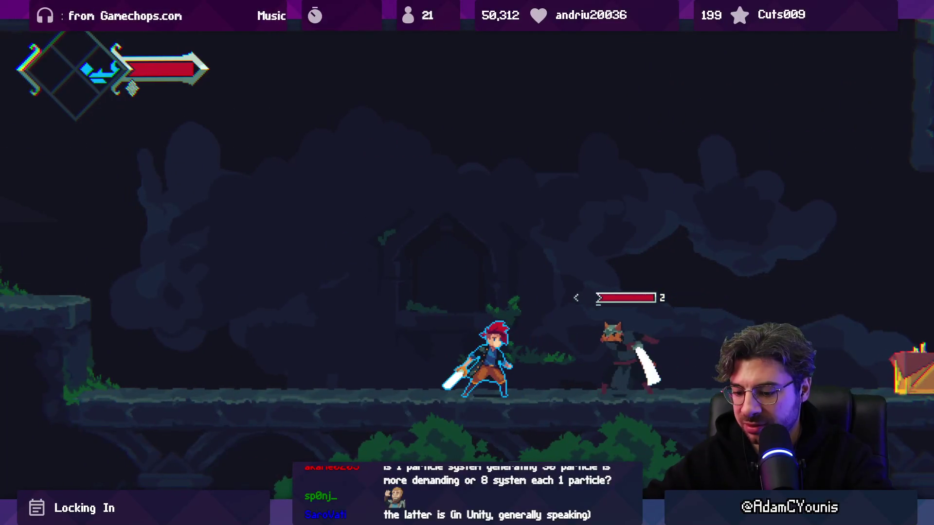
# Step: Pause the playtest, check the Burst frame in Aseprite, then choose a new sheet for Animation 0
pyautogui.hotkey('ctrl', 'shift', 'p')
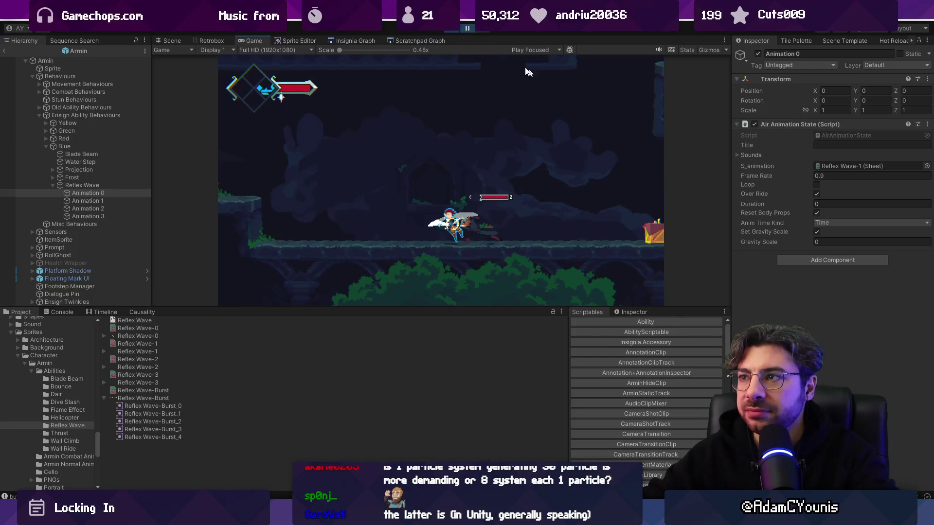
pyautogui.hotkey('alt', 'Tab')
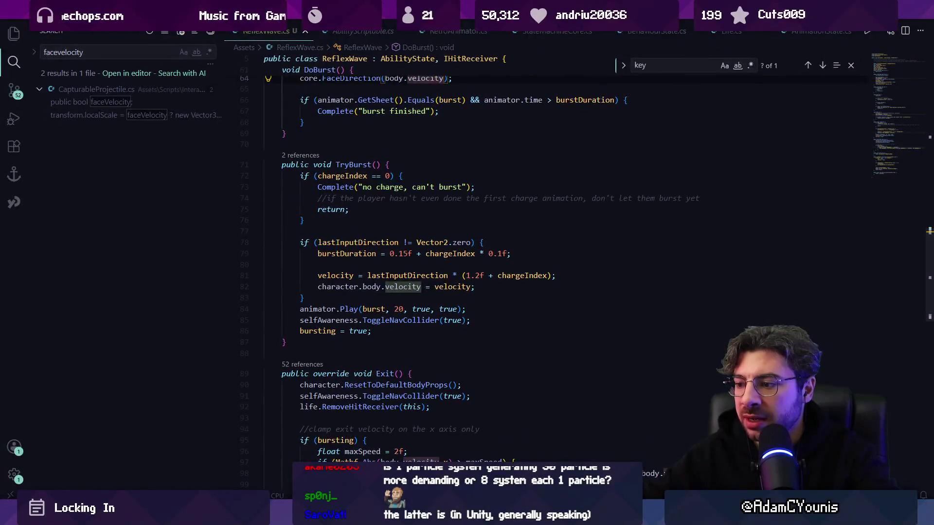
pyautogui.hotkey('alt', 'Tab')
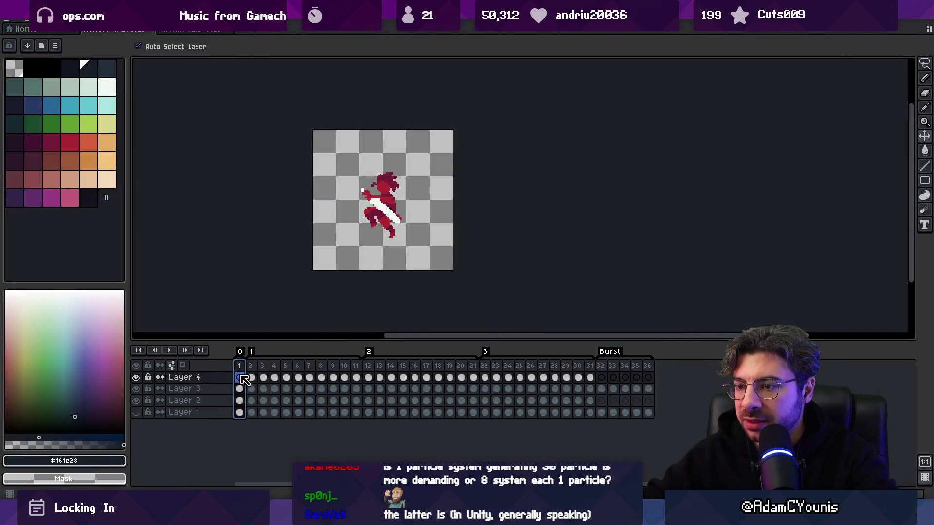
pyautogui.moveTo(244, 379); pyautogui.dragTo(648, 377)
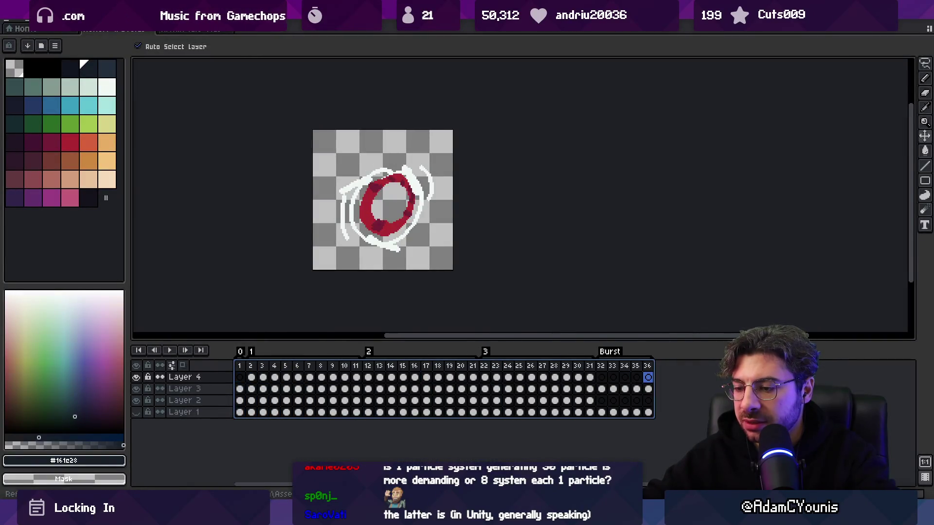
pyautogui.hotkey('alt', 'Tab')
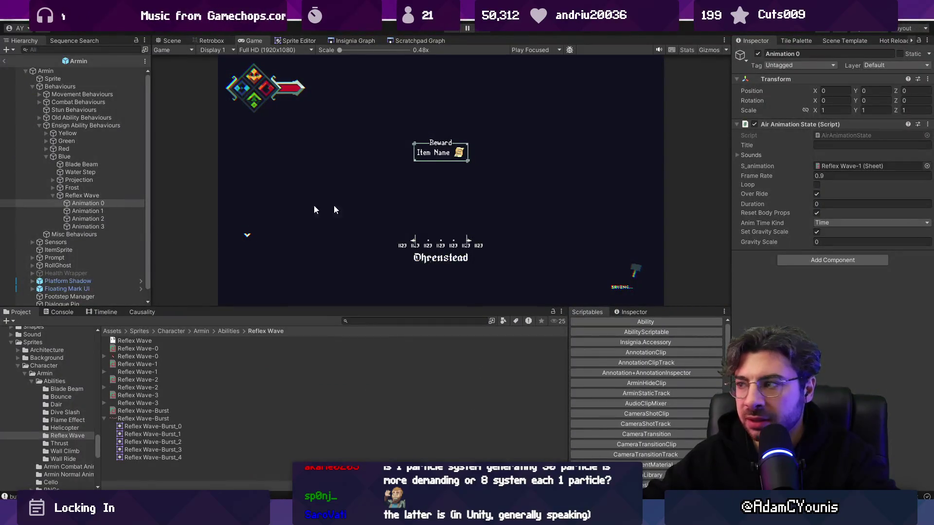
pyautogui.click(925, 168)
# Step: Assign the Reflex Wave-0 sheet to Animation 0 and review the burst code in ReflexWave.cs
pyautogui.press('Up')
pyautogui.press('Return')
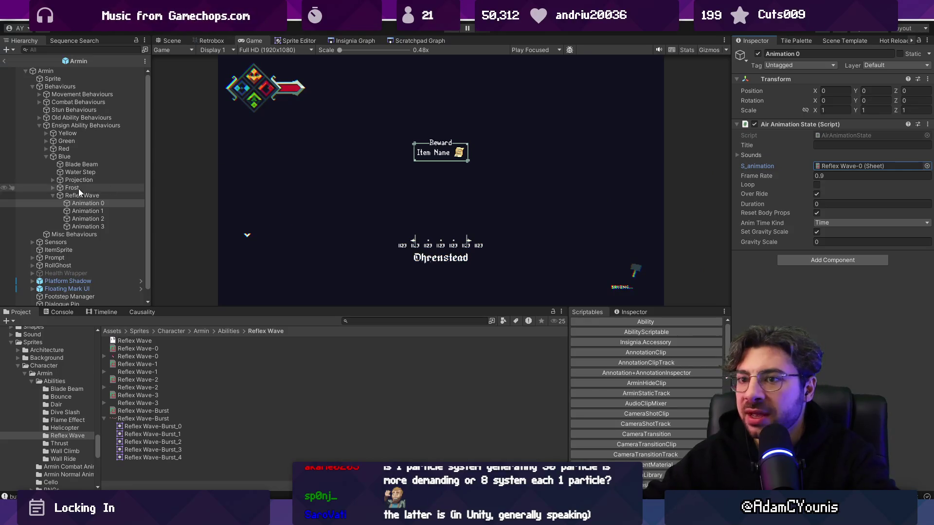
pyautogui.hotkey('alt', 'Tab')
pyautogui.hotkey('alt', 'Tab')
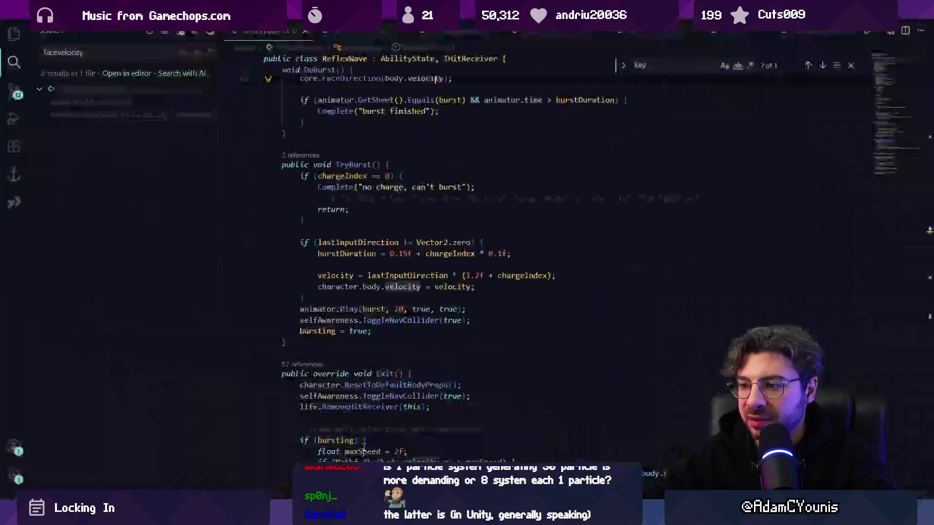
pyautogui.click(367, 243)
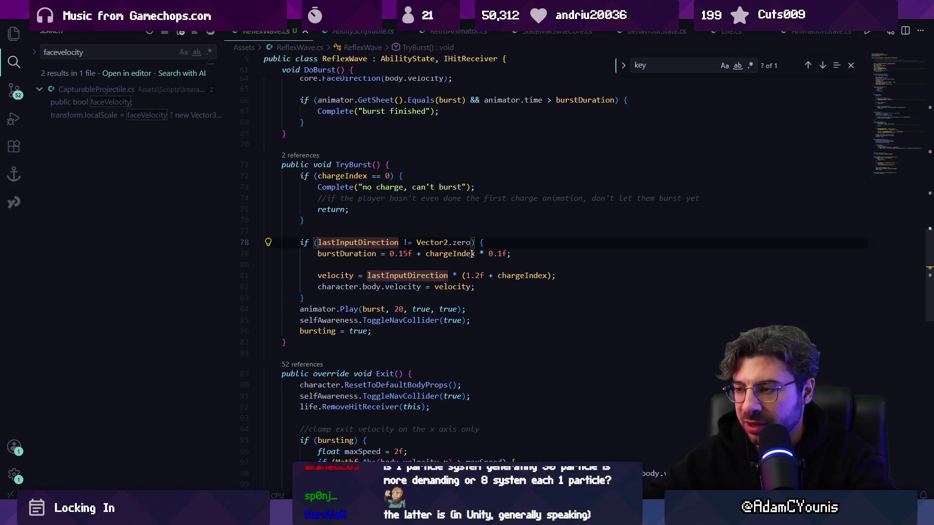
pyautogui.click(439, 253)
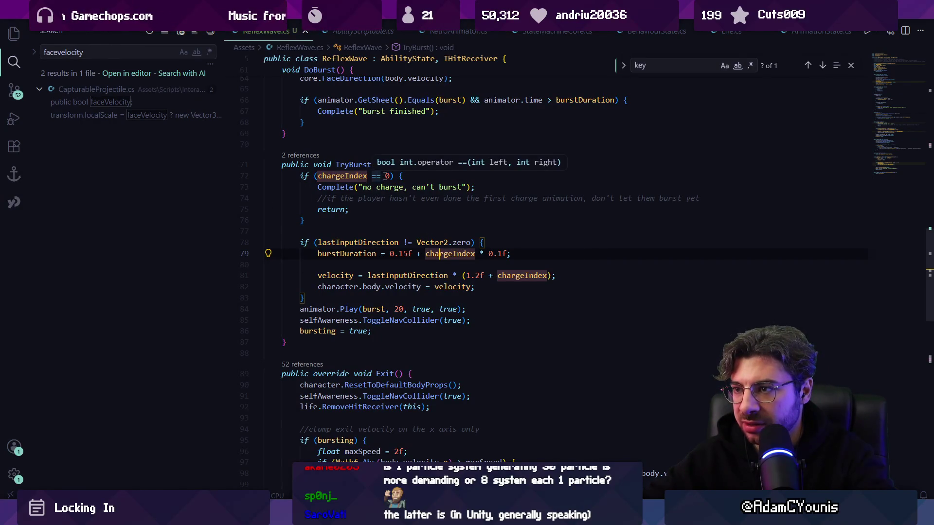
pyautogui.click(381, 254)
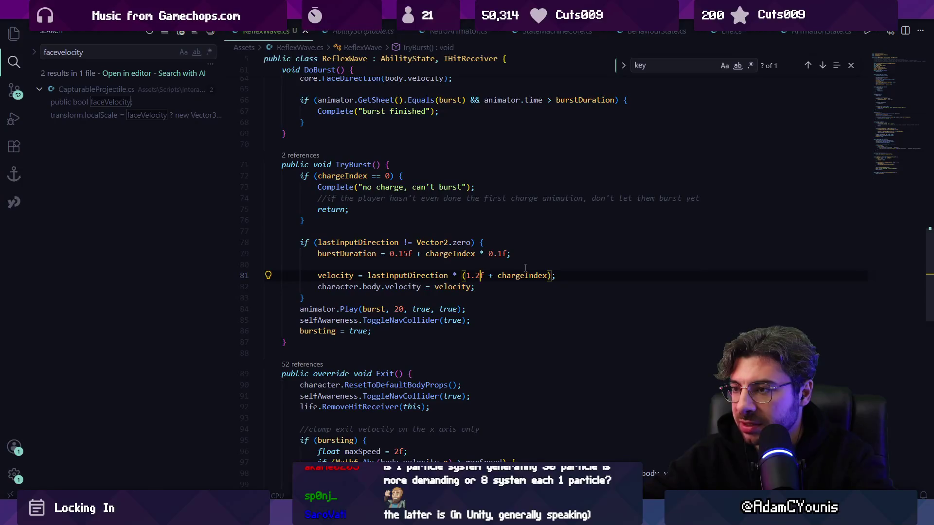
# Step: In TryBurst, change the velocity multiplier from 1.2f to 1f and base burst duration to 0.2f
pyautogui.press('BackSpace')
pyautogui.press('BackSpace')
pyautogui.press('Up')
pyautogui.press('Up')
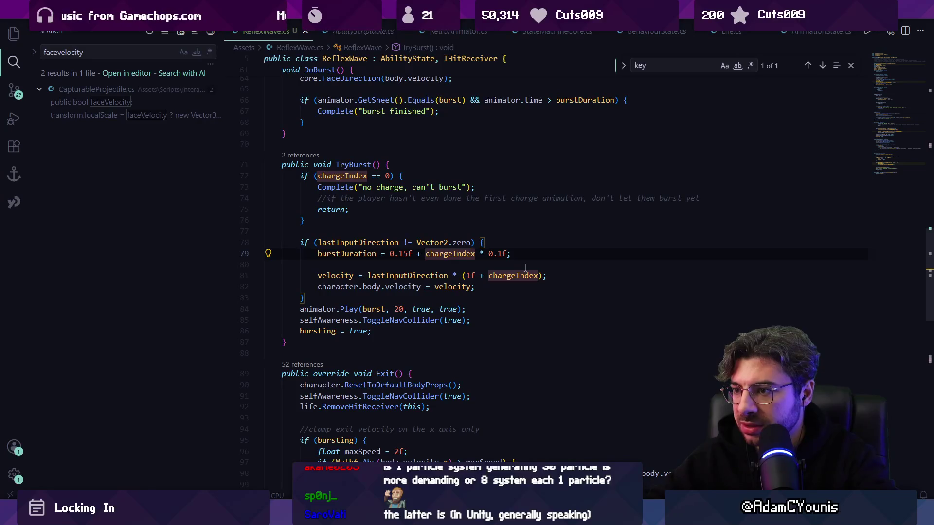
pyautogui.click(404, 253)
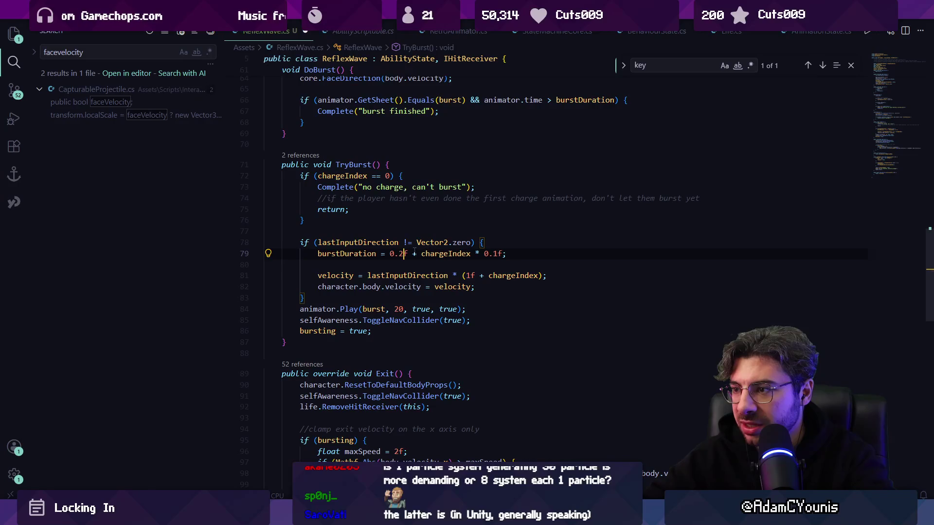
pyautogui.hotkey('alt', 'Left')
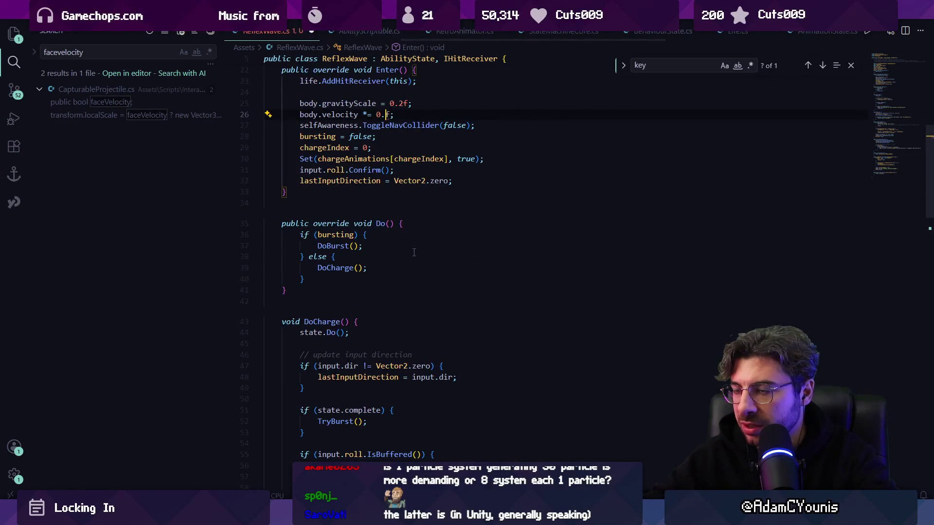
pyautogui.hotkey('alt', 'Right')
pyautogui.scroll(-3, 409, 251)
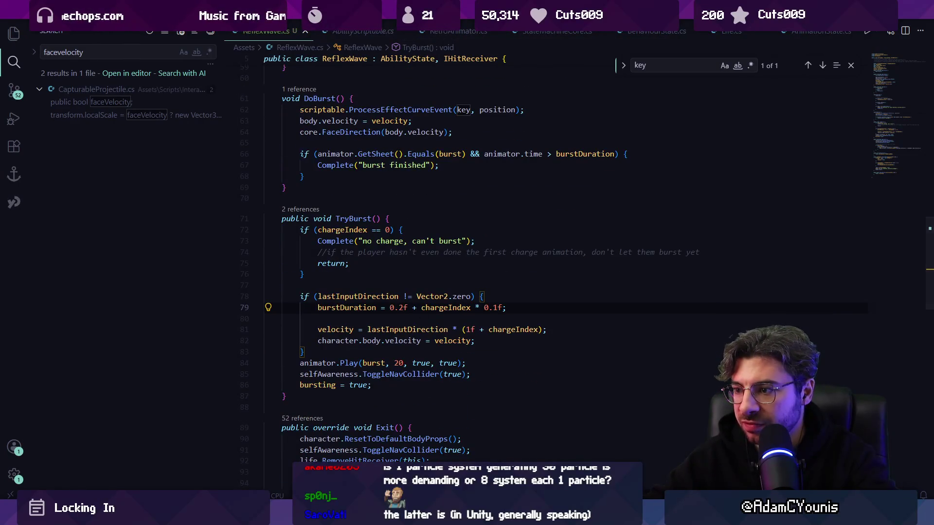
pyautogui.hotkey('alt', 'Tab')
pyautogui.hotkey('alt', 'Tab')
pyautogui.hotkey('alt', 'Tab')
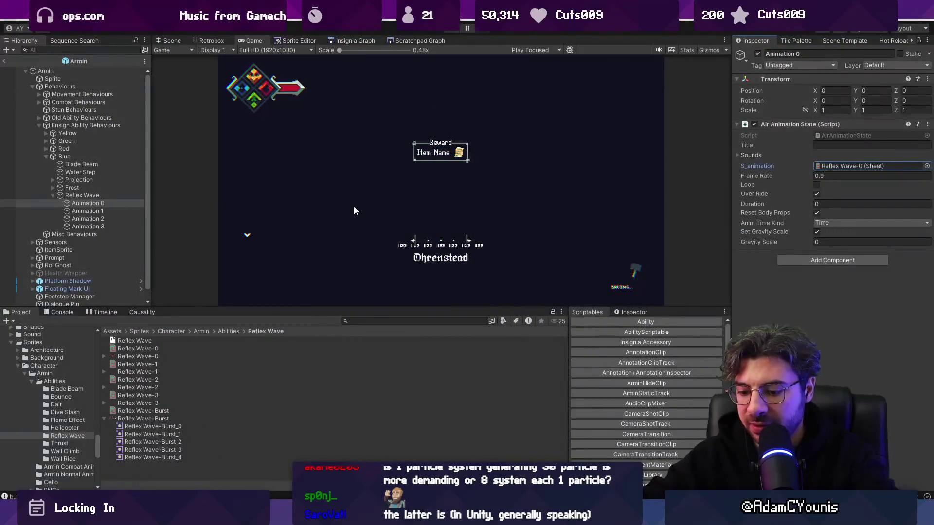
# Step: Run the game and test the Reflex Wave on the cat enemy in the maximized Game view
pyautogui.hotkey('ctrl', 'p')
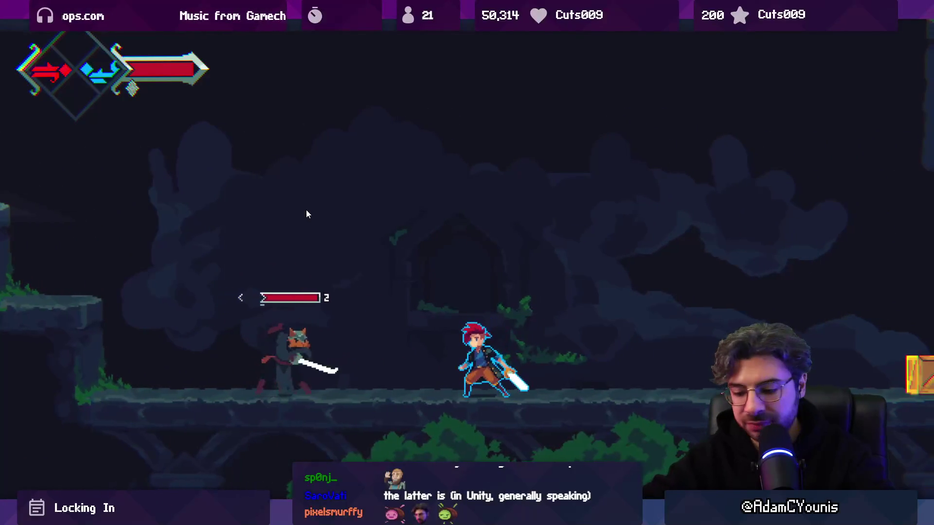
pyautogui.hotkey('shift', 'space')
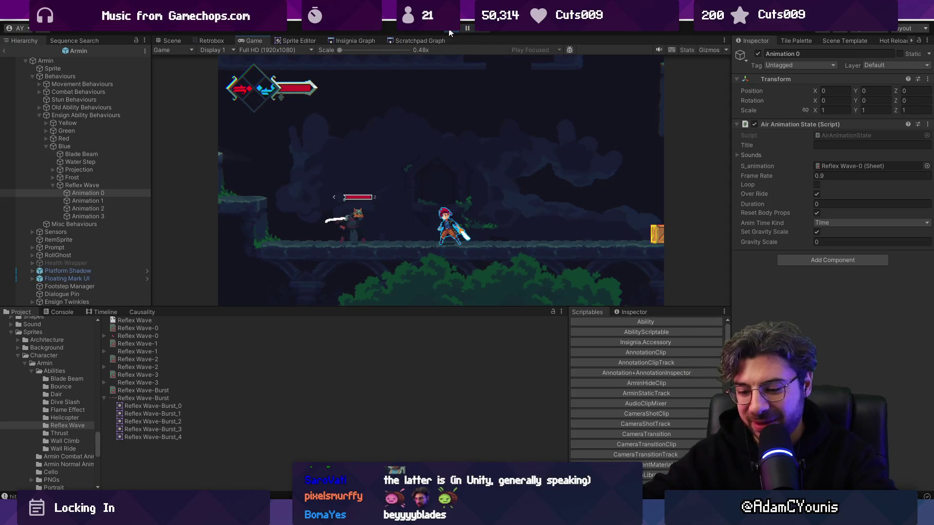
pyautogui.hotkey('shift', 'space')
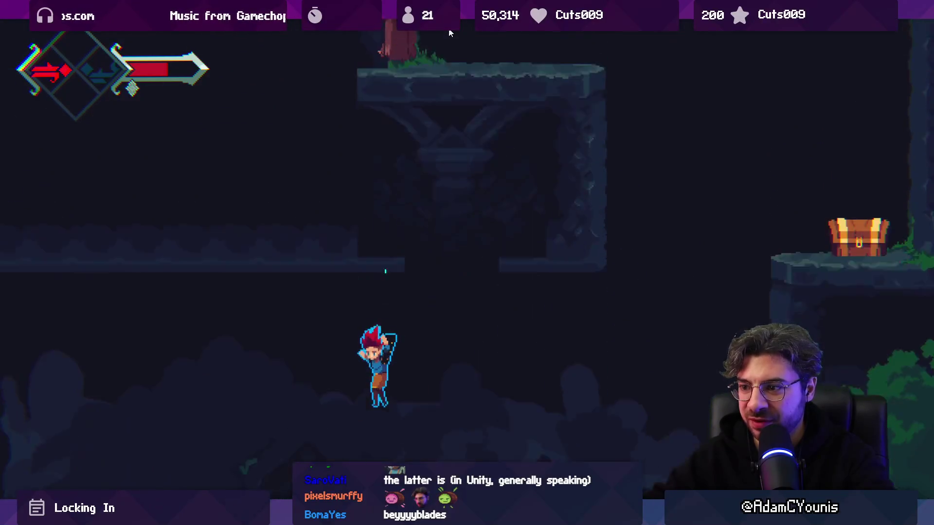
pyautogui.hotkey('shift', 'space')
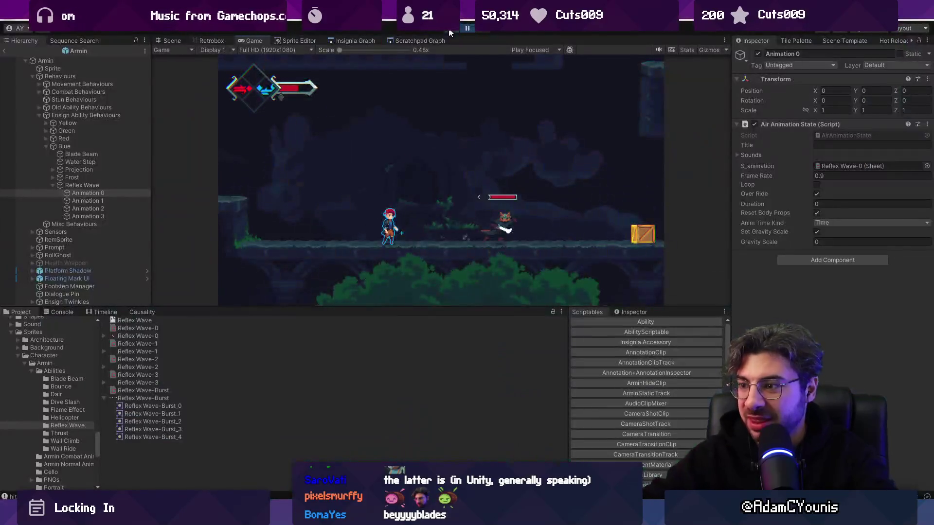
pyautogui.hotkey('alt', 'Tab')
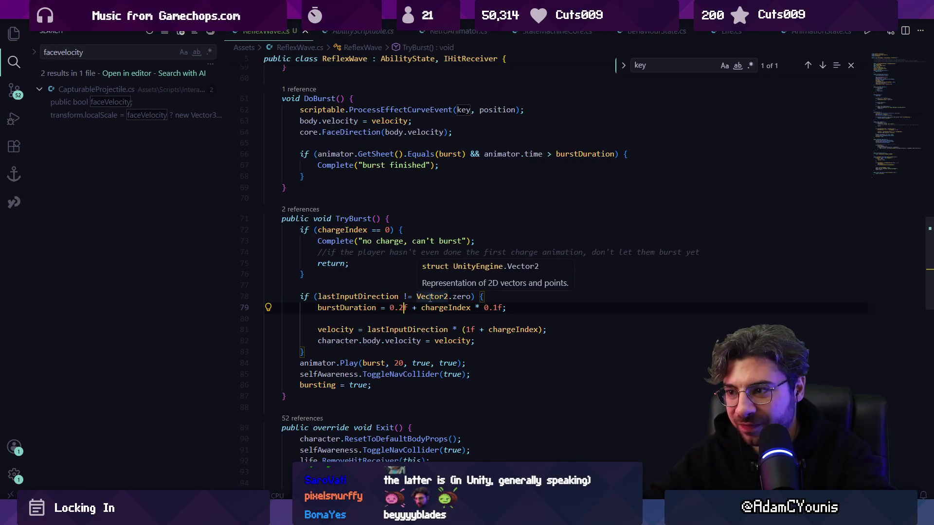
# Step: Change burstDuration on line 79 to 0.25f + chargeIndex * 0.07f
pyautogui.write('5')
pyautogui.click(503, 307)
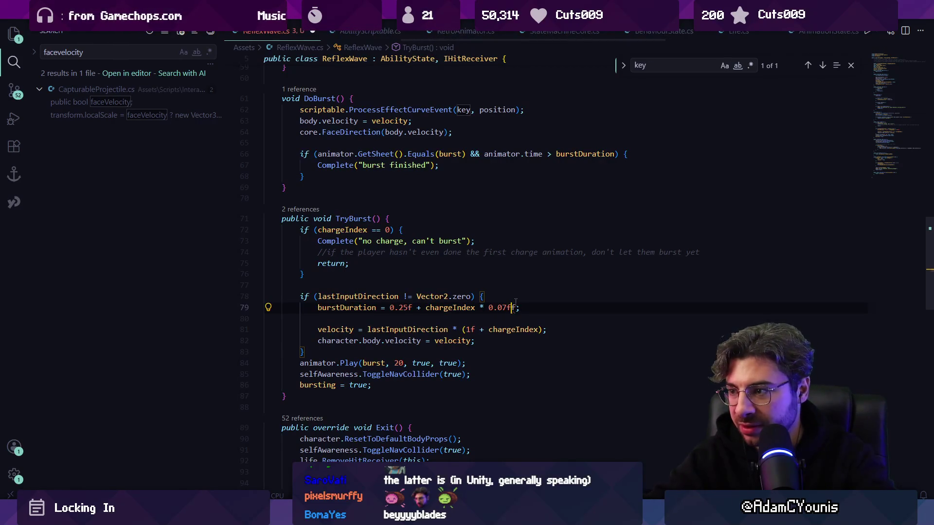
pyautogui.click(421, 329)
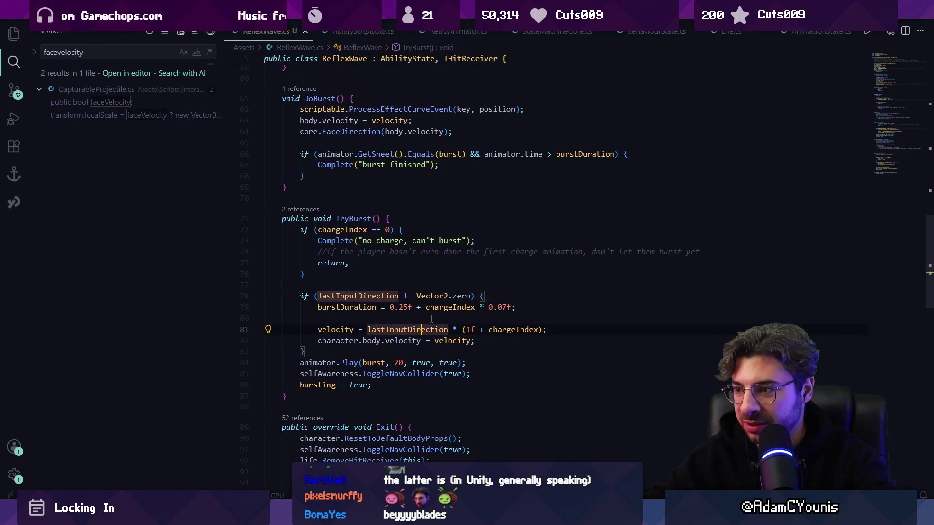
pyautogui.hotkey('alt', 'Tab')
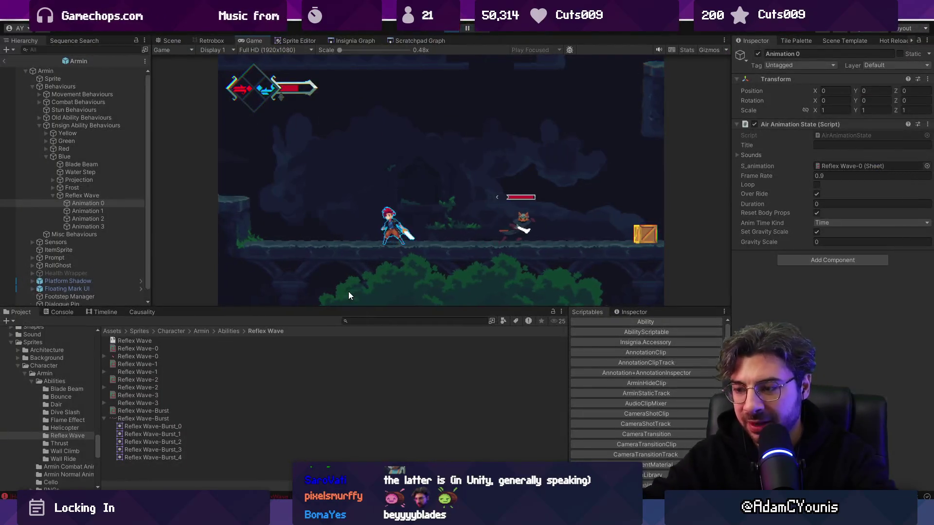
# Step: Maximize the Game view and attack the cat enemy, switching between red and blue forms
pyautogui.hotkey('shift', 'space')
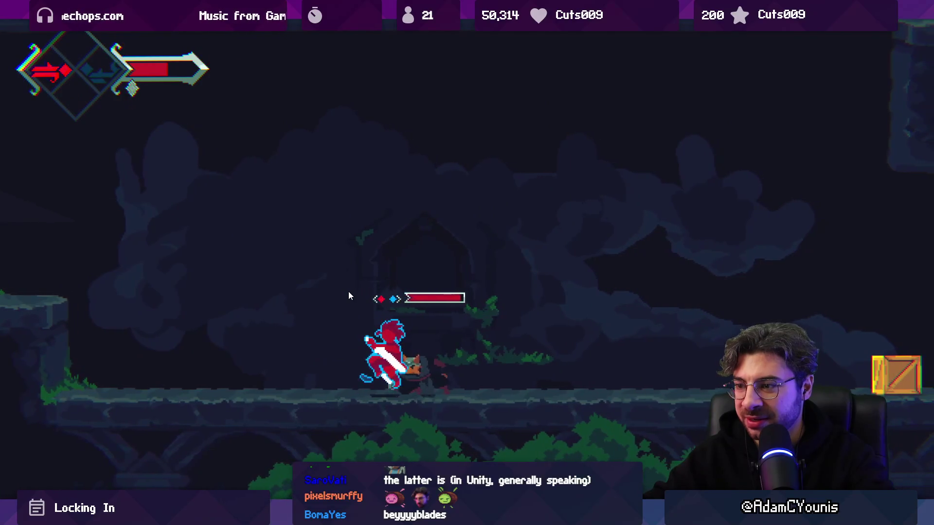
pyautogui.press('space')
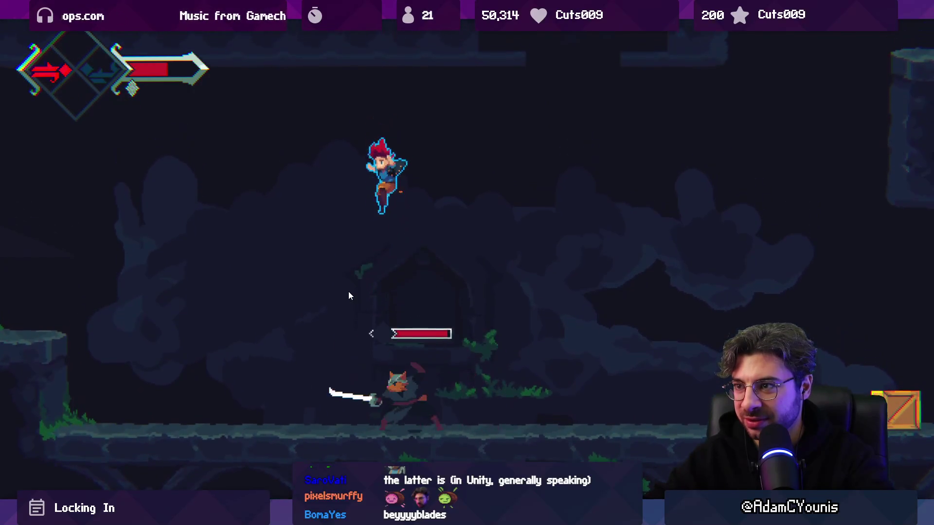
pyautogui.press('x')
pyautogui.press('x')
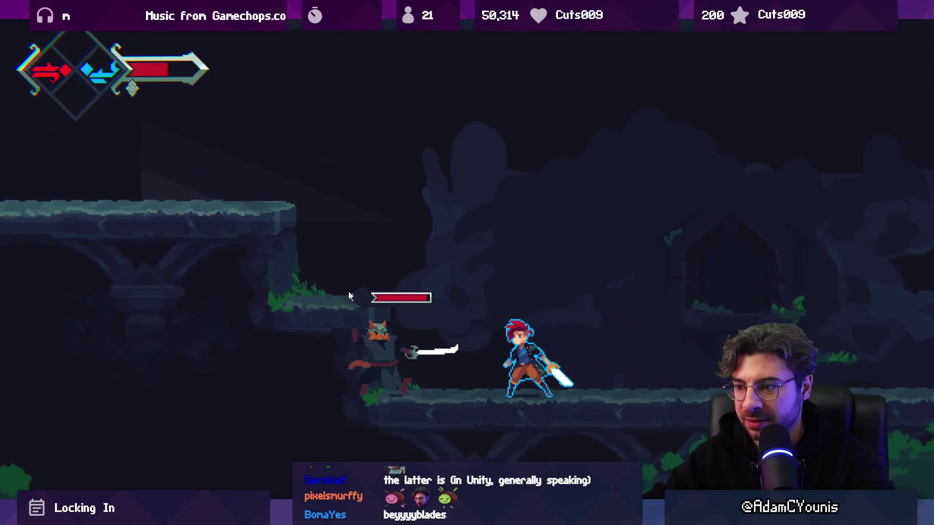
pyautogui.press('x')
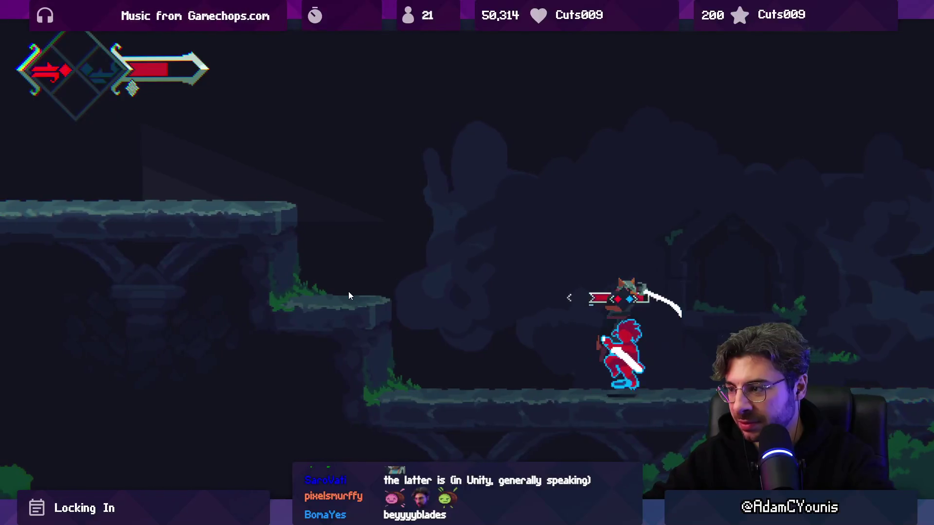
pyautogui.press('x')
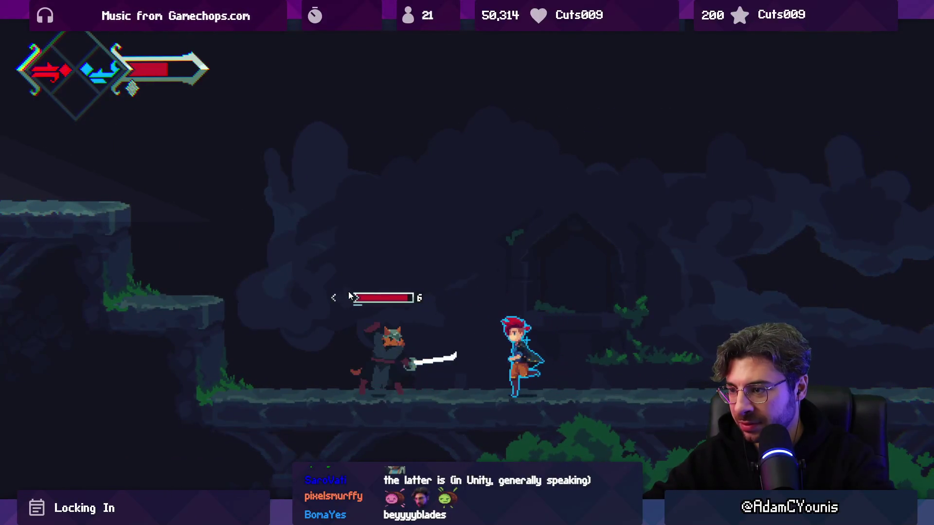
pyautogui.press('x')
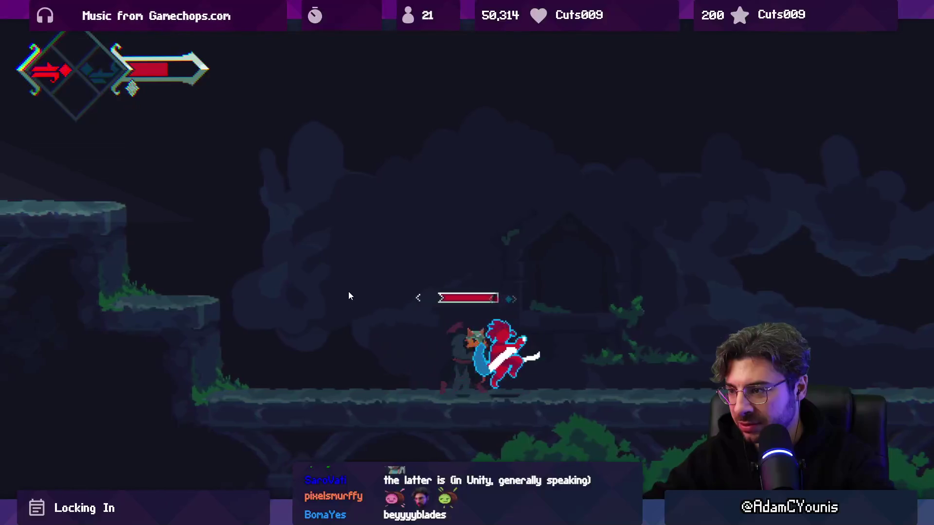
pyautogui.press('x')
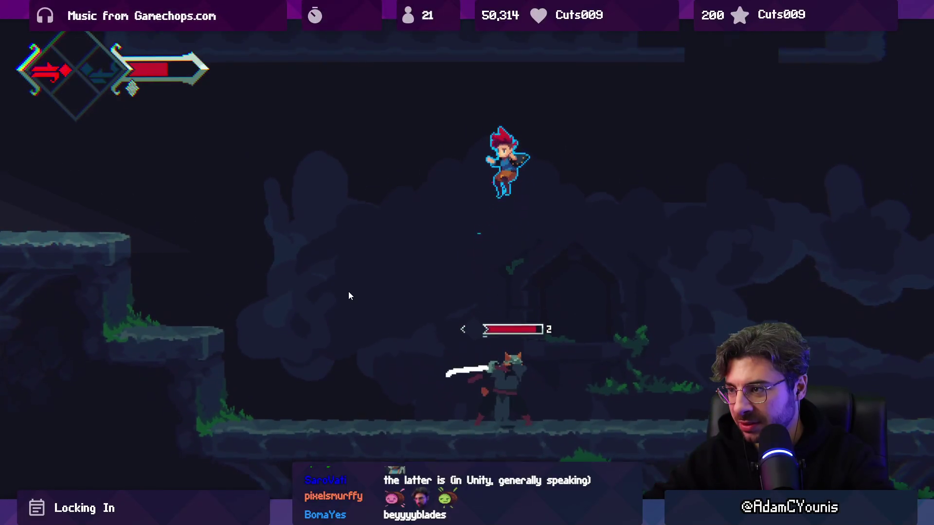
pyautogui.press('x')
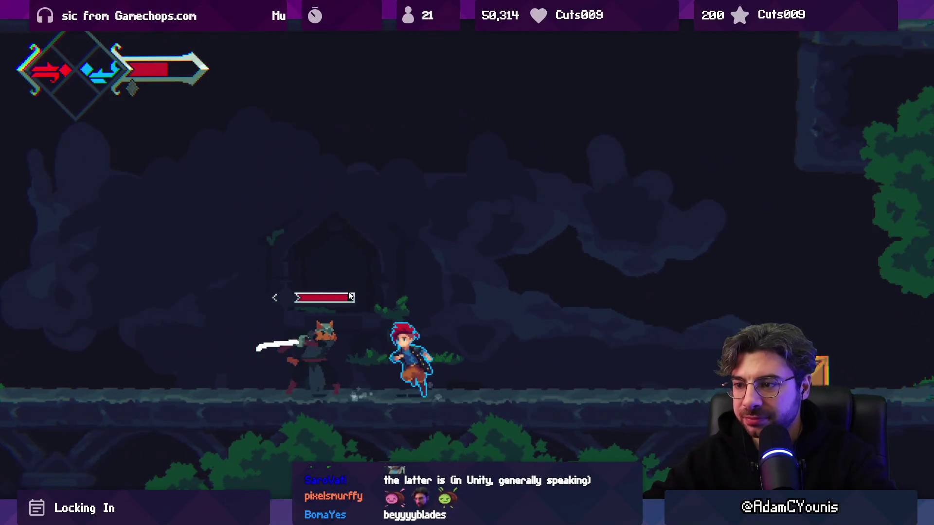
pyautogui.press('x')
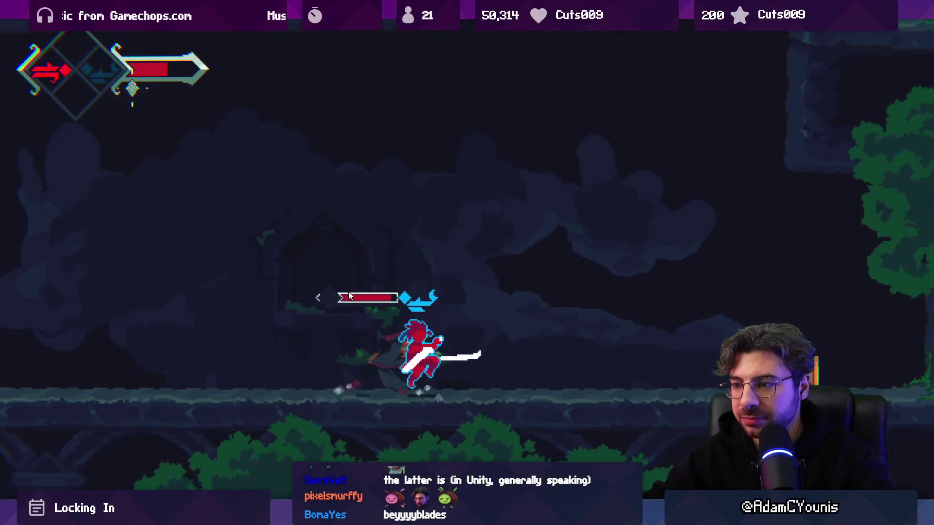
pyautogui.press('x')
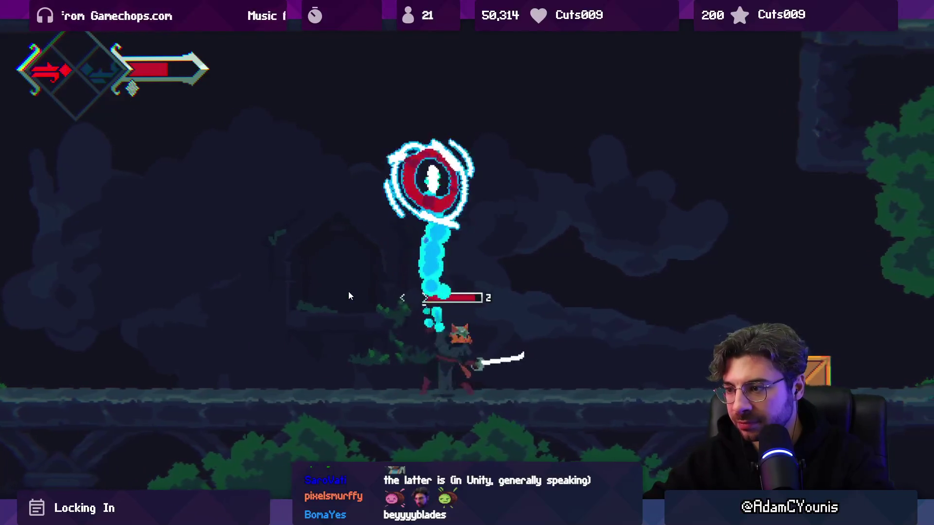
pyautogui.press('Right')
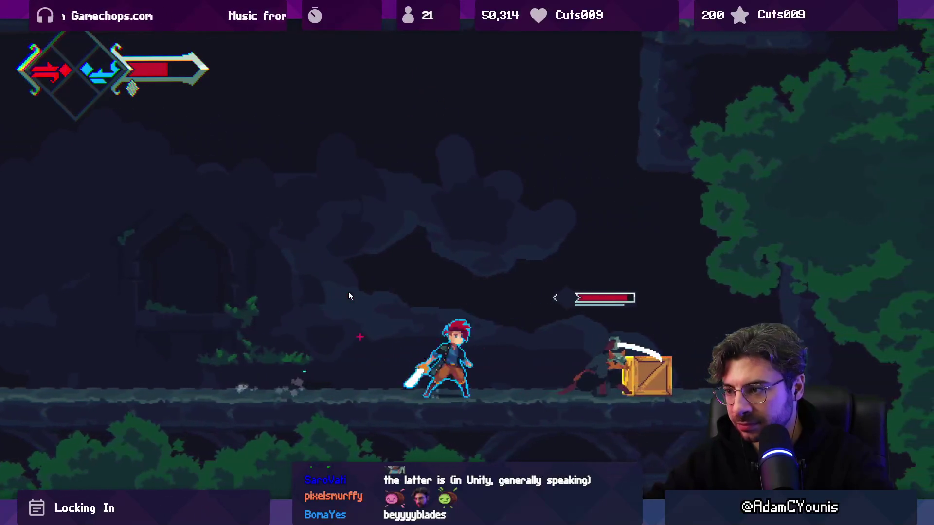
pyautogui.press('x')
pyautogui.press('Left')
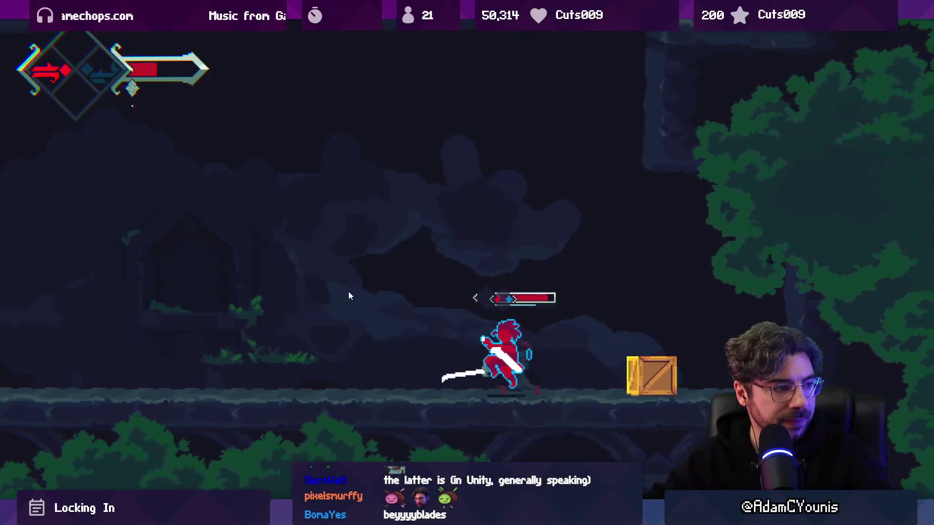
pyautogui.press('x')
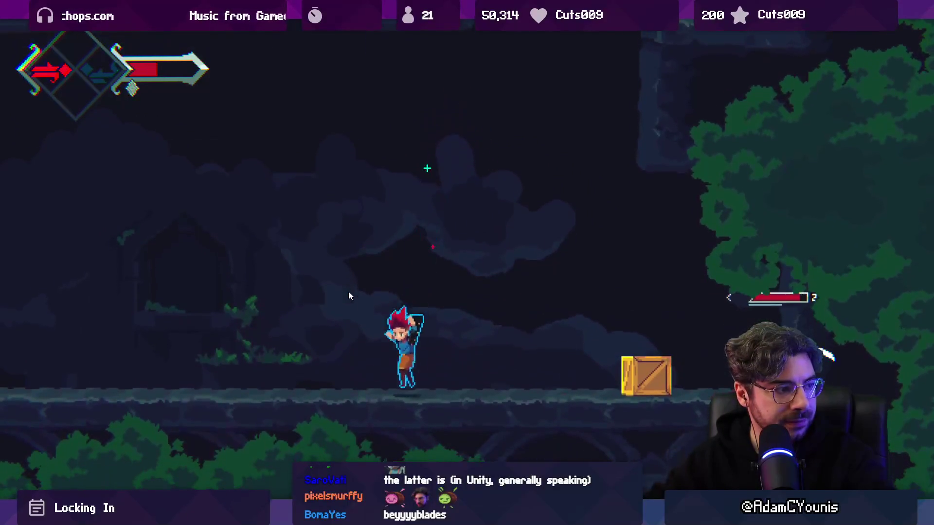
pyautogui.press('Left')
pyautogui.press('x')
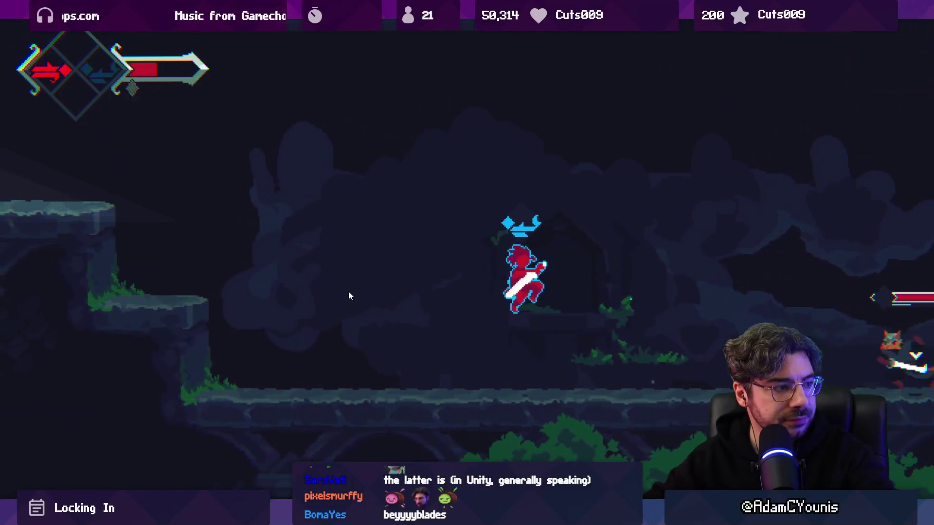
pyautogui.press('x')
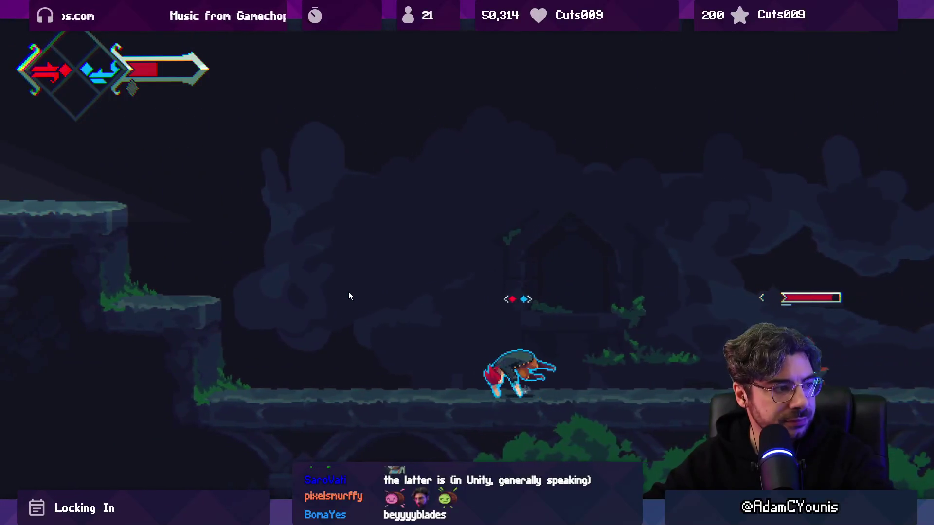
pyautogui.press('Right')
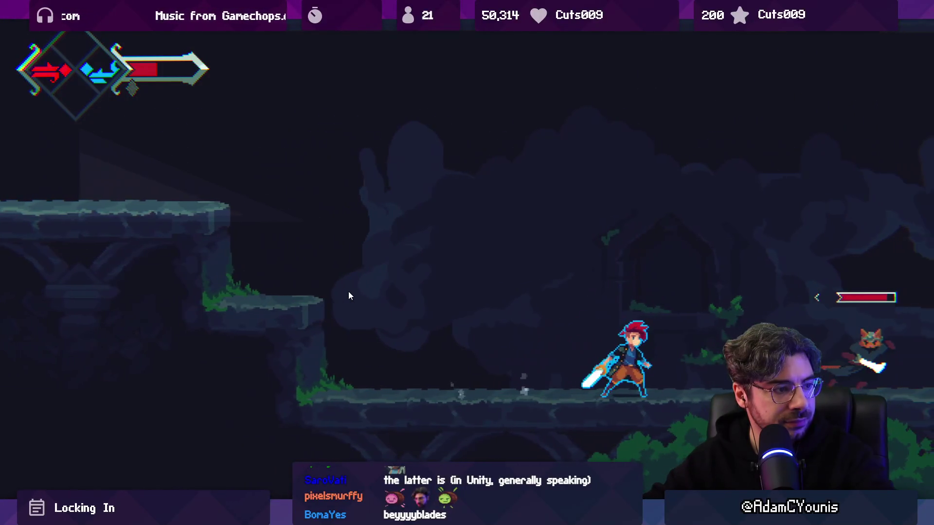
pyautogui.press('Left')
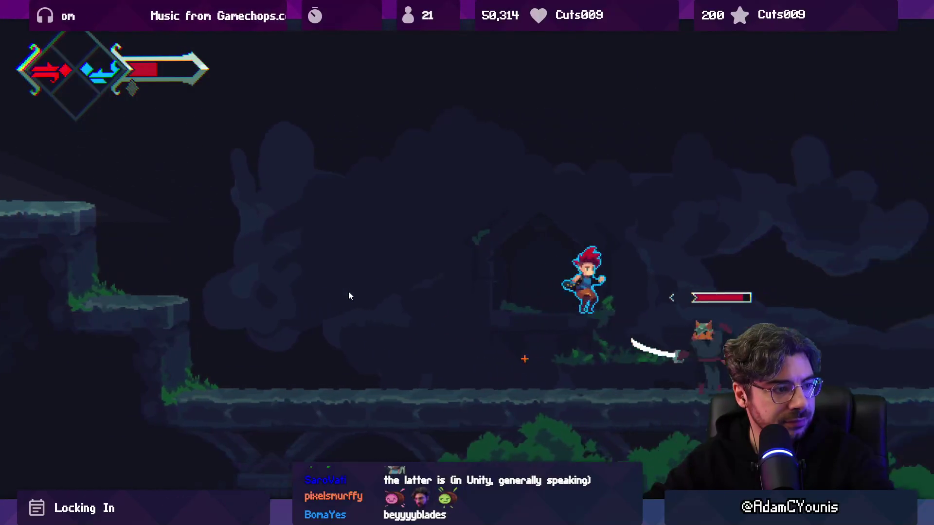
pyautogui.press('x')
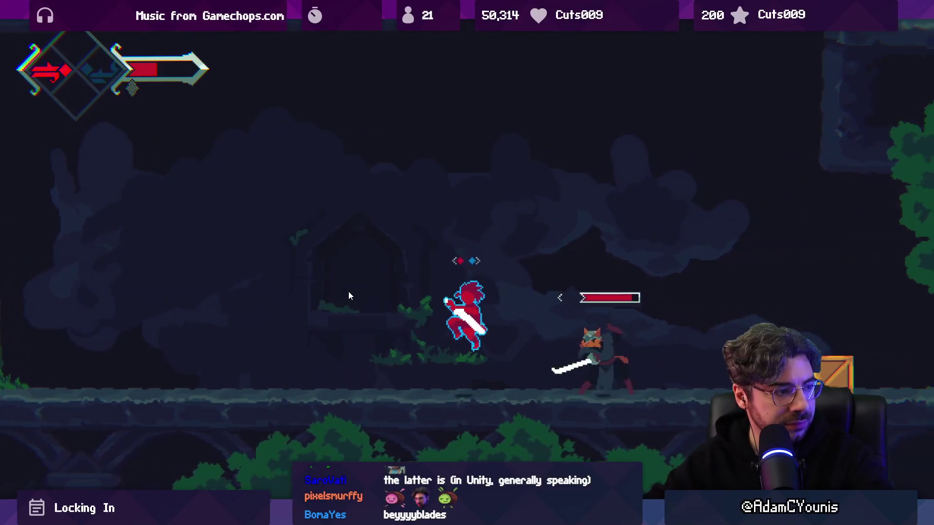
pyautogui.press('x')
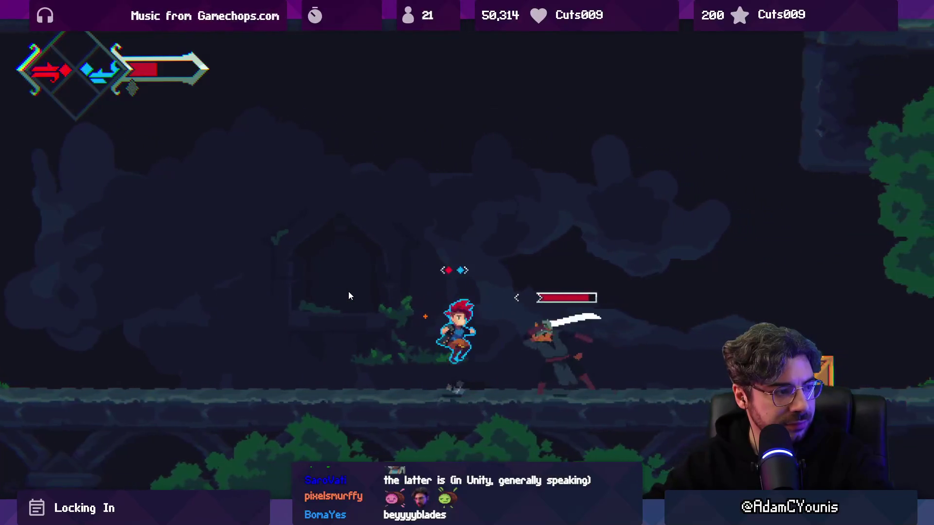
pyautogui.press('Right')
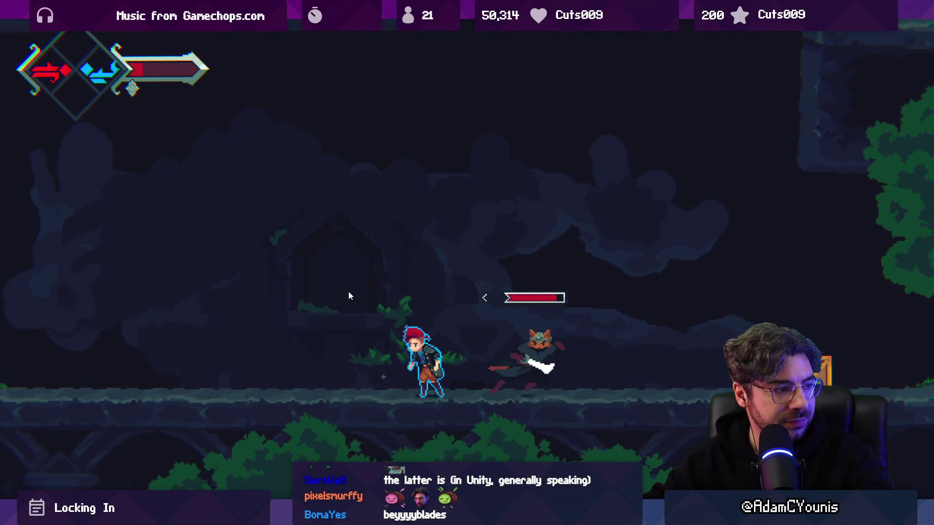
pyautogui.press('Right')
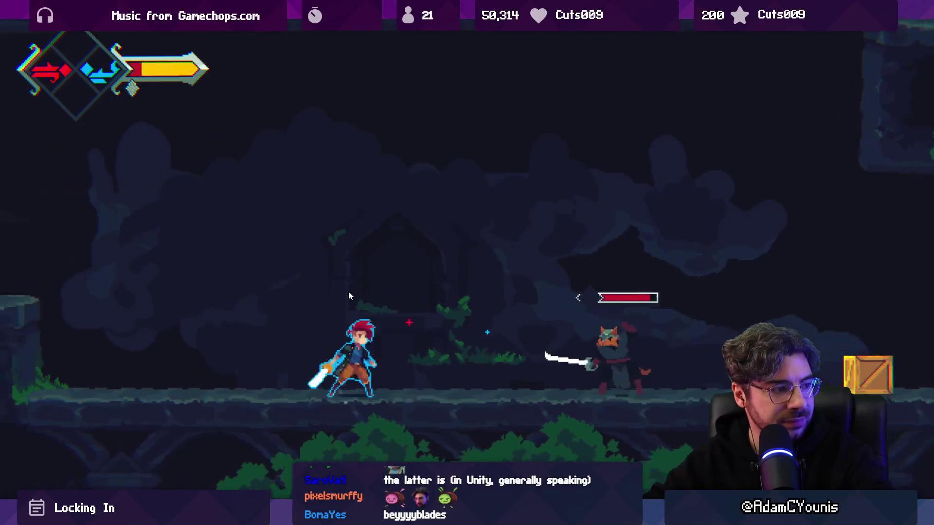
pyautogui.press('x')
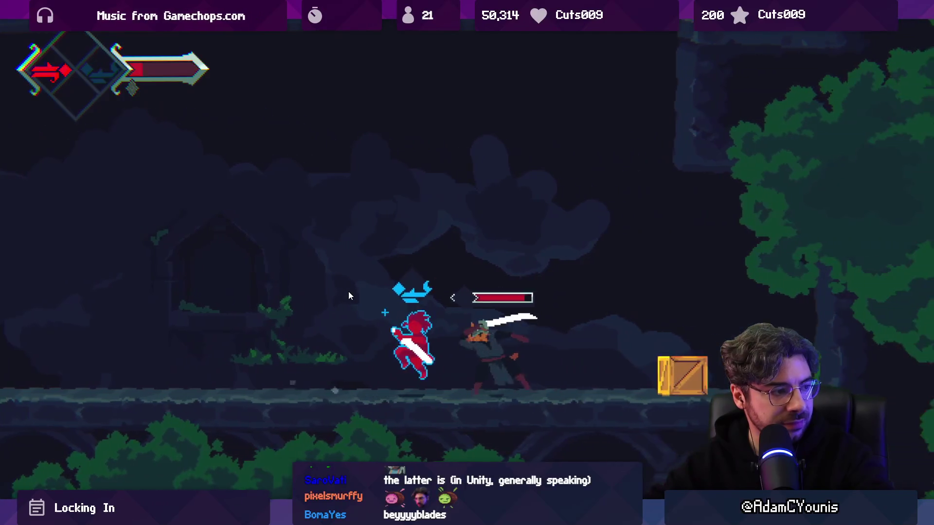
pyautogui.press('x')
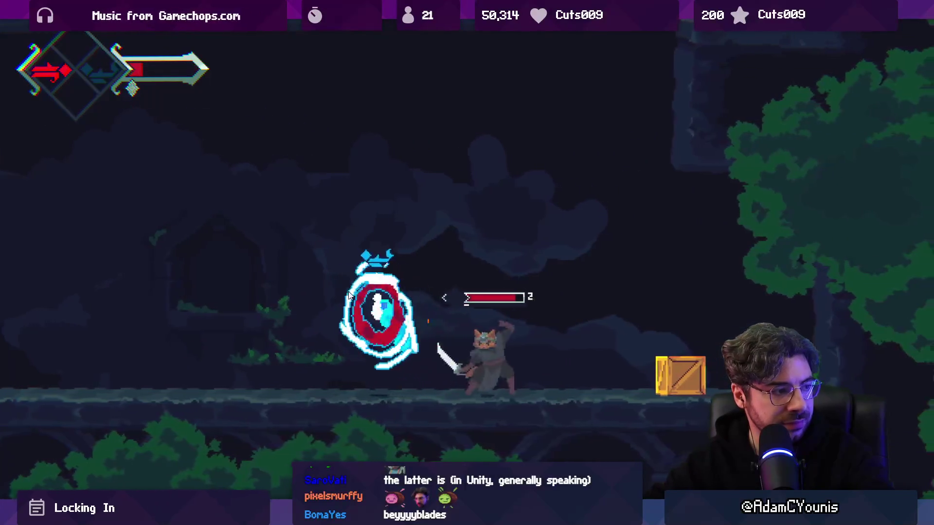
pyautogui.press('Left')
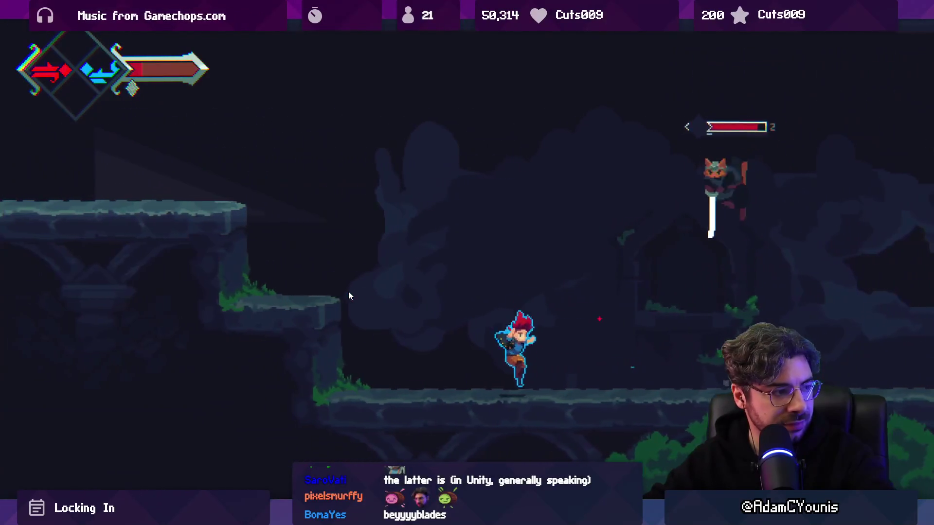
pyautogui.press('Right')
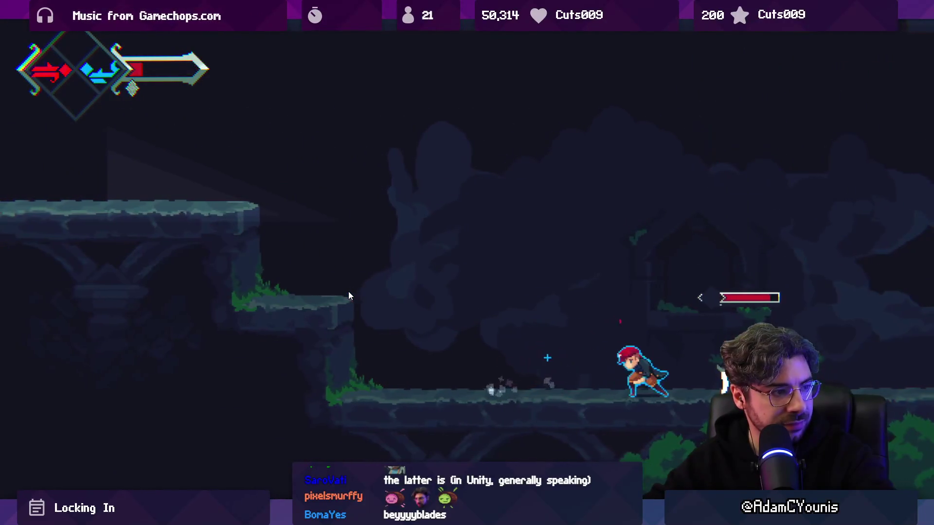
pyautogui.press('x')
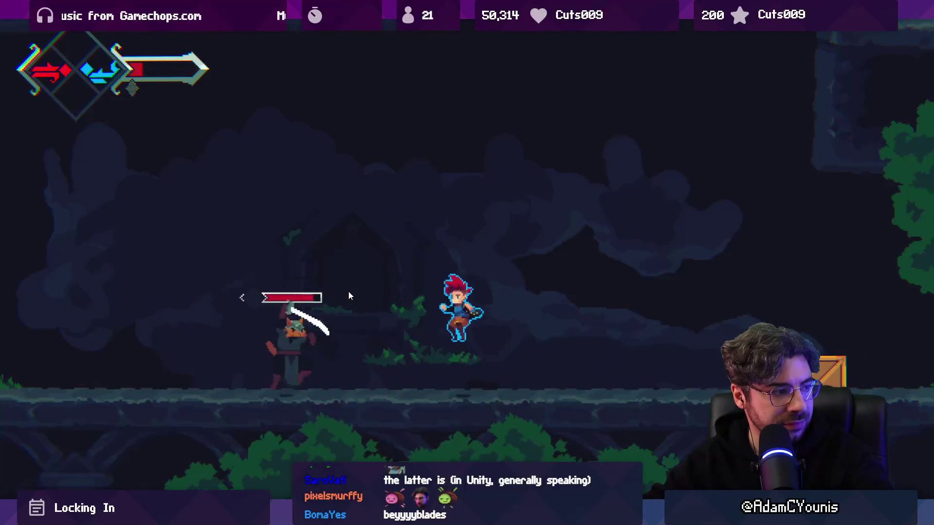
# Step: Keep fighting the cat enemy with jumps, slashes, blue water bursts and the red fire dash
pyautogui.press('z')
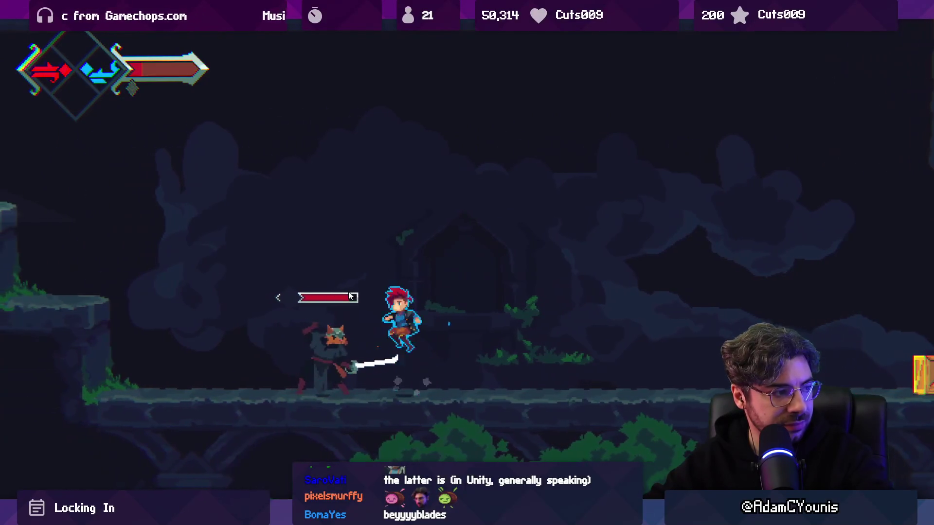
pyautogui.press('c')
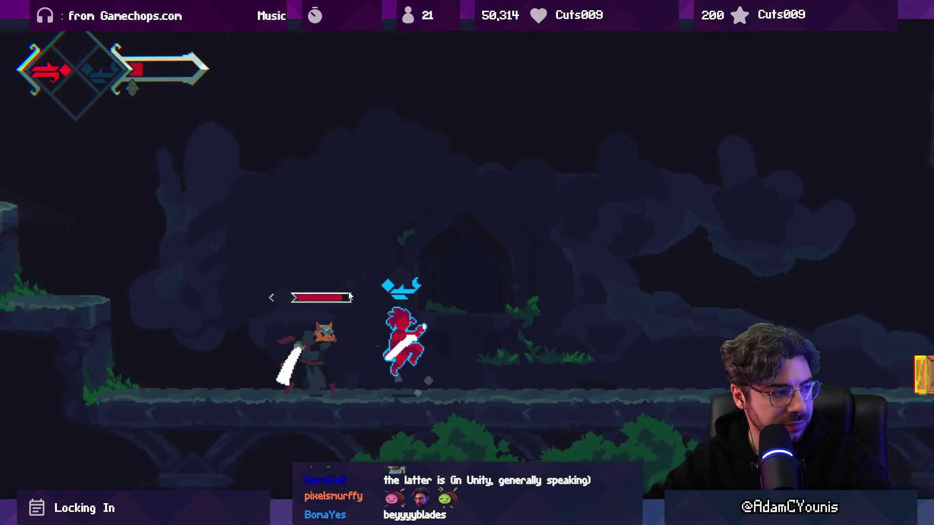
pyautogui.press('x')
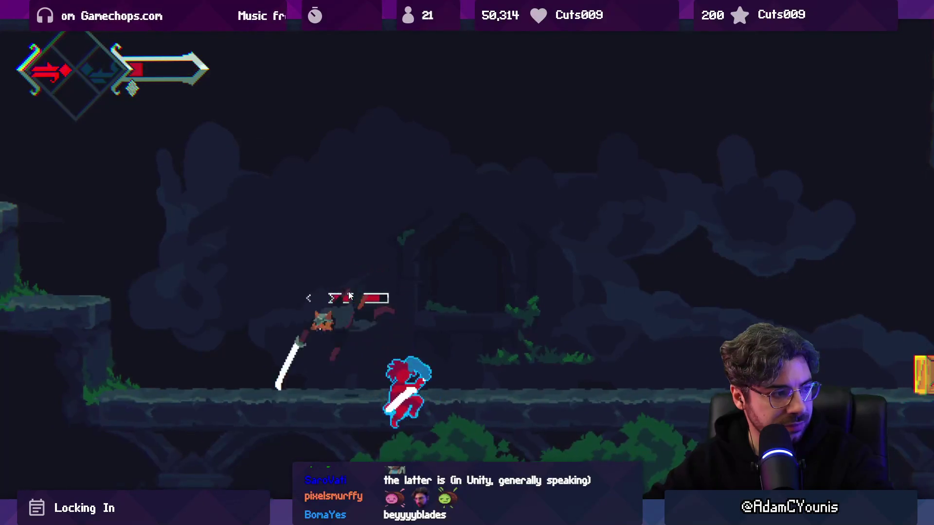
pyautogui.press('c')
pyautogui.press('z')
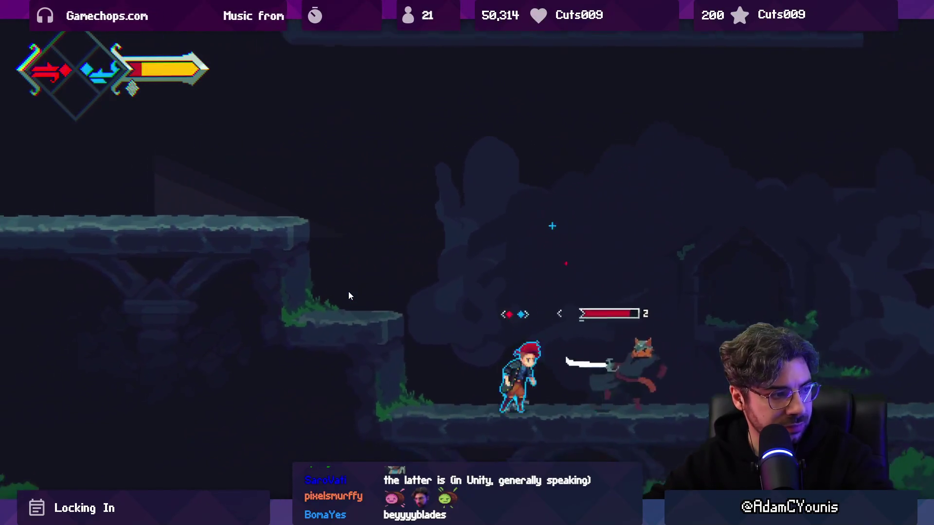
pyautogui.press('x')
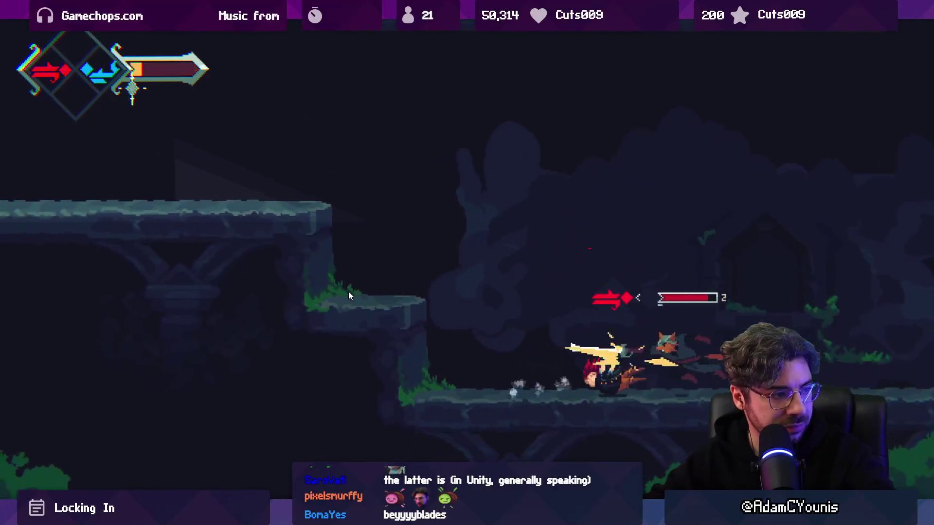
pyautogui.press('Right')
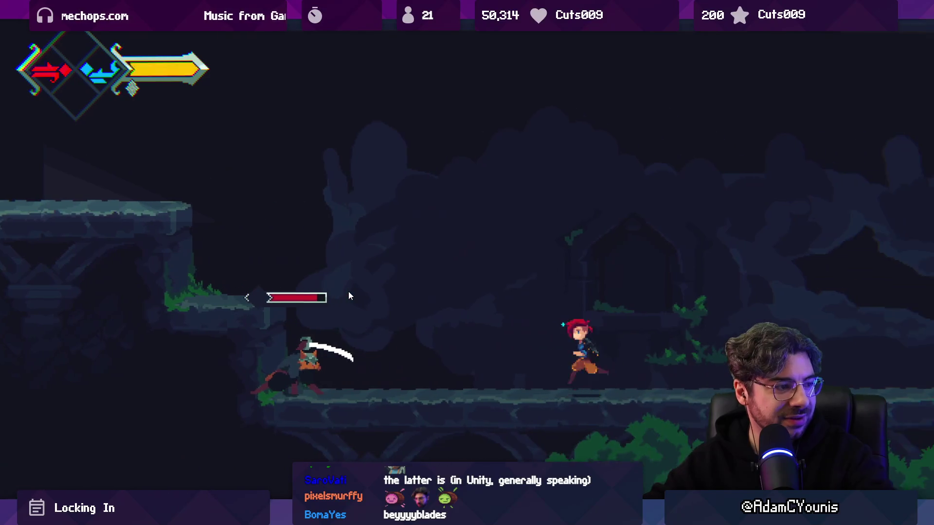
pyautogui.press('Left')
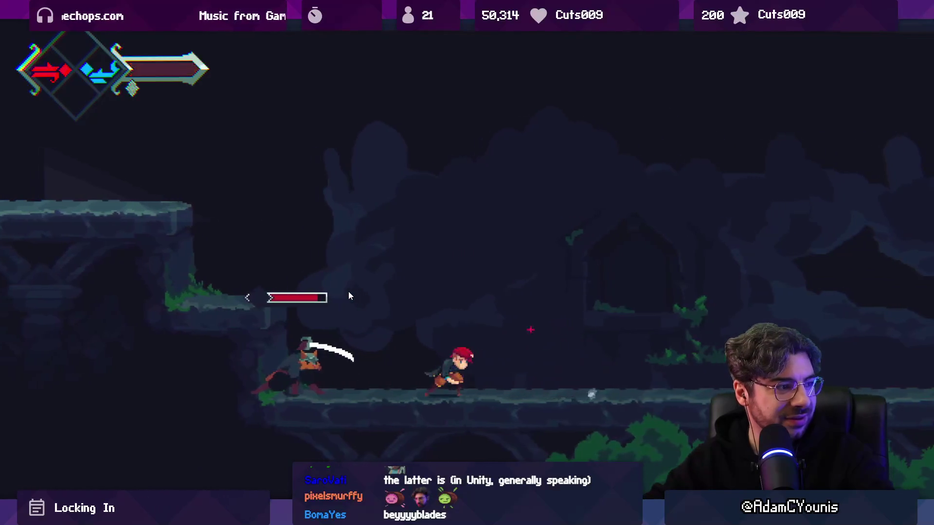
pyautogui.press('x')
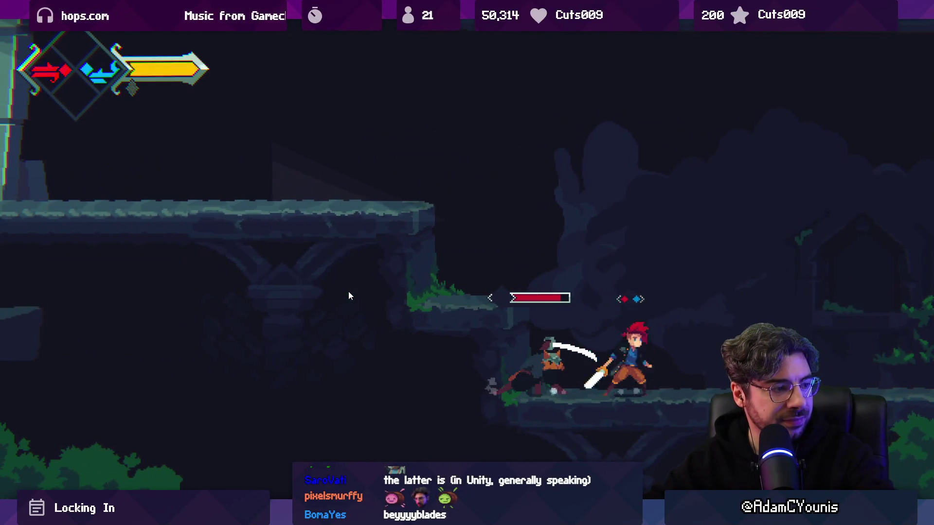
pyautogui.press('Right')
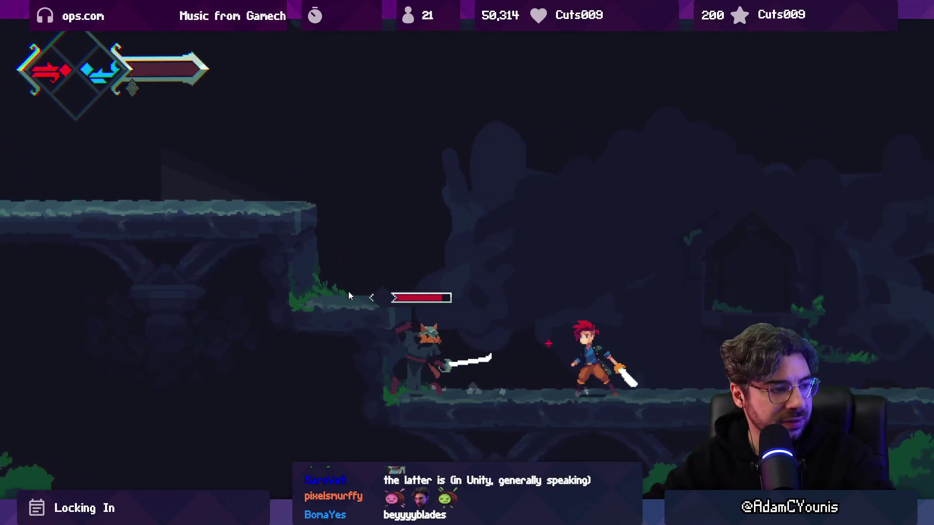
pyautogui.press('x')
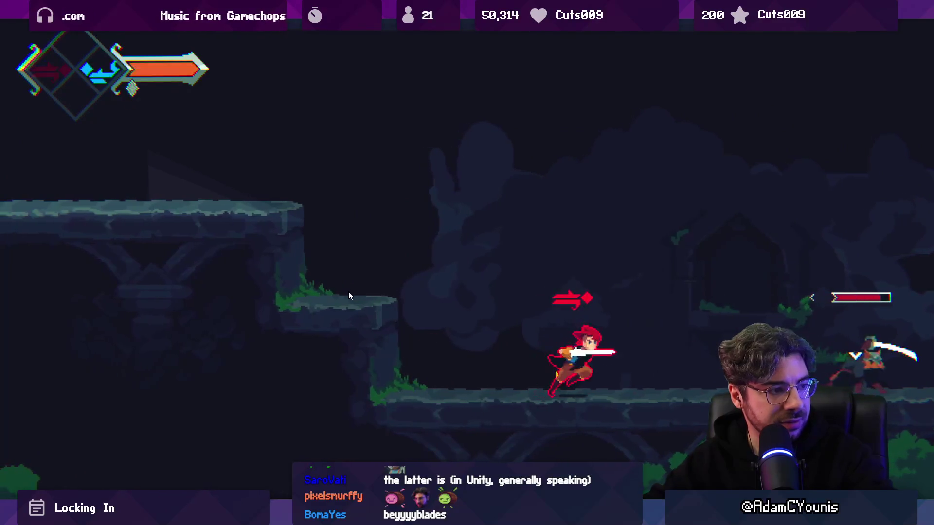
pyautogui.press('Left')
pyautogui.press('x')
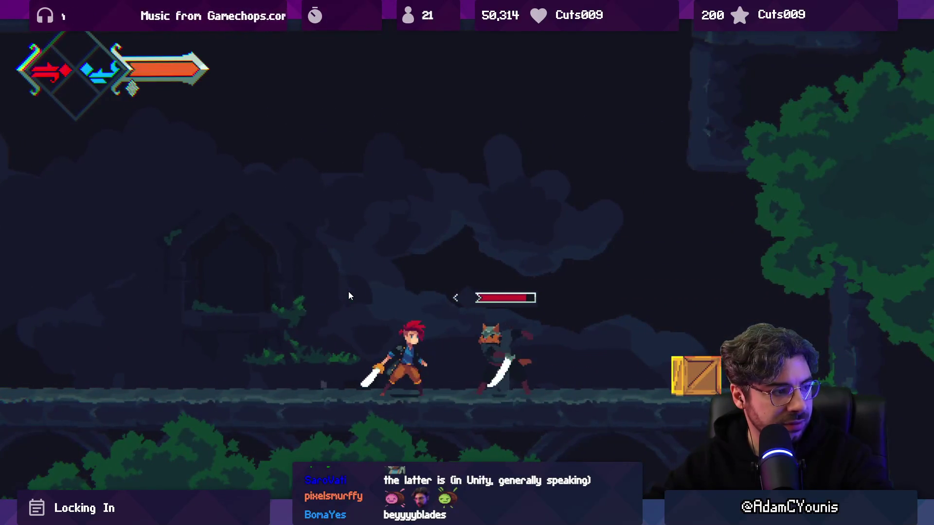
pyautogui.press('c')
pyautogui.press('x')
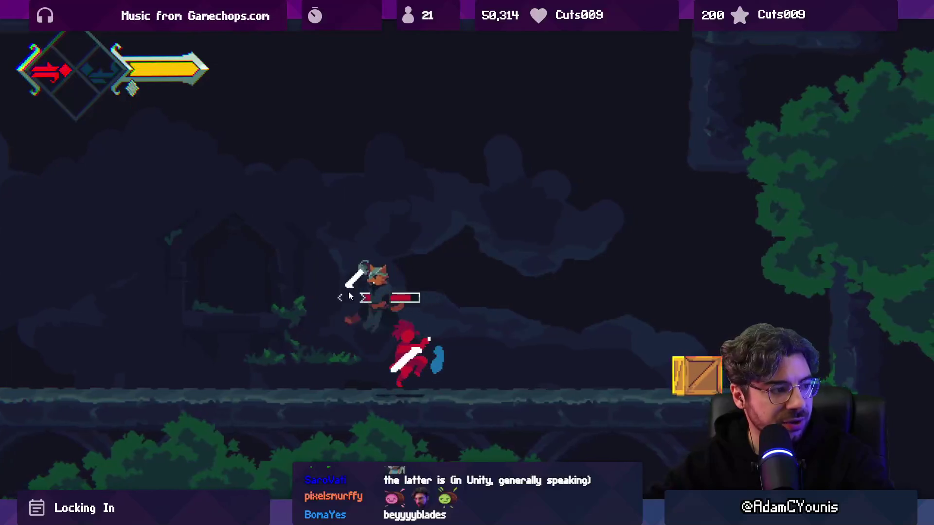
pyautogui.press('c')
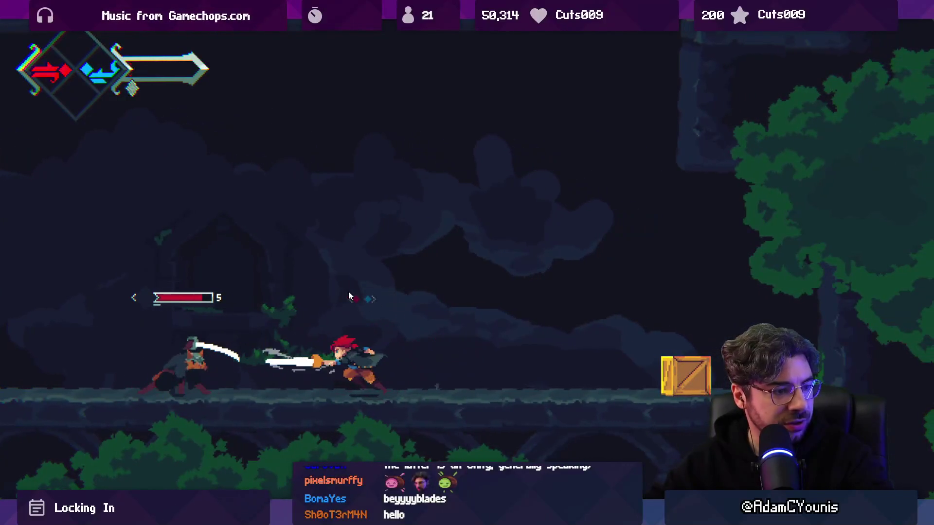
pyautogui.press('Left')
pyautogui.press('x')
pyautogui.press('x')
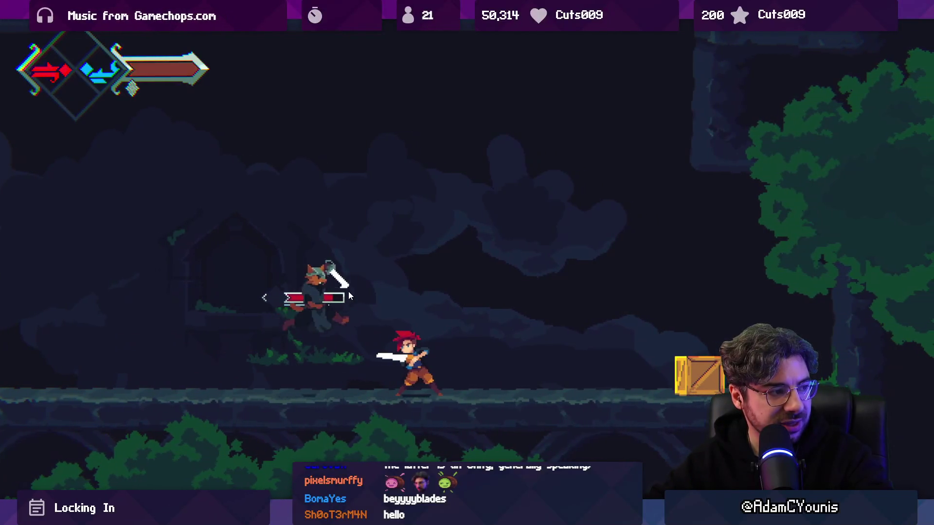
pyautogui.press('x')
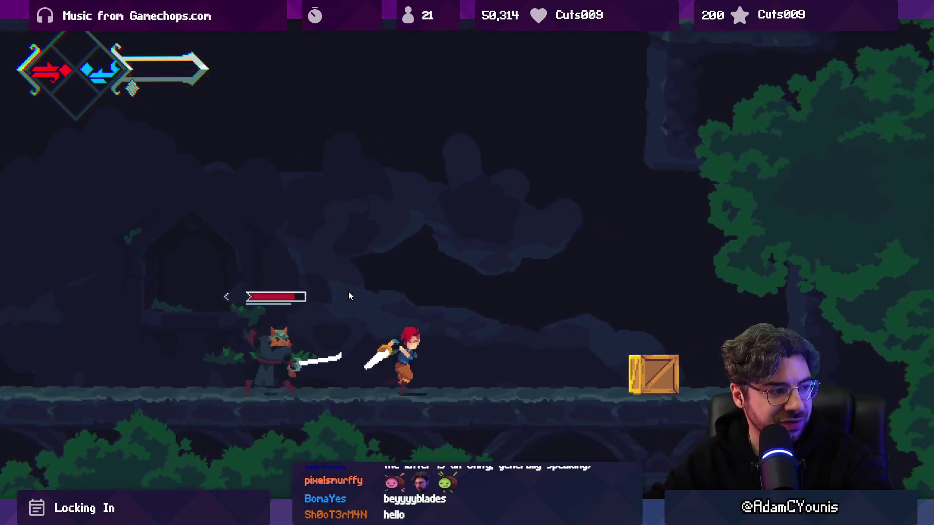
pyautogui.press('Left')
pyautogui.press('x')
pyautogui.press('Right')
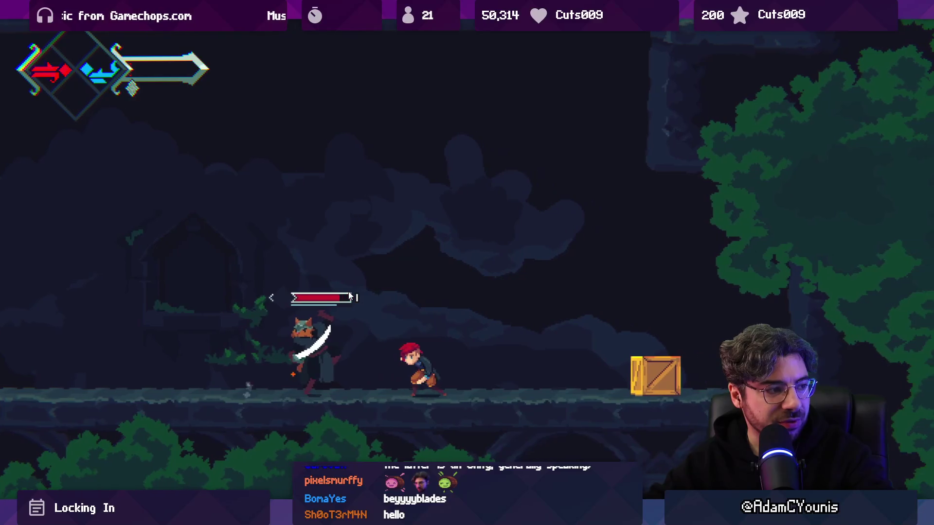
pyautogui.press('x')
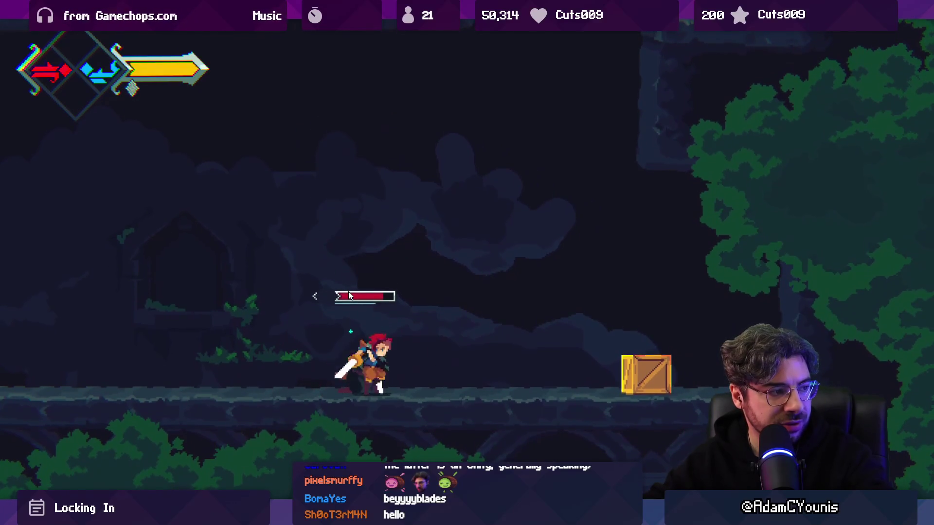
pyautogui.press('x')
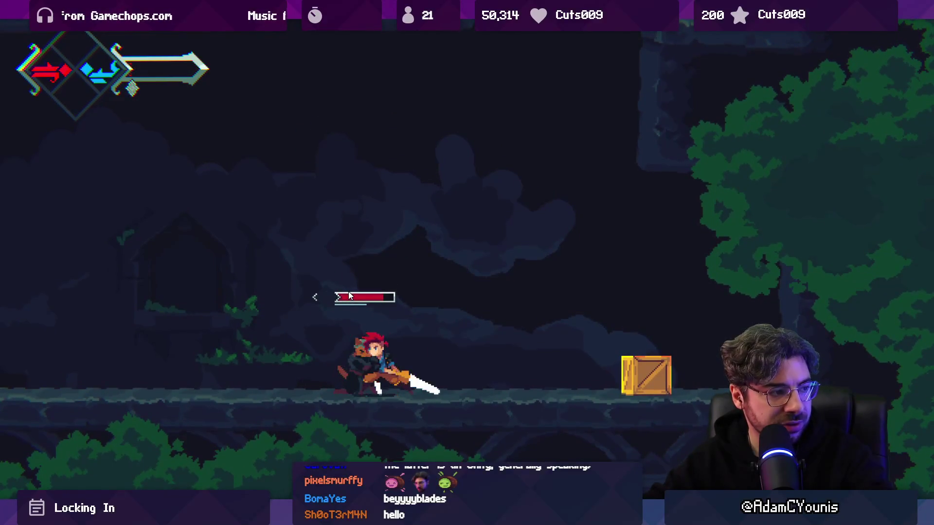
pyautogui.press('Left')
pyautogui.press('x')
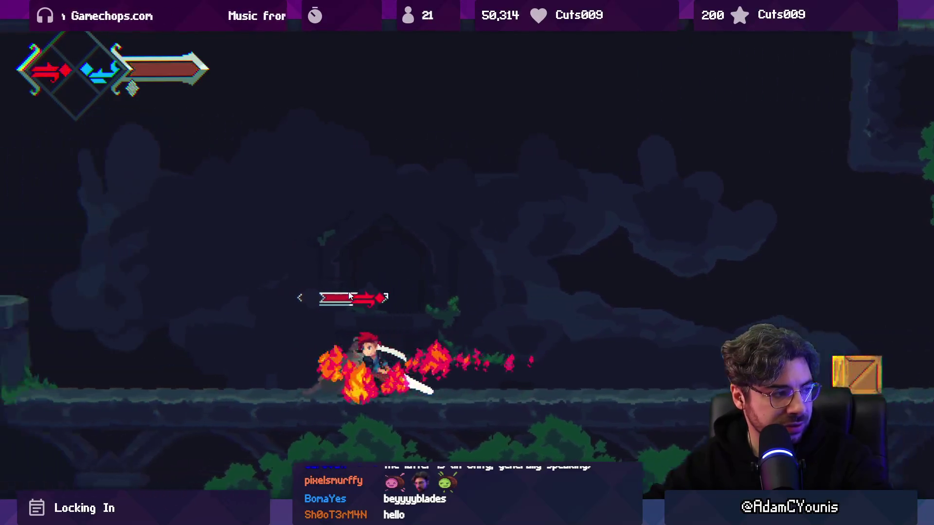
pyautogui.press('x')
pyautogui.press('Right')
pyautogui.press('x')
pyautogui.press('x')
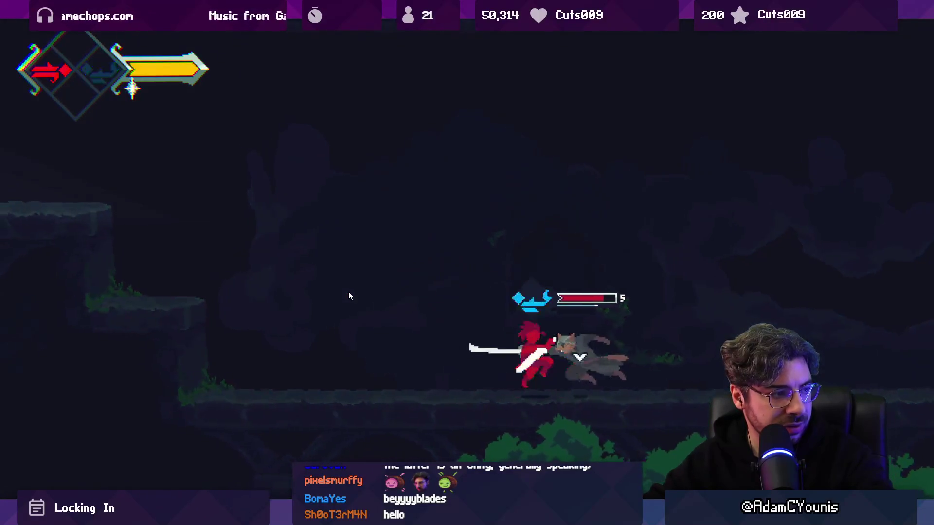
pyautogui.press('Left')
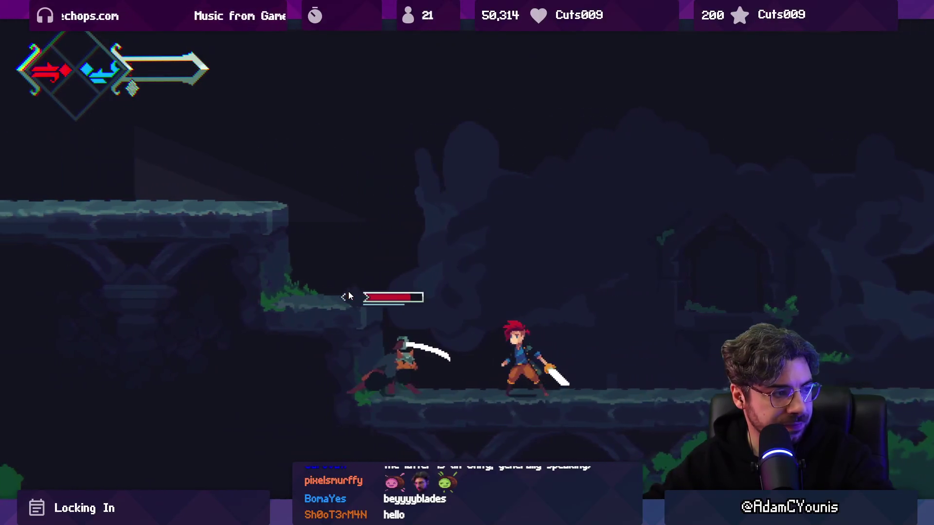
pyautogui.press('x')
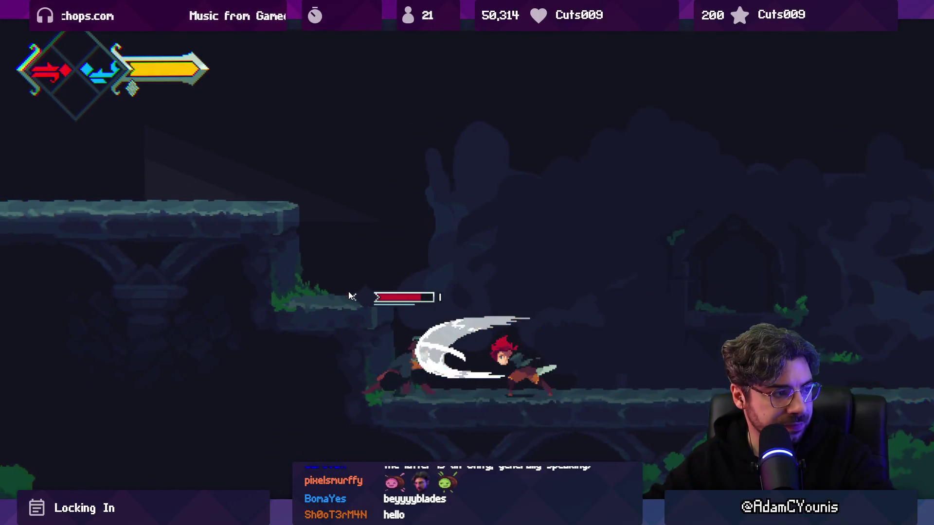
pyautogui.press('x')
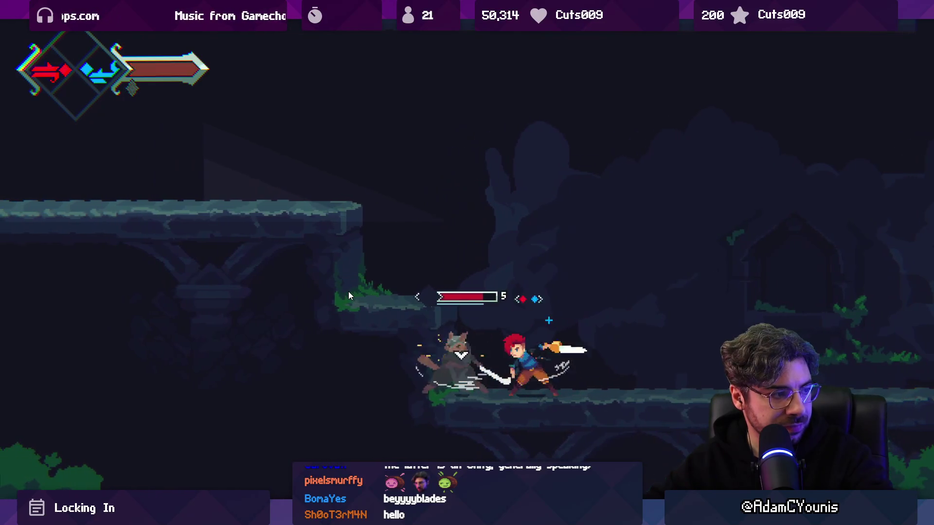
pyautogui.press('x')
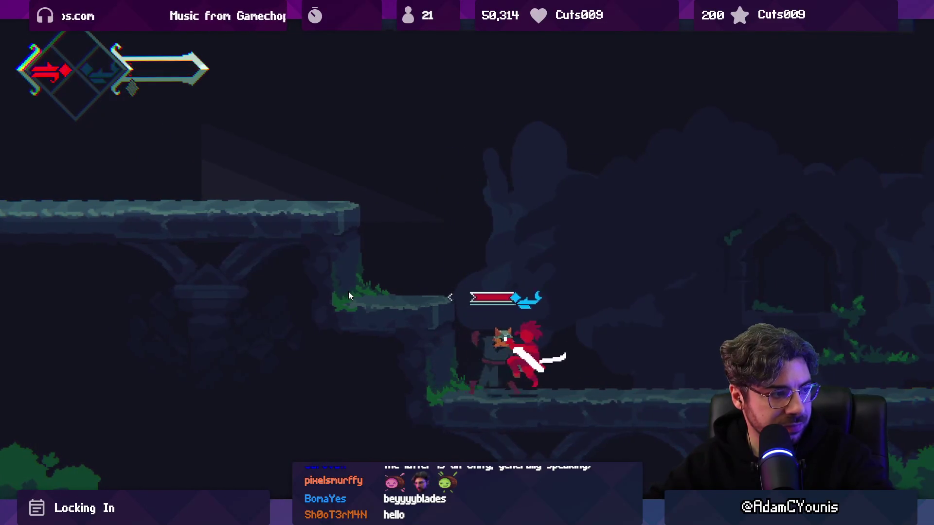
pyautogui.press('Right')
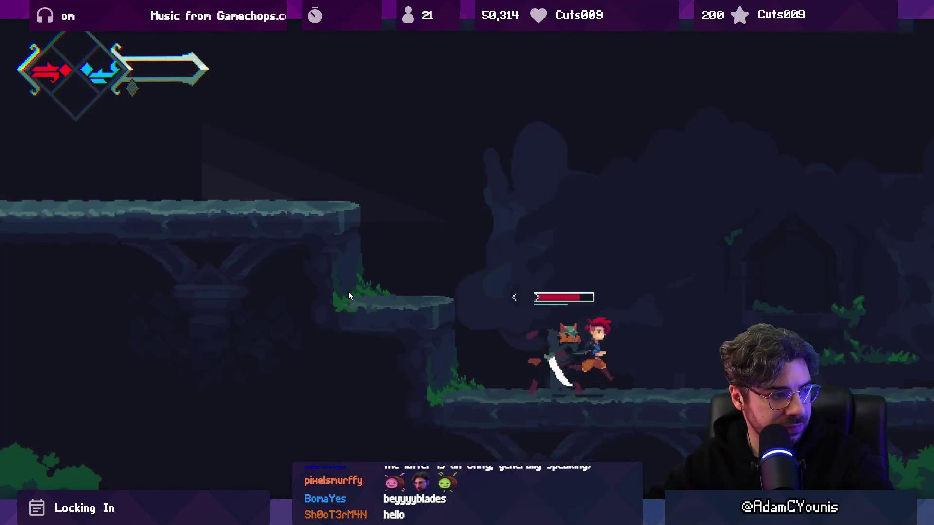
pyautogui.press('x')
# Step: Trade blows until the hero dies, then reload the checkpoint and exit fullscreen
pyautogui.press('x')
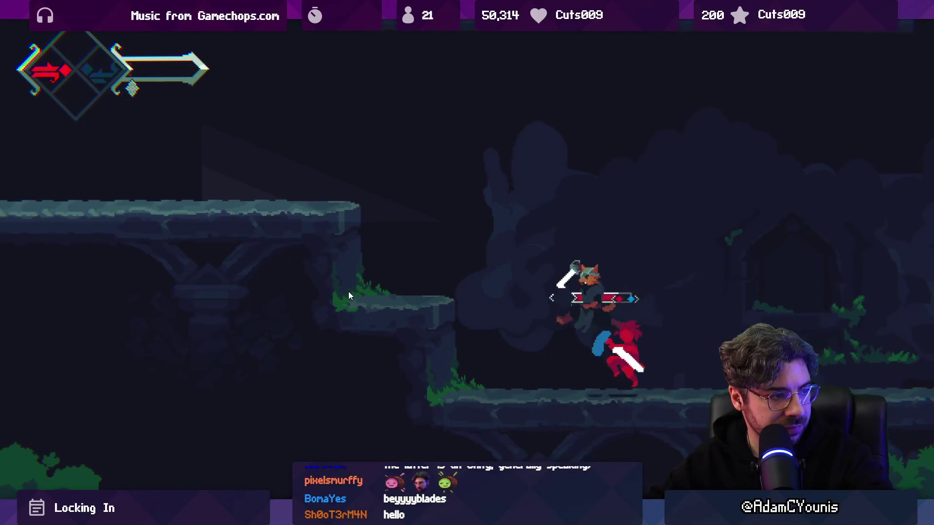
pyautogui.press('Left')
pyautogui.press('x')
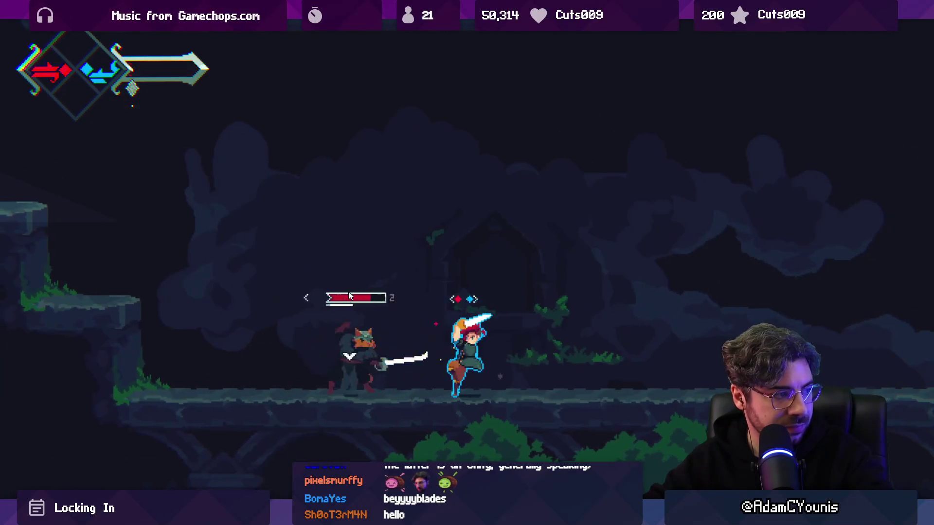
pyautogui.press('x')
pyautogui.press('x')
pyautogui.press('Right')
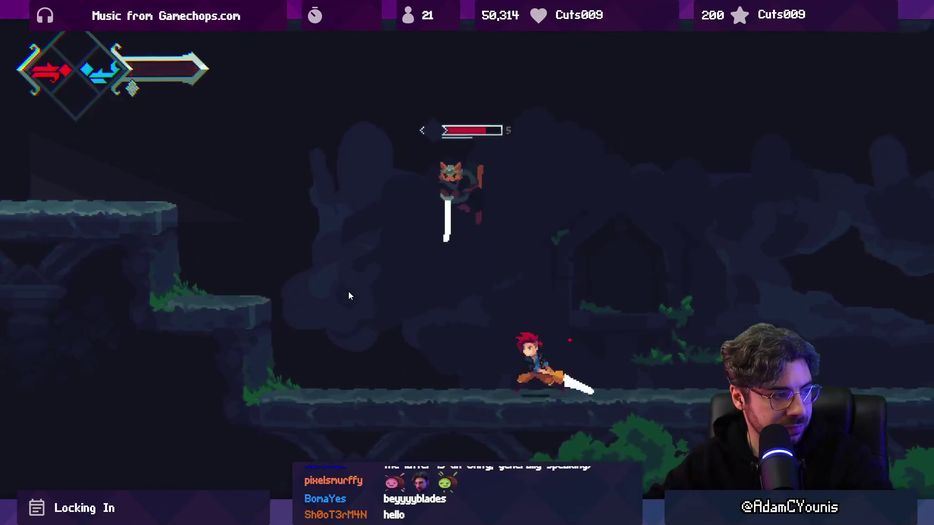
pyautogui.press('x')
pyautogui.press('Left')
pyautogui.press('x')
pyautogui.press('Right')
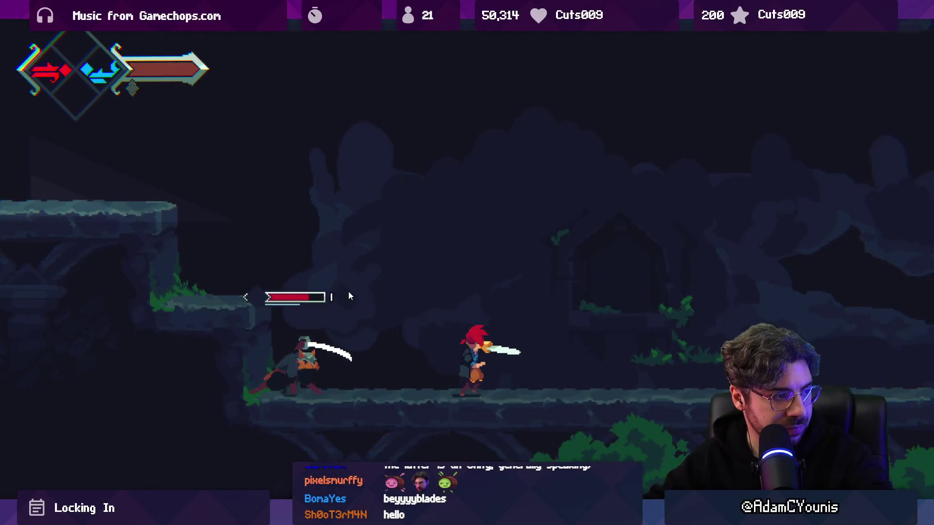
pyautogui.press('x')
pyautogui.press('x')
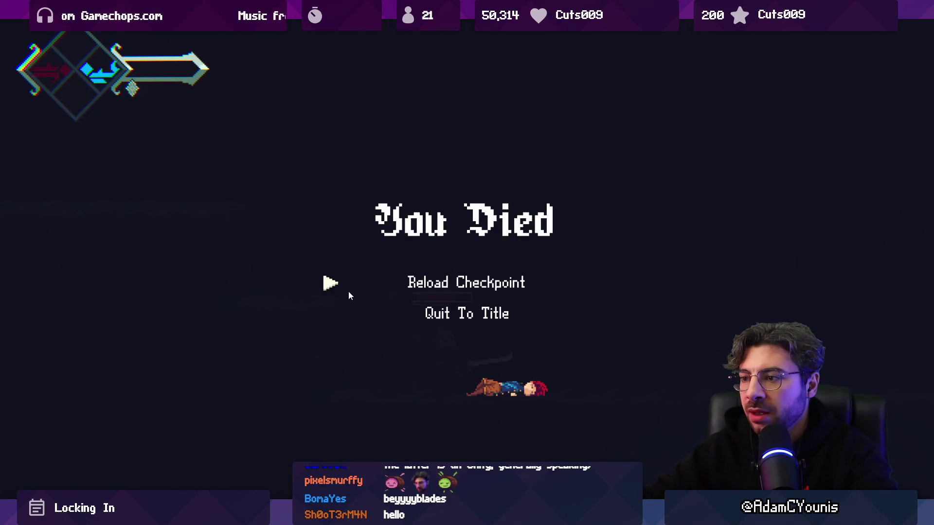
pyautogui.press('Return')
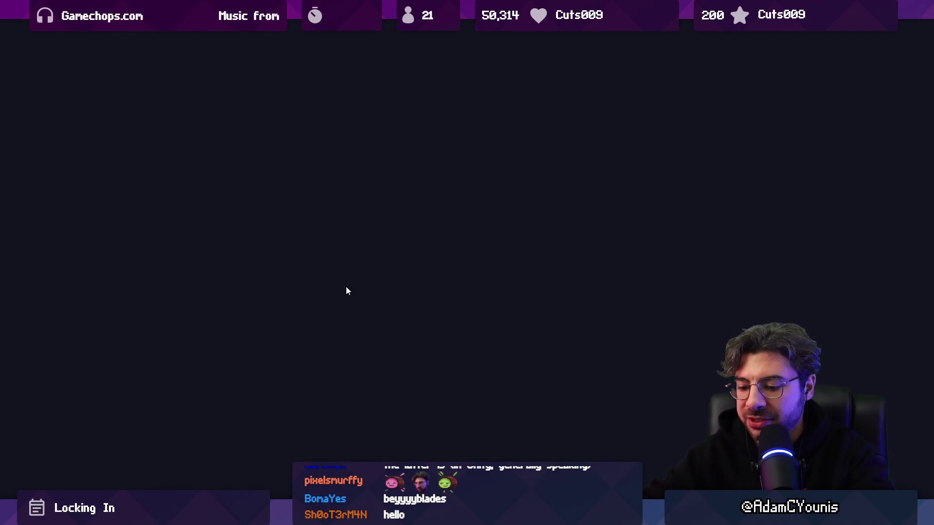
pyautogui.hotkey('shift', 'space')
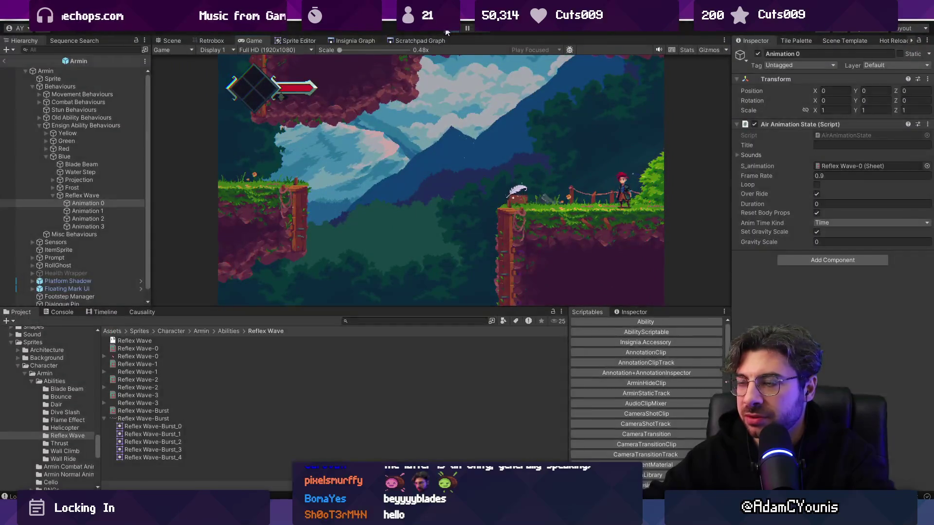
# Step: Stop play, open Ohrenstead Under Tower from the graph, and delete both Flame Charge Enemy Wrappers
pyautogui.click(449, 29)
pyautogui.click(356, 41)
pyautogui.moveTo(471, 169); pyautogui.dragTo(395, 170)
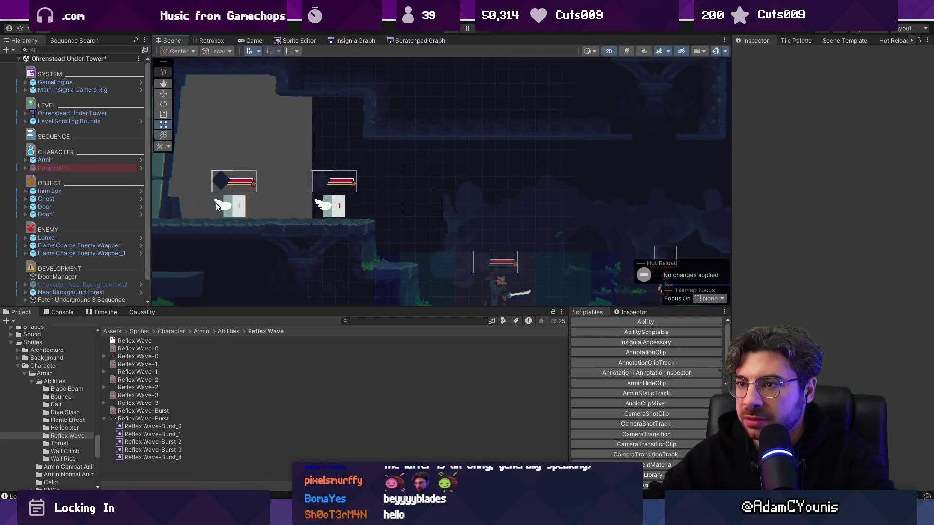
pyautogui.click(339, 200)
pyautogui.click(339, 200)
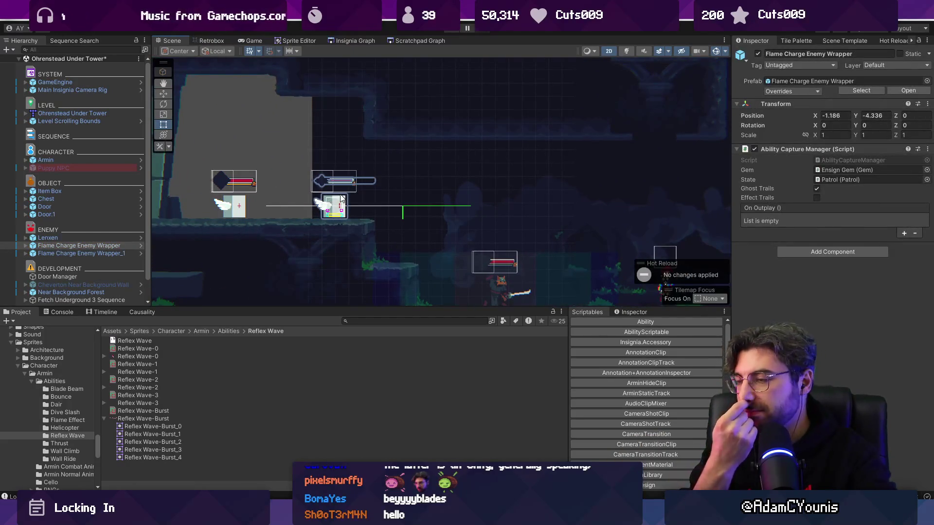
pyautogui.keyDown('shift'); pyautogui.click(78, 254); pyautogui.keyUp('shift')
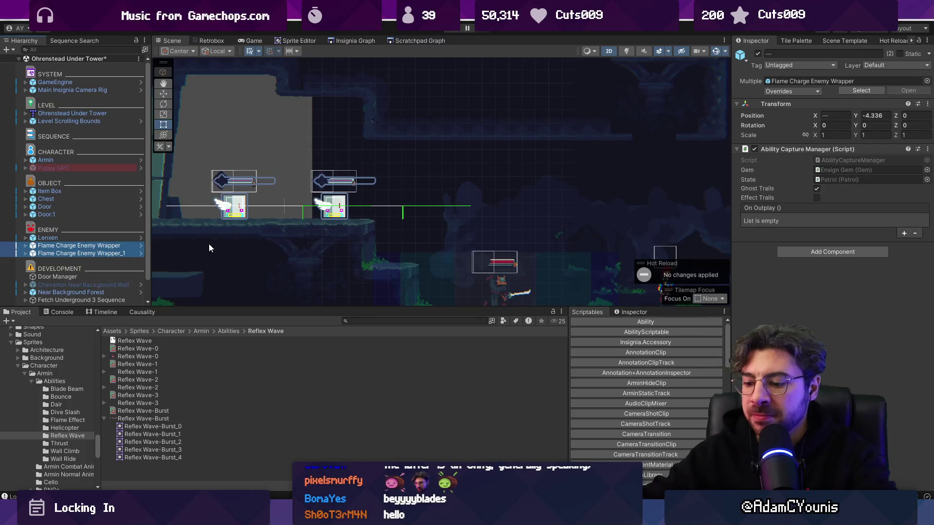
pyautogui.press('Delete')
pyautogui.click(349, 42)
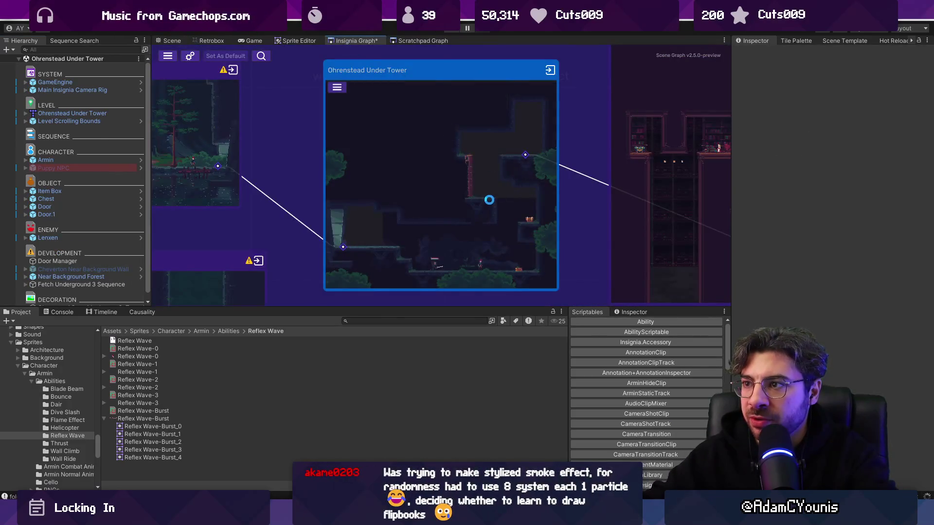
# Step: Pan across the Insignia Graph and double-click the tall room node to frame it
pyautogui.scroll(-4, 484, 198)
pyautogui.scroll(-3, 436, 207)
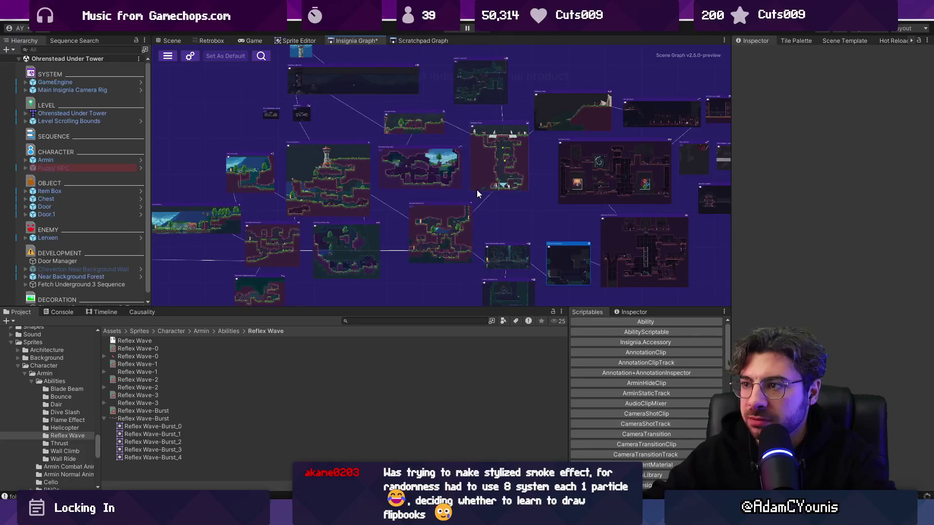
pyautogui.scroll(3, 313, 179)
pyautogui.scroll(2, 193, 113)
pyautogui.moveTo(193, 112)
pyautogui.mouseDown()
pyautogui.moveTo(390, 156)
pyautogui.moveTo(483, 201)
pyautogui.mouseUp()
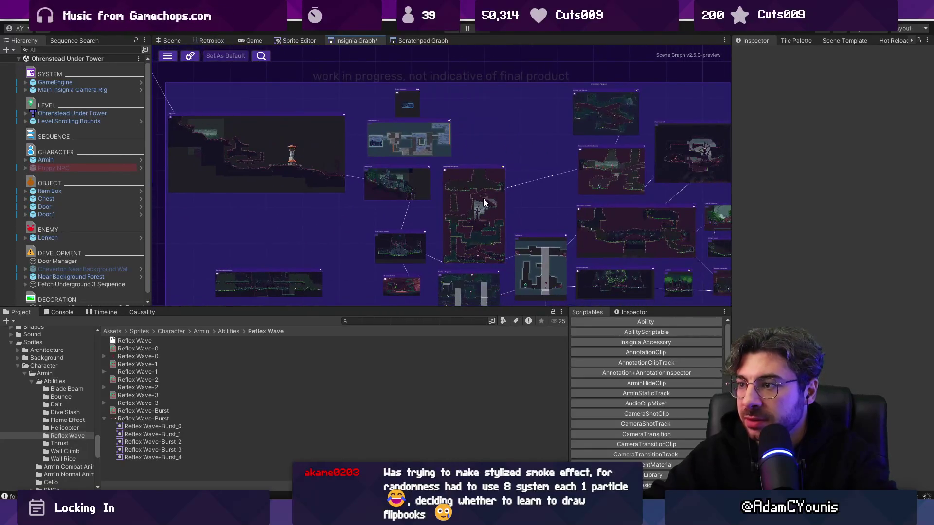
pyautogui.scroll(-2, 477, 255)
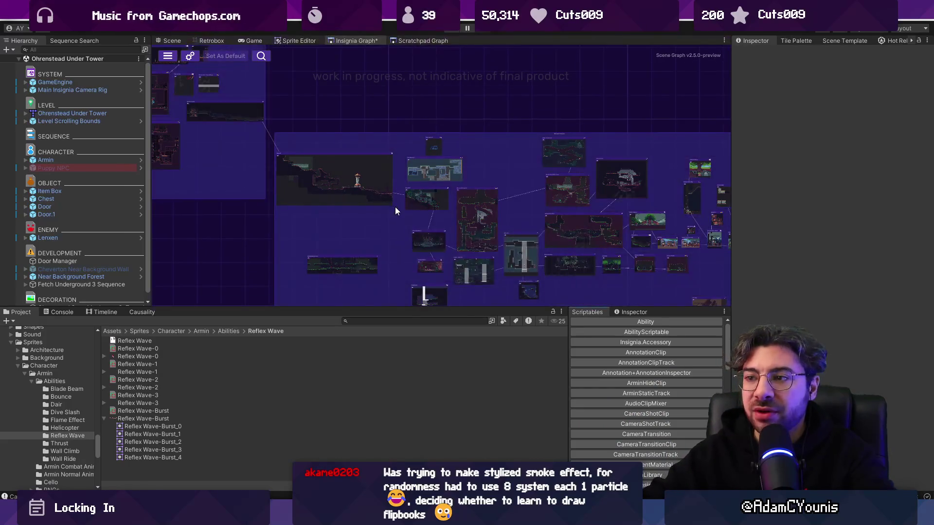
pyautogui.moveTo(397, 223); pyautogui.dragTo(334, 186)
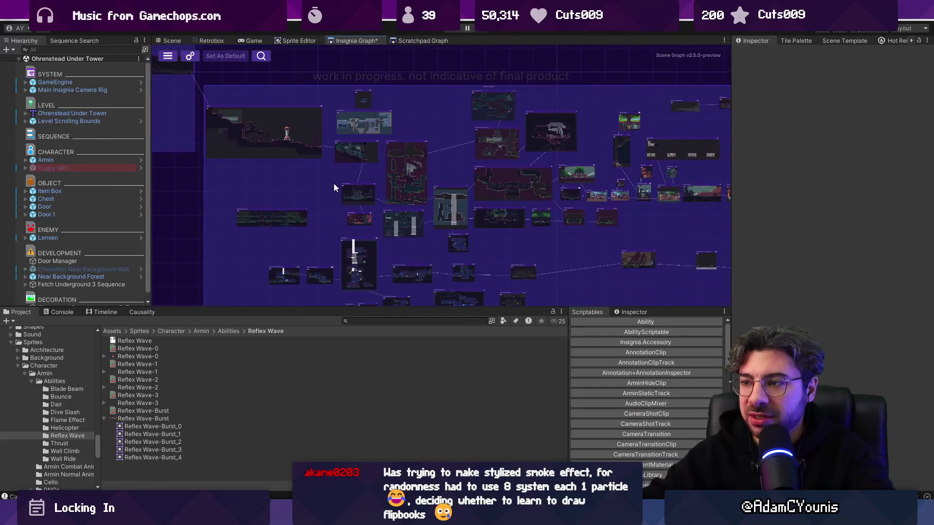
pyautogui.doubleClick(454, 214)
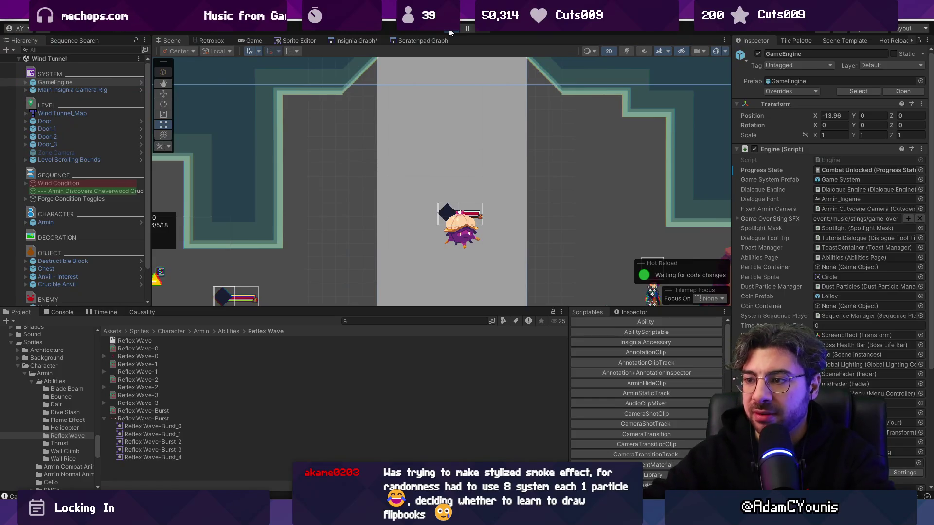
# Step: Play the Wind Tunnel level, attack the purple enemy, and slam down twice to show the smoke trail
pyautogui.click(449, 33)
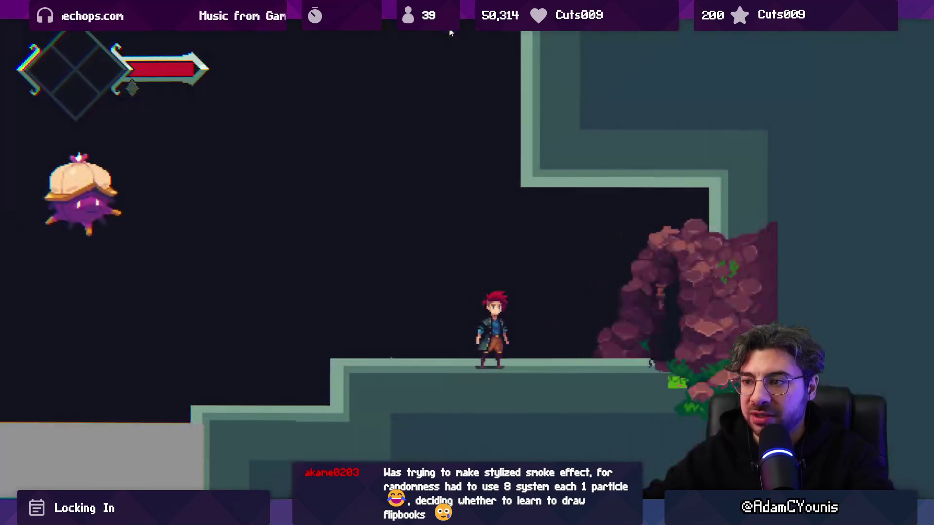
pyautogui.press('Right')
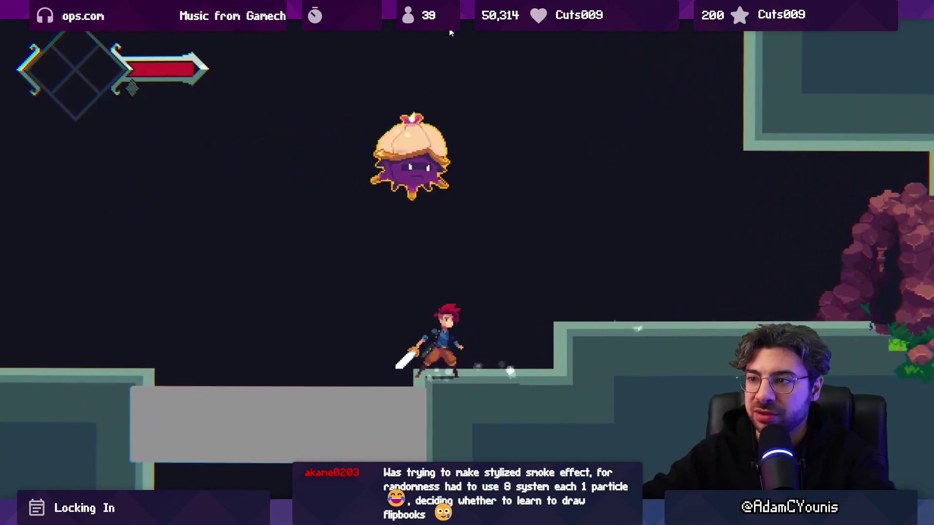
pyautogui.press('x')
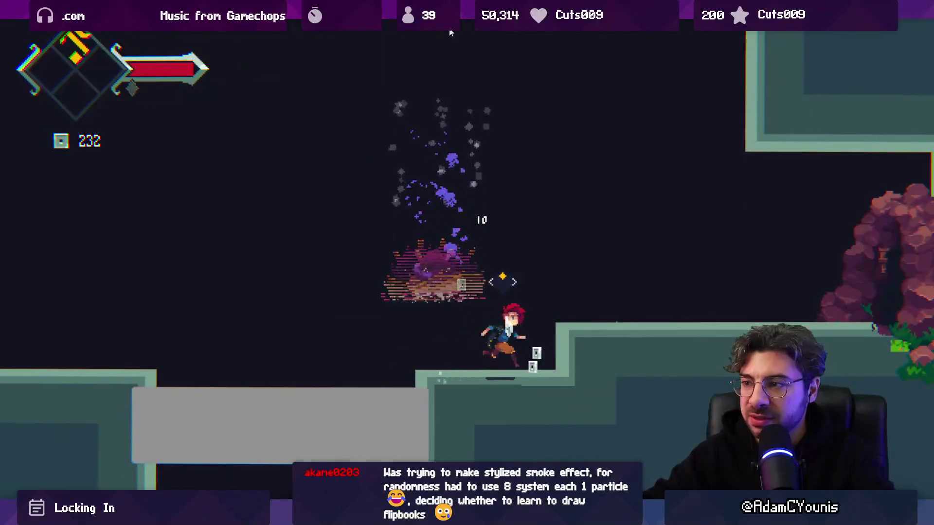
pyautogui.press('Right')
pyautogui.click(479, 44)
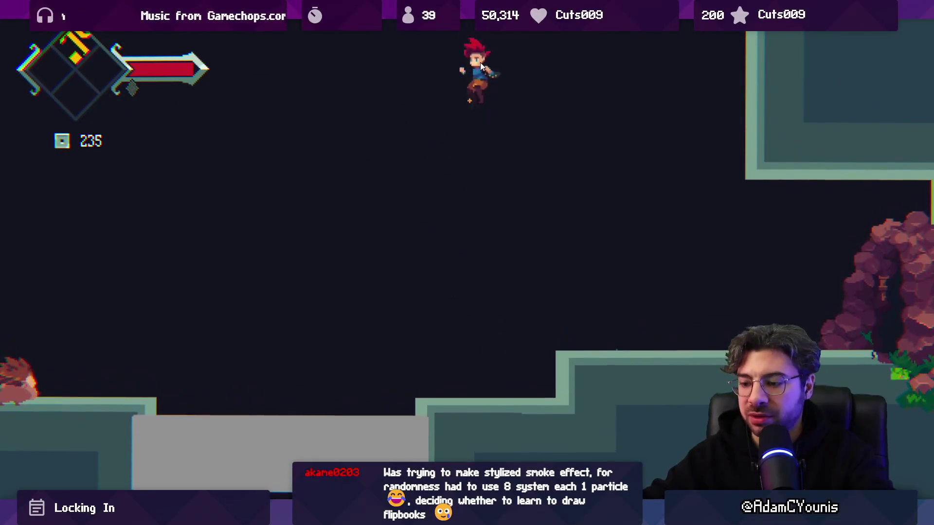
pyautogui.click(473, 58)
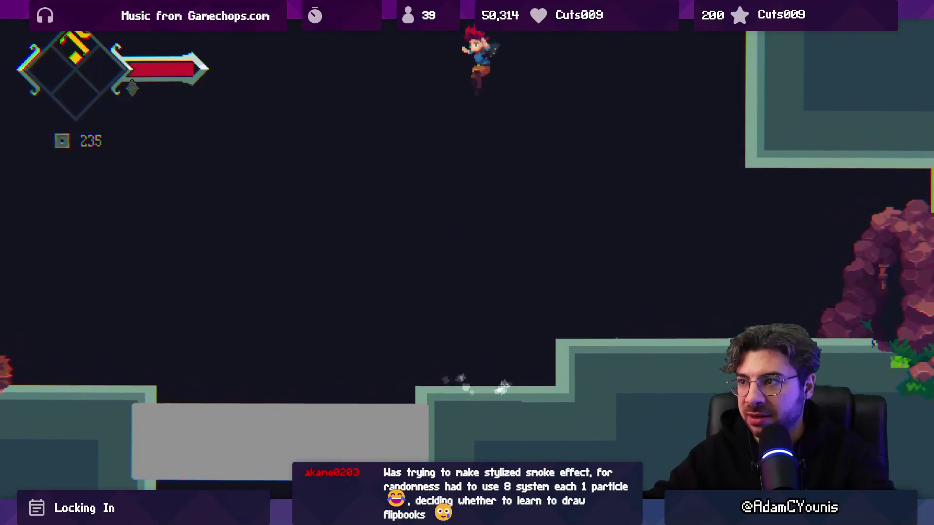
pyautogui.press('x')
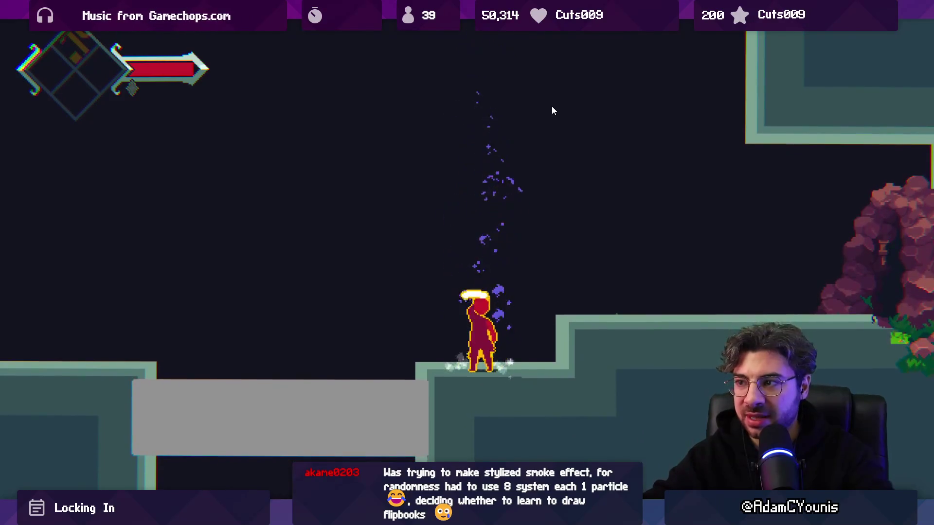
pyautogui.click(519, 49)
pyautogui.press('x')
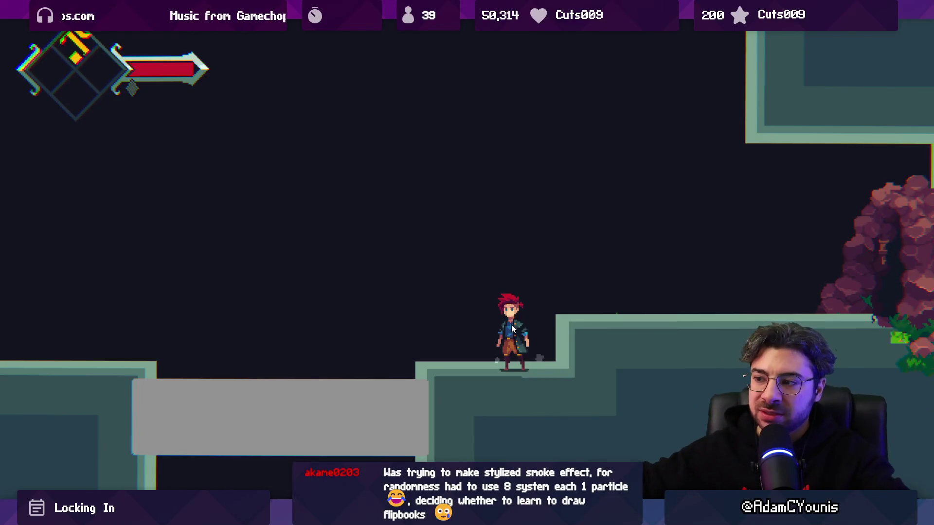
pyautogui.press('space')
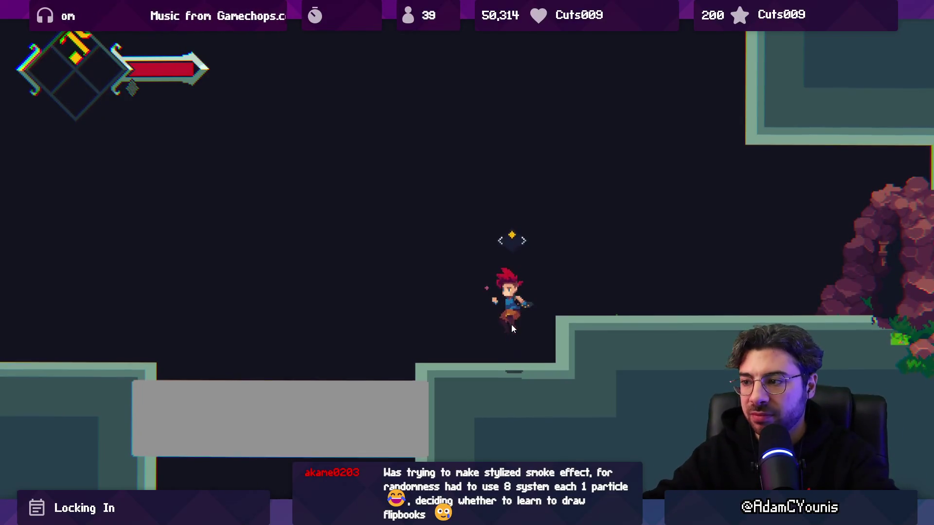
# Step: Leave fullscreen play, trigger the upward burst effect, and switch to the Scene view
pyautogui.hotkey('shift', 'space')
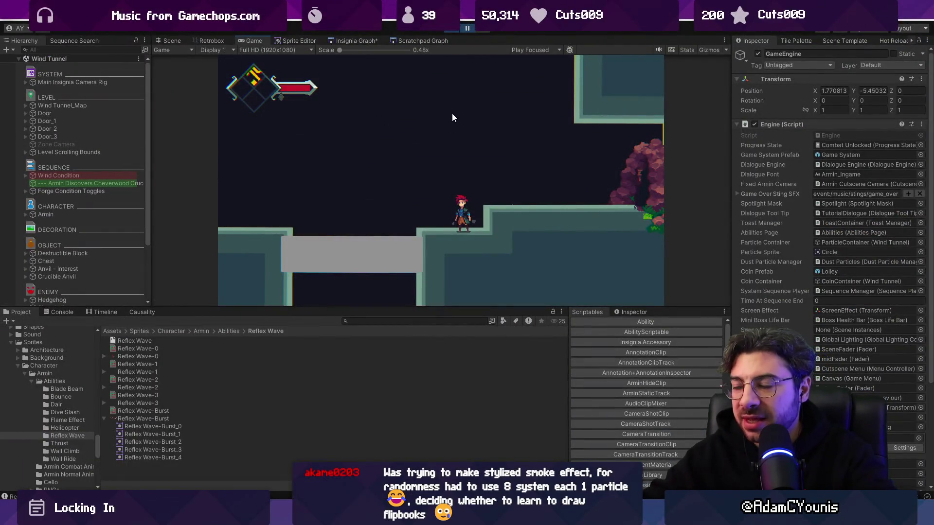
pyautogui.press('space')
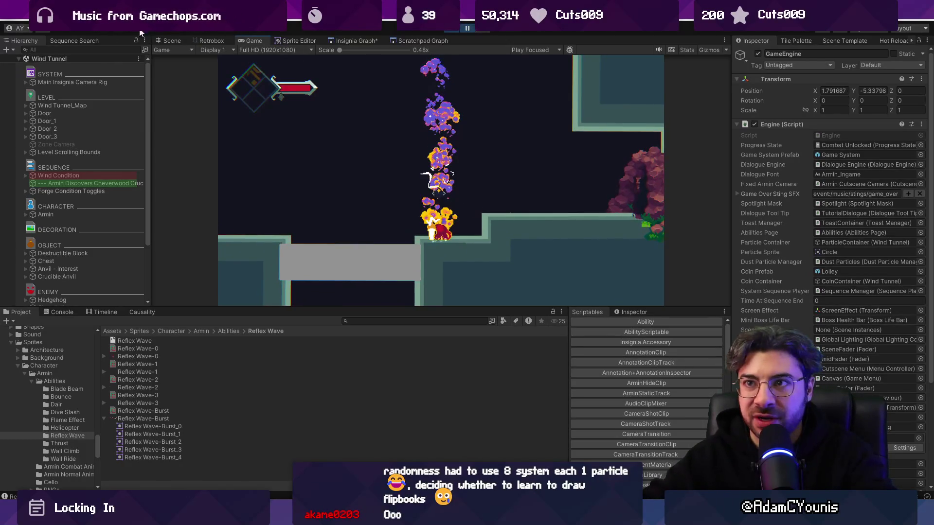
pyautogui.click(172, 41)
pyautogui.scroll(-3, 107, 205)
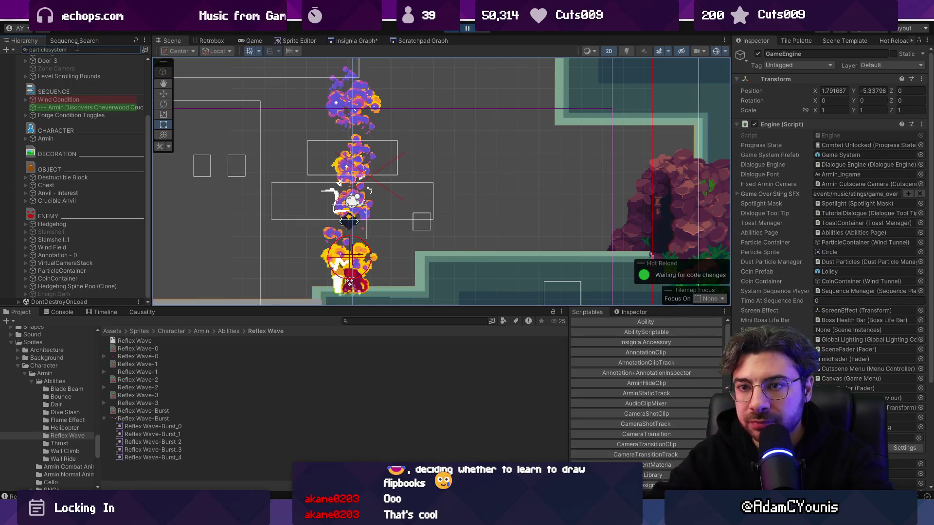
# Step: Select all four Ensign Lightning Smoke systems under Lightning Effect(Clone) and frame them in the Scene
pyautogui.click(85, 160)
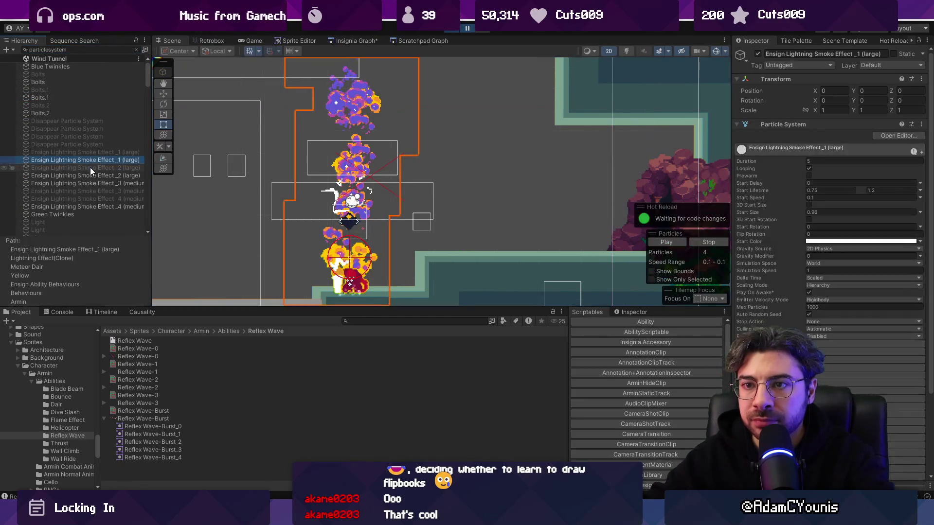
pyautogui.click(137, 49)
pyautogui.click(97, 216)
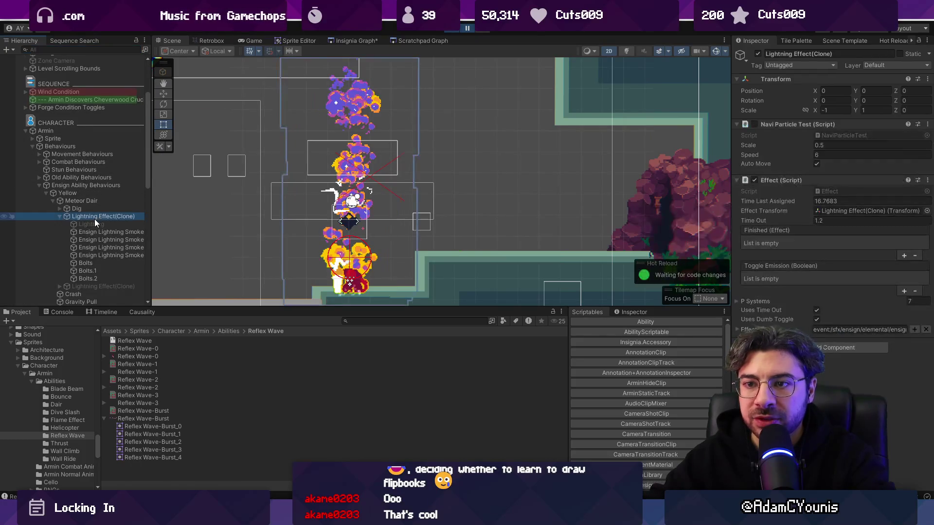
pyautogui.keyDown('shift'); pyautogui.click(124, 250); pyautogui.keyUp('shift')
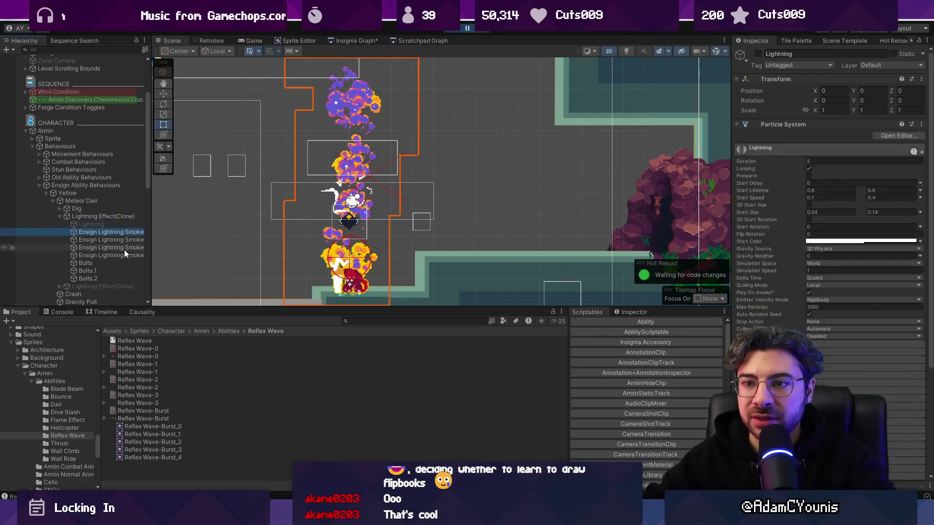
pyautogui.doubleClick(124, 250)
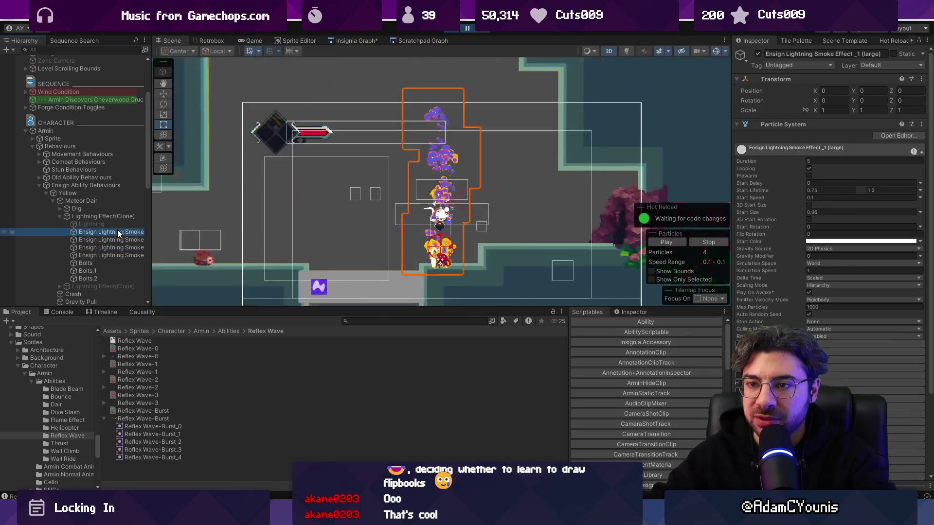
pyautogui.click(116, 252)
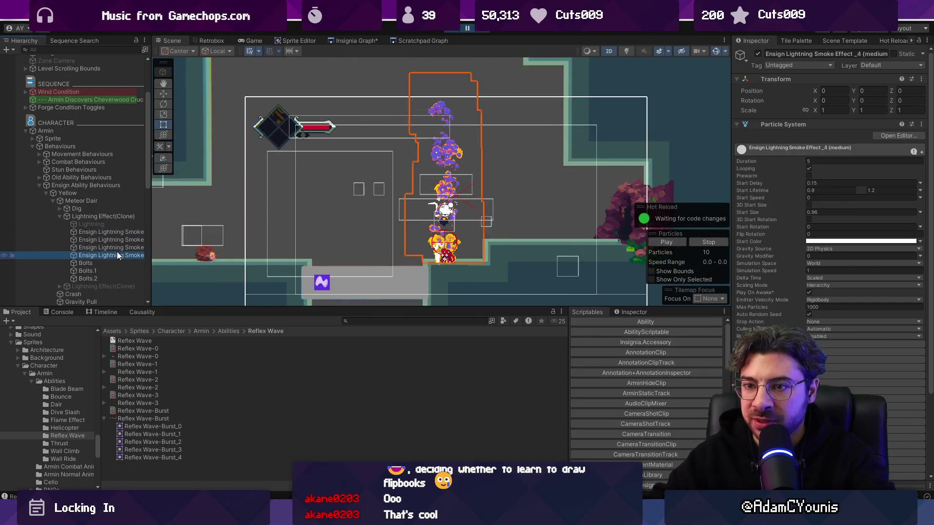
pyautogui.keyDown('shift'); pyautogui.click(116, 229); pyautogui.keyUp('shift')
pyautogui.scroll(2, 457, 194)
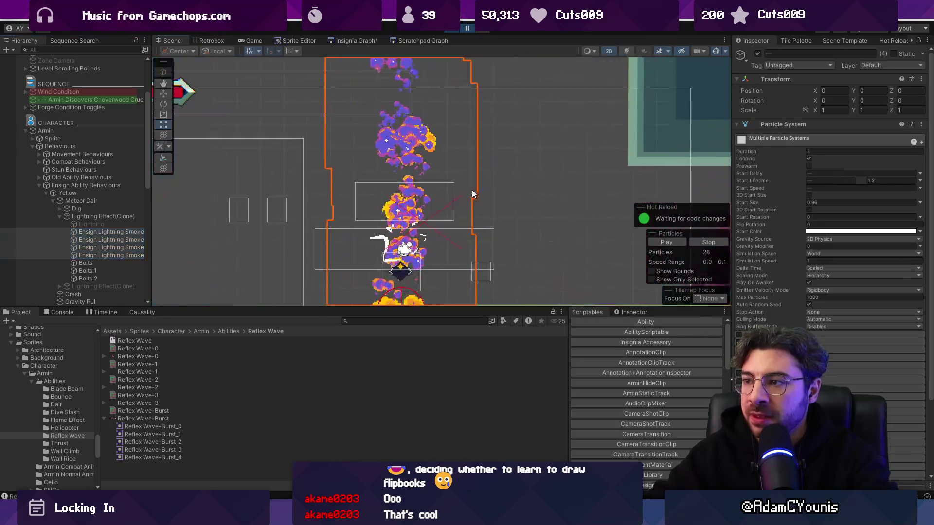
pyautogui.moveTo(471, 190); pyautogui.dragTo(389, 150)
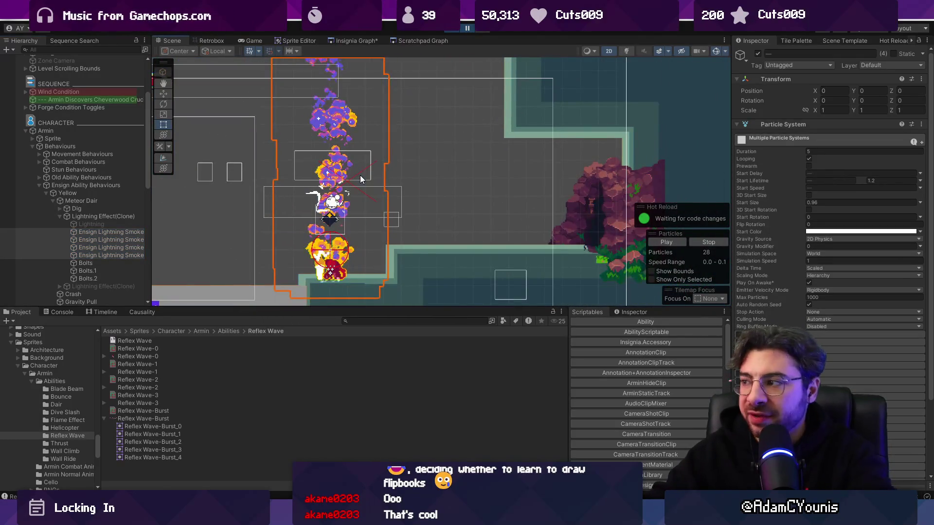
# Step: Inspect the first smoke system's Particle System and Texture Sheet Animation modules, then open Everything
pyautogui.click(123, 232)
pyautogui.click(852, 254)
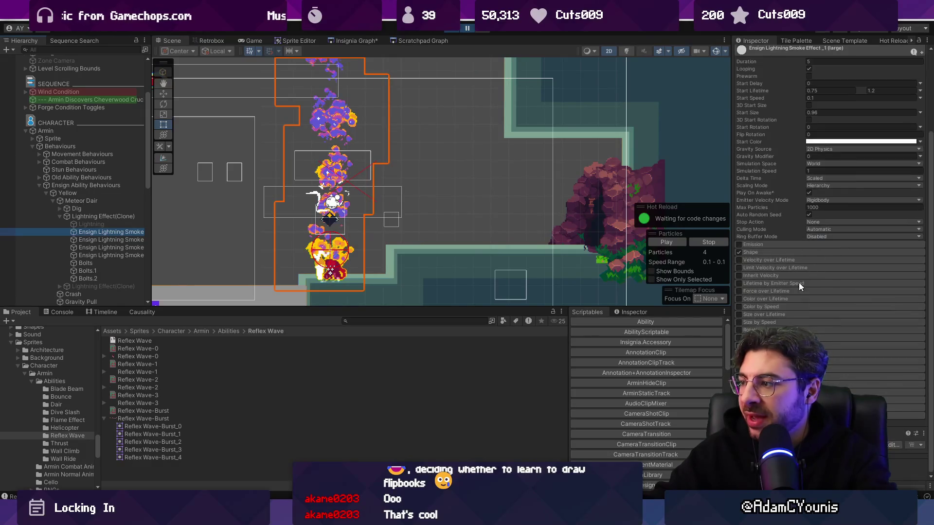
pyautogui.click(786, 150)
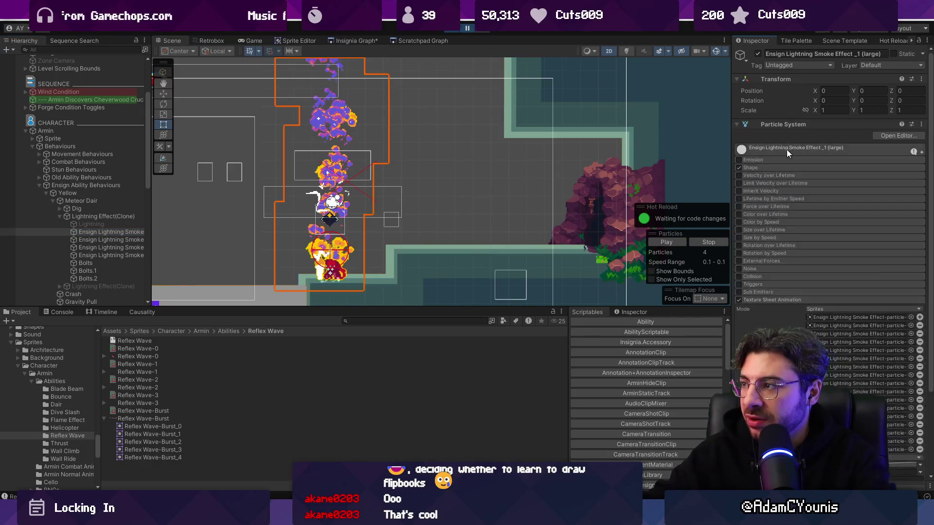
pyautogui.scroll(-3, 815, 264)
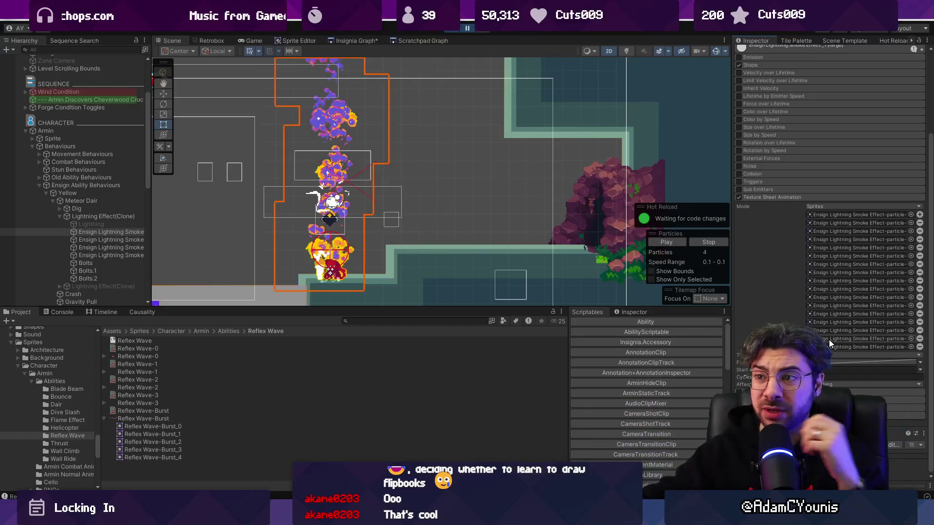
pyautogui.scroll(5, 359, 111)
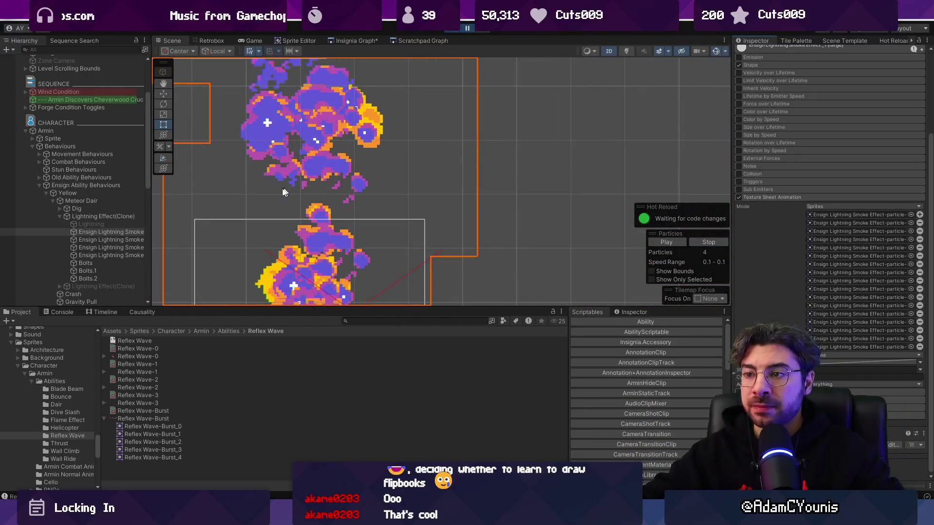
pyautogui.click(94, 232)
pyautogui.scroll(-3, 354, 208)
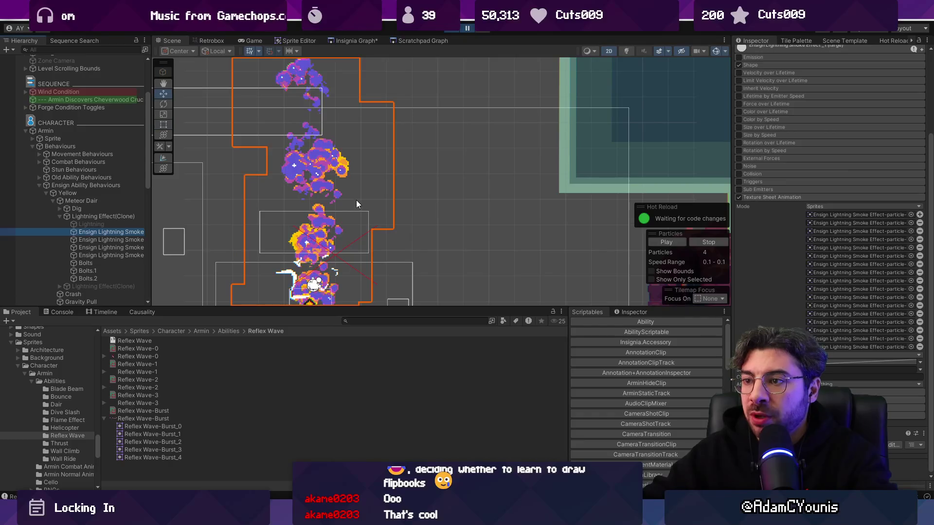
pyautogui.scroll(-3, 355, 200)
pyautogui.press('w')
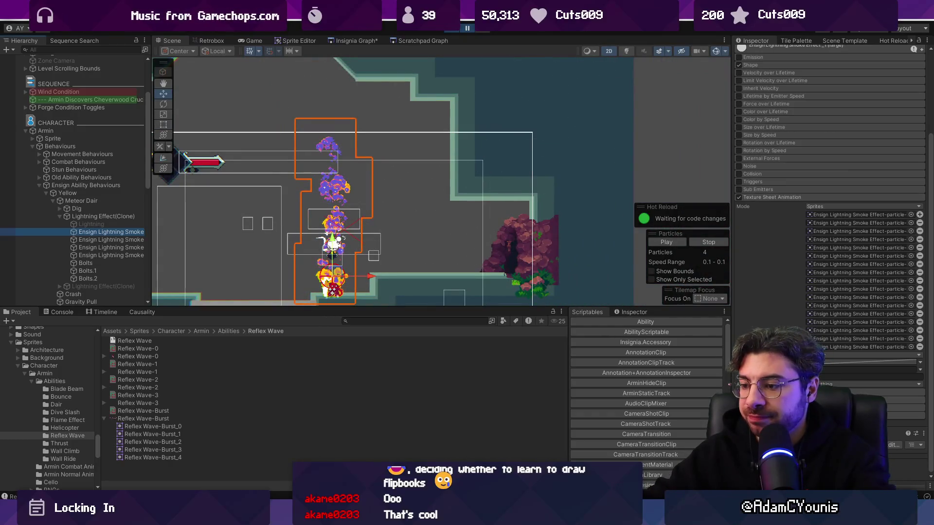
pyautogui.hotkey('ctrl', 'alt', 'space')
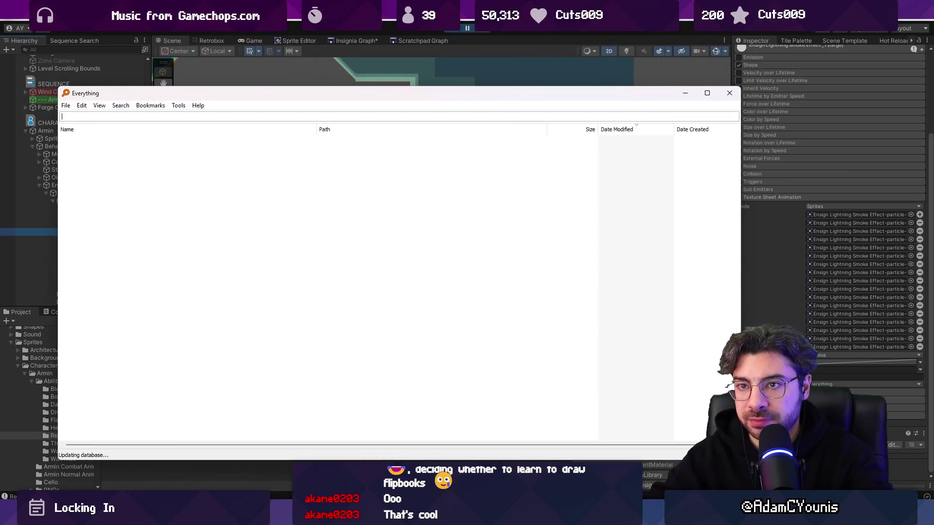
# Step: Search Everything for 'ensign lightning smoke' and open Ensign Lightning Smoke Effect.aseprite in Aseprite
pyautogui.write('ensign lightning smoke')
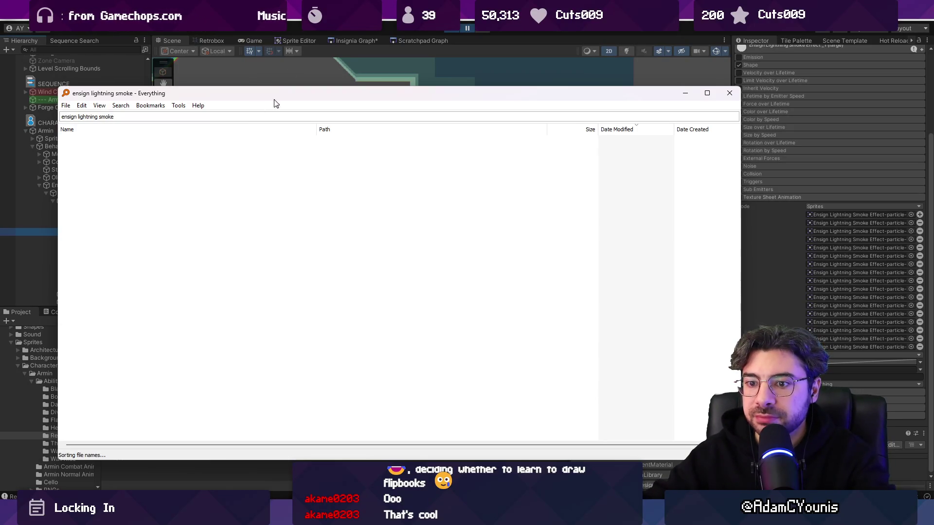
pyautogui.press('Escape')
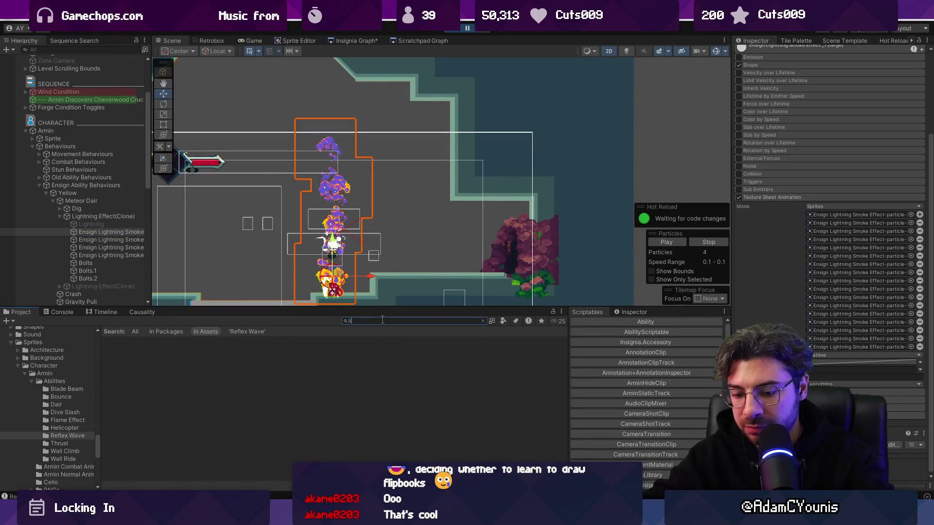
pyautogui.doubleClick(381, 325)
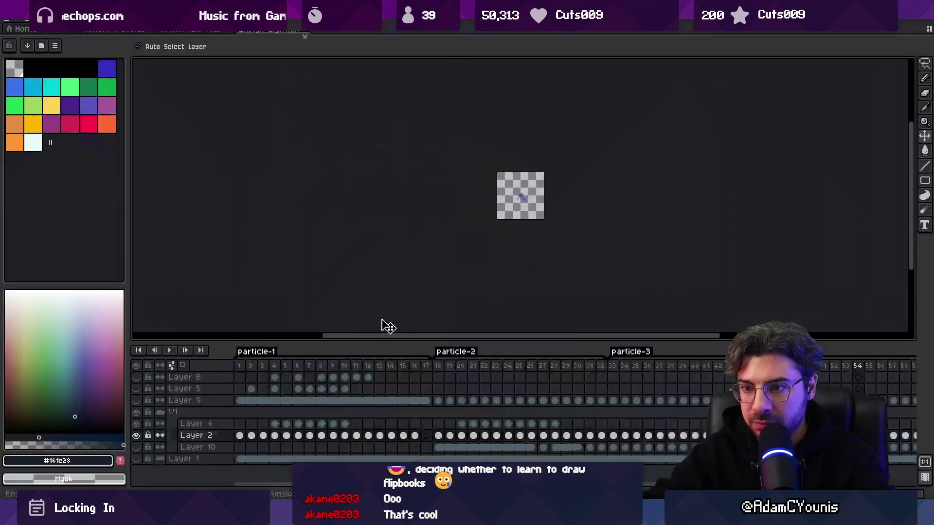
# Step: Zoom into the lightning smoke sprite, select frames 3–5, and return to the running Unity game
pyautogui.scroll(5, 556, 237)
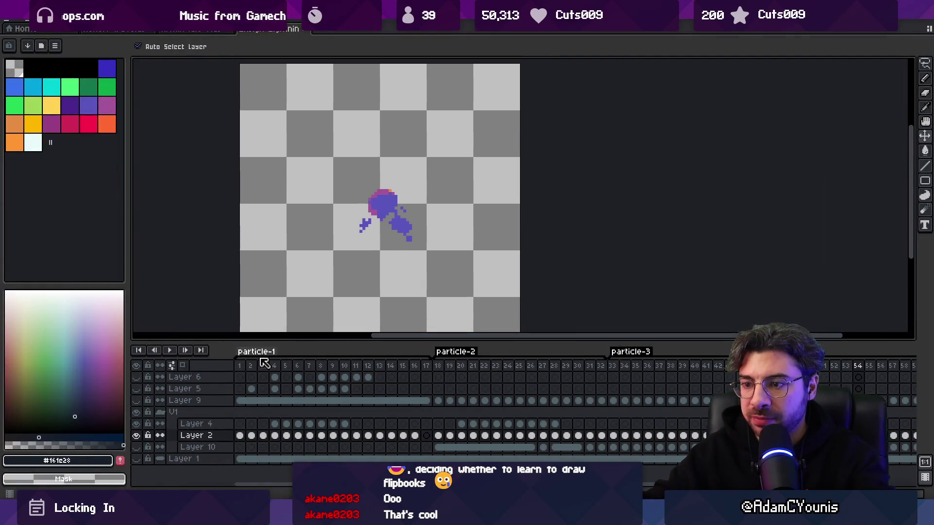
pyautogui.moveTo(263, 366)
pyautogui.mouseDown()
pyautogui.moveTo(865, 375)
pyautogui.moveTo(287, 379)
pyautogui.moveTo(913, 386)
pyautogui.mouseUp()
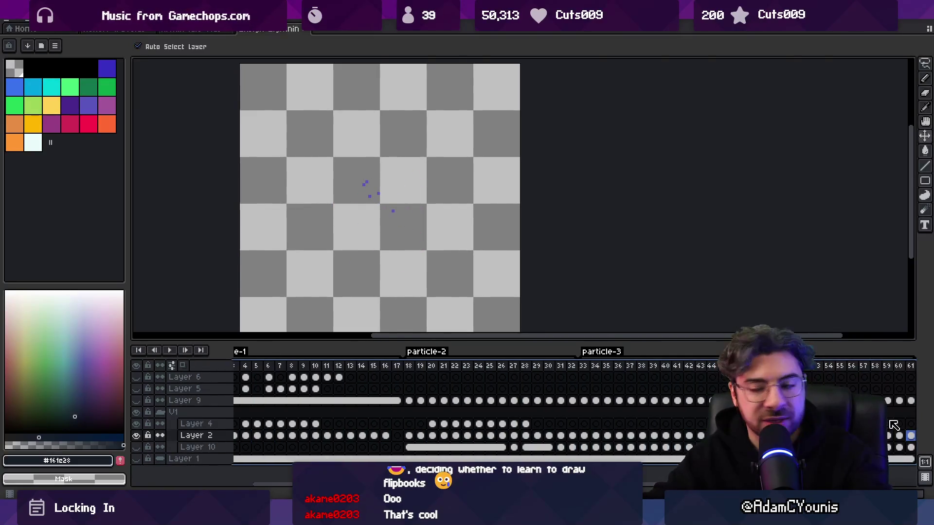
pyautogui.hotkey('alt', 'Tab')
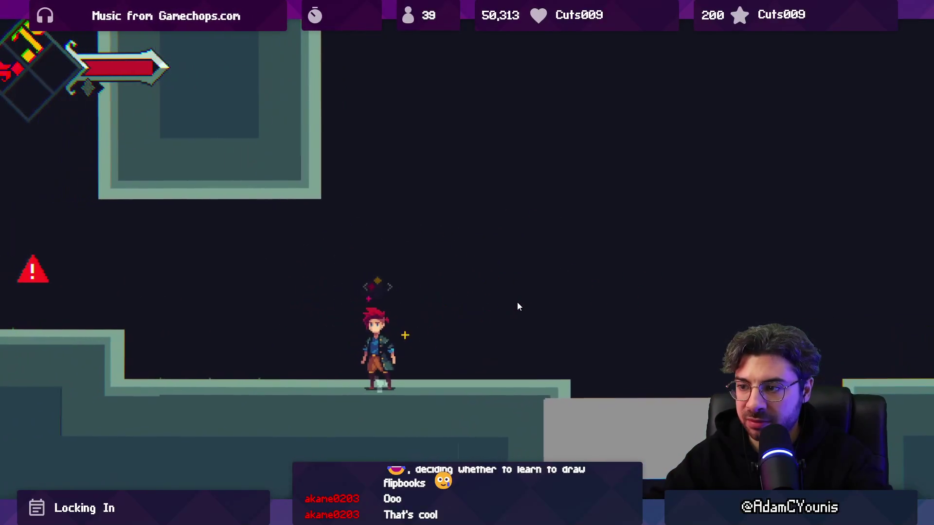
# Step: Exit the maximized Game view, stop play mode, and switch back to Aseprite
pyautogui.hotkey('shift', 'space')
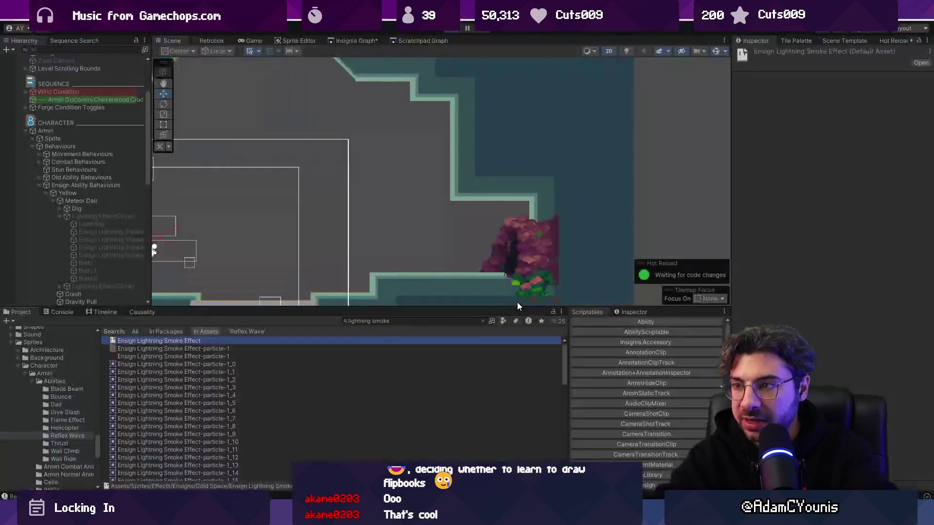
pyautogui.click(450, 29)
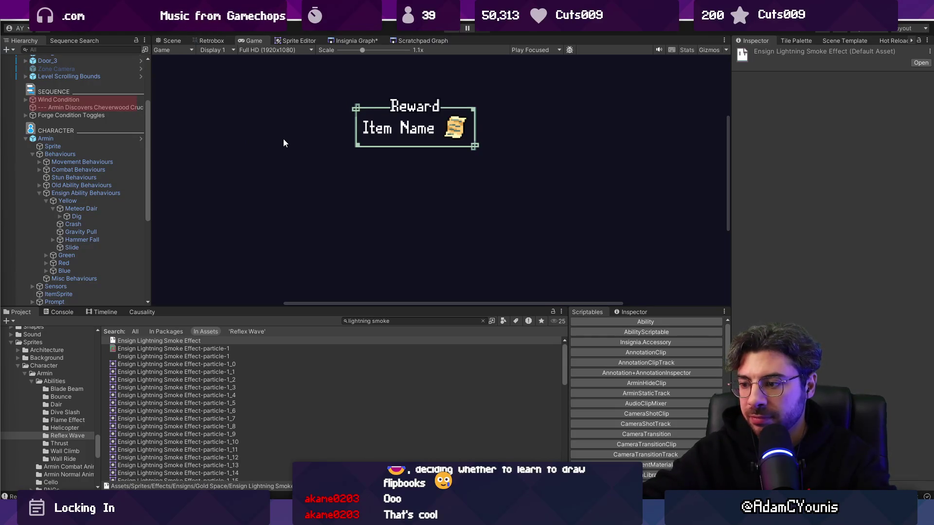
pyautogui.hotkey('alt', 'Tab')
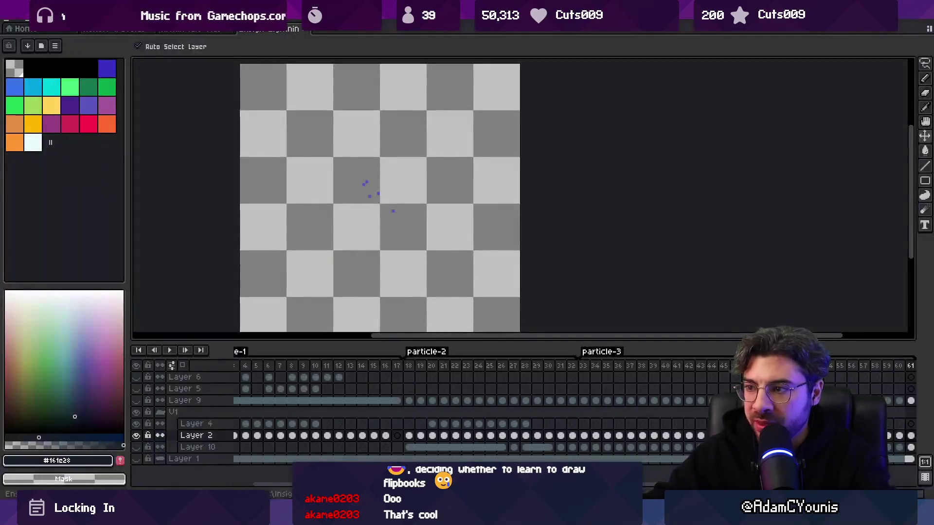
# Step: Look through the character sprite and red ring effect tabs and Aseprite's Home page
pyautogui.scroll(-1, 397, 189)
pyautogui.click(225, 30)
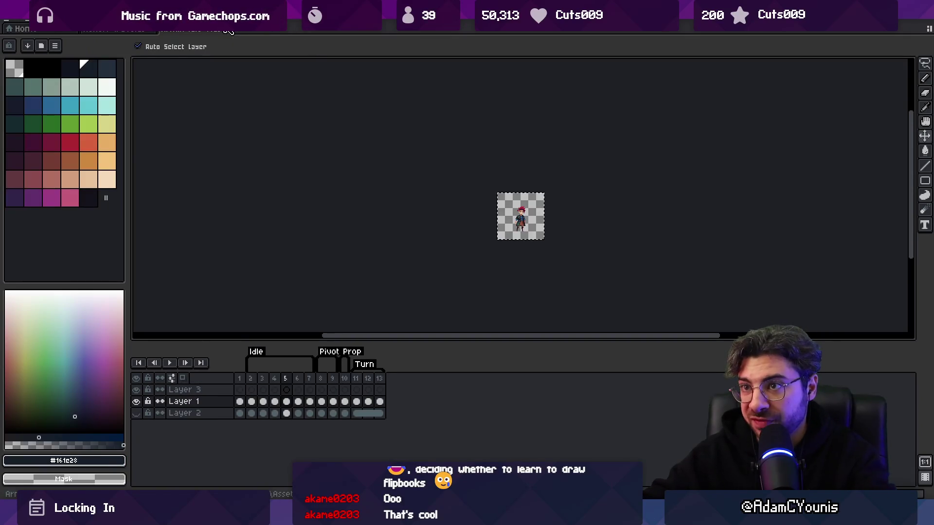
pyautogui.click(162, 31)
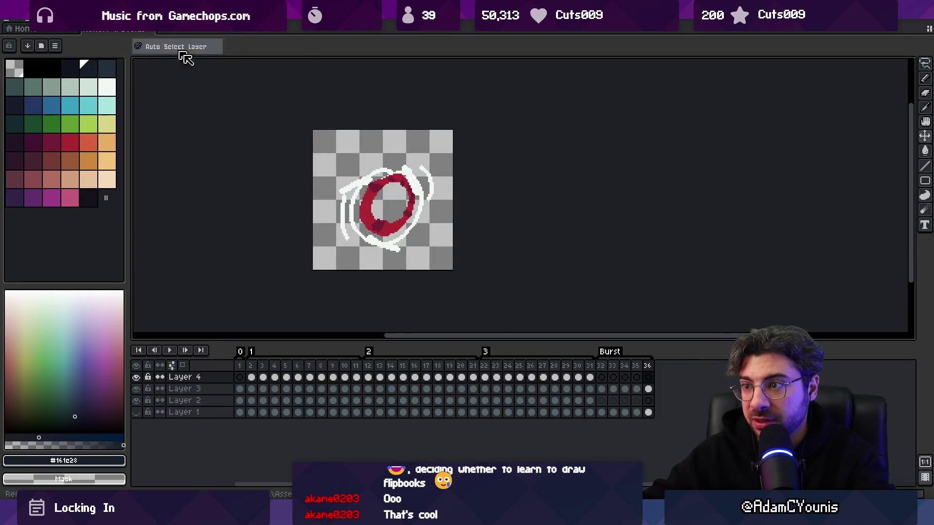
pyautogui.scroll(1, 394, 209)
pyautogui.click(19, 28)
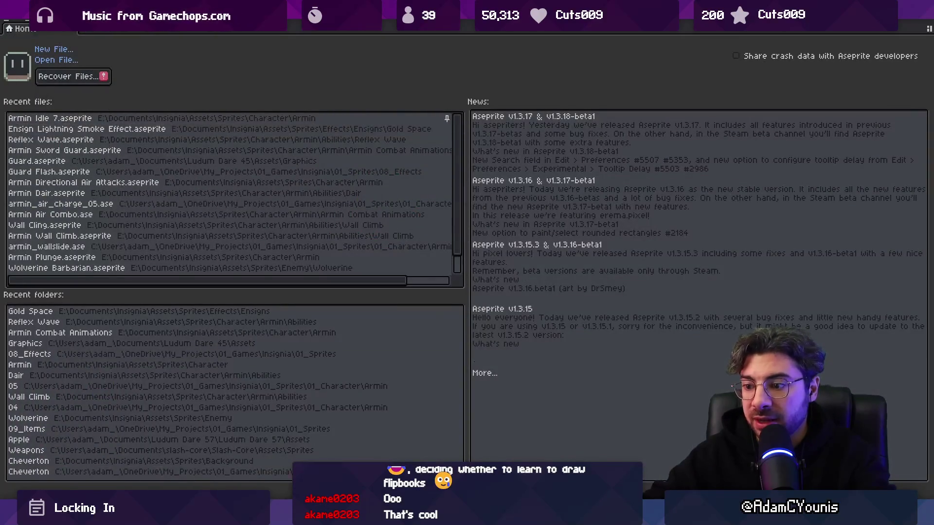
pyautogui.scroll(-2, 247, 174)
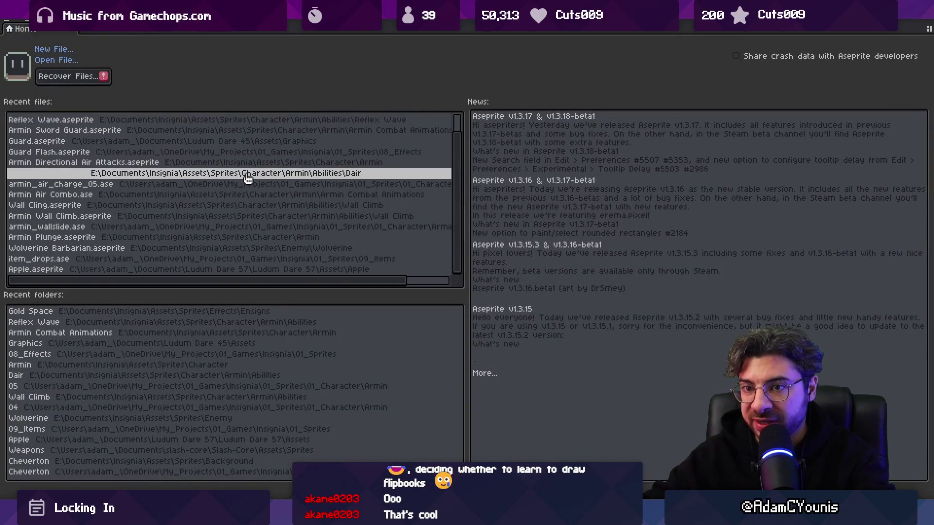
# Step: From Unity's 'water effect' project search, open the Ensign Water Effect Hand Drawn August 2024 asset
pyautogui.hotkey('alt', 'Tab')
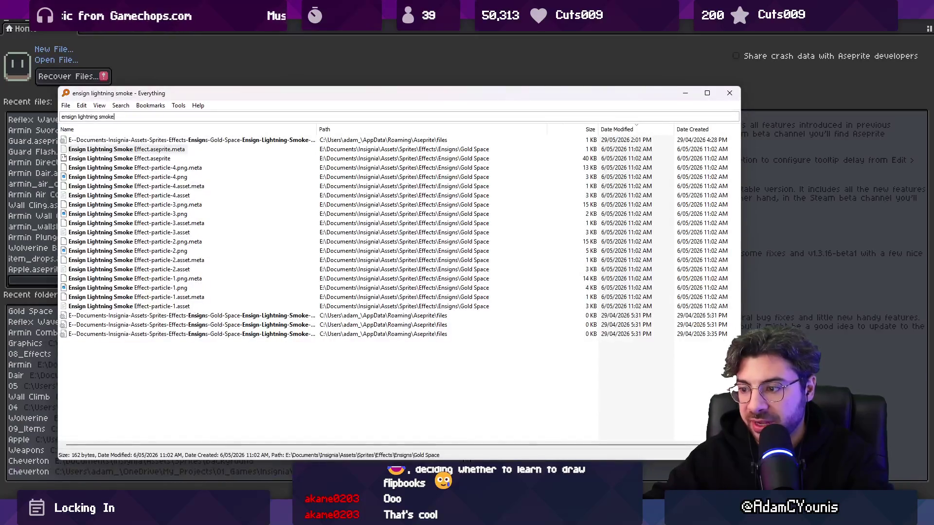
pyautogui.hotkey('alt', 'Tab')
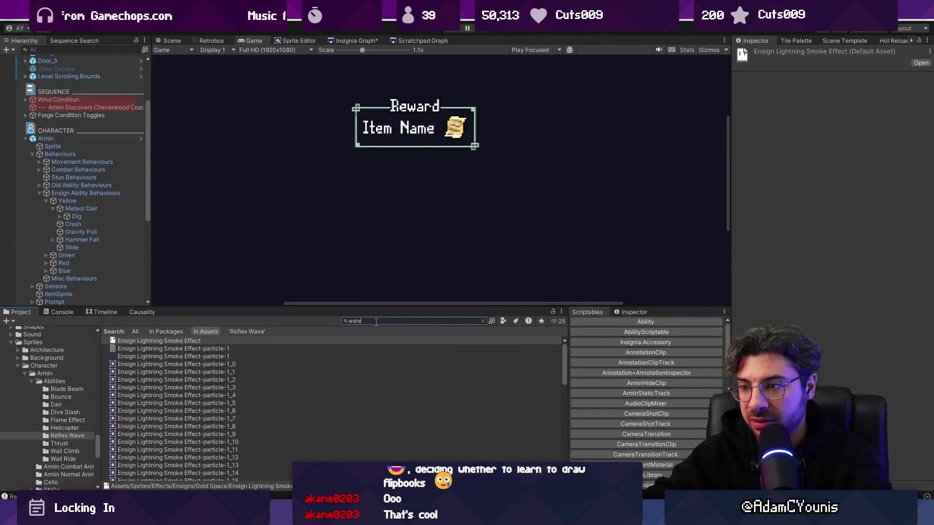
pyautogui.write('r effect')
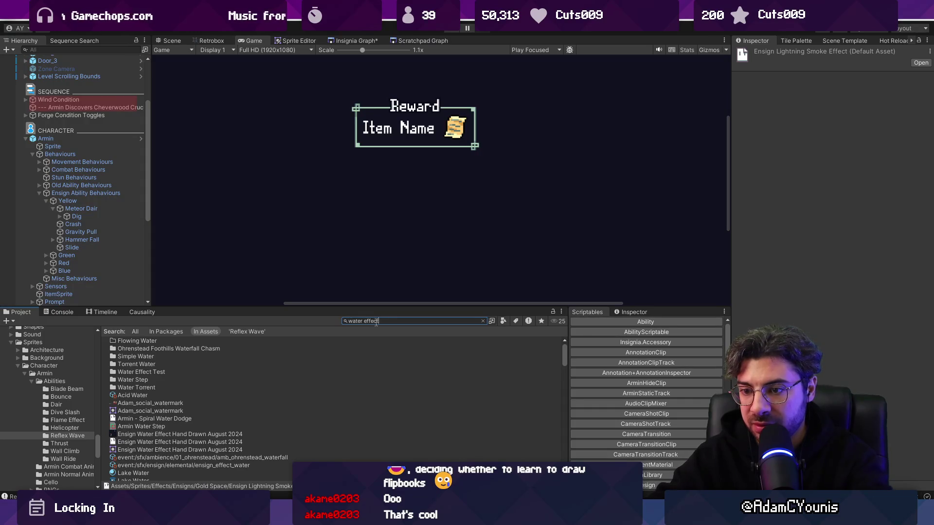
pyautogui.press('Down')
pyautogui.press('Down')
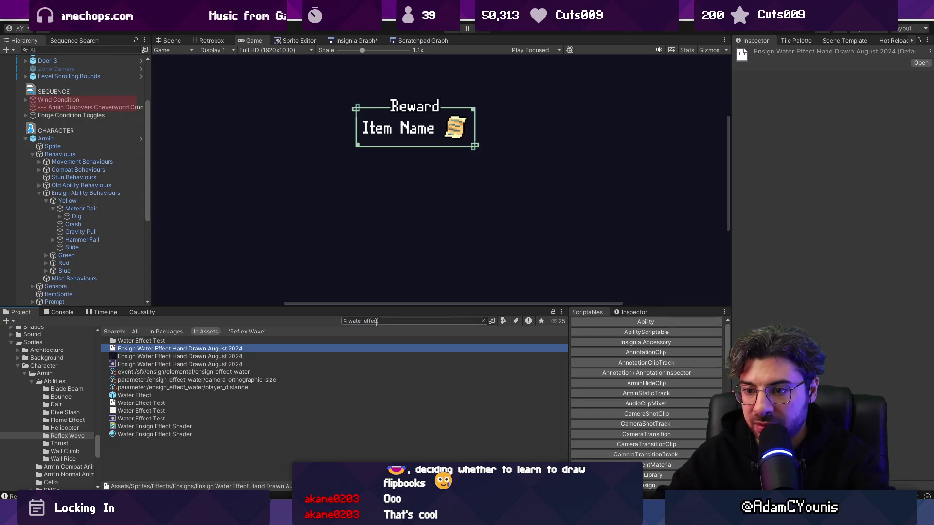
pyautogui.press('Return')
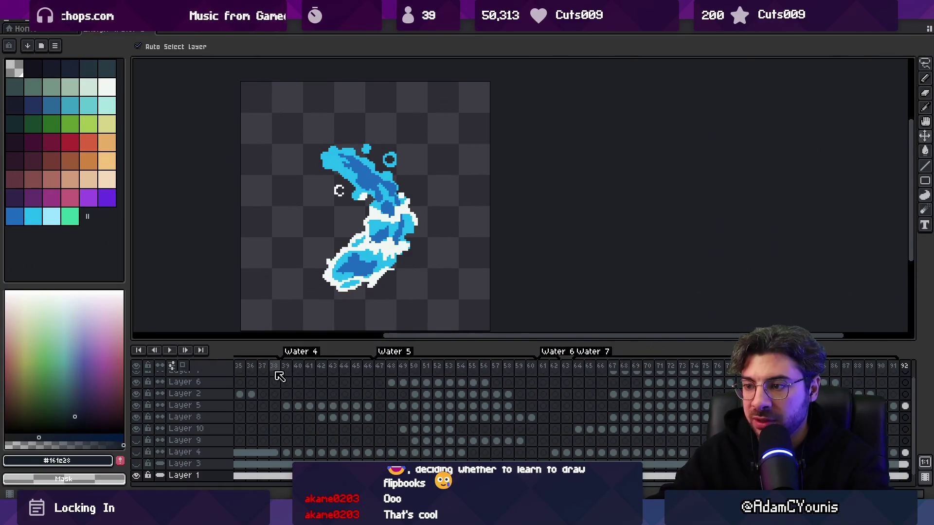
# Step: Play back the water splash animation, selecting frames 1–36, then stop playback
pyautogui.press('Return')
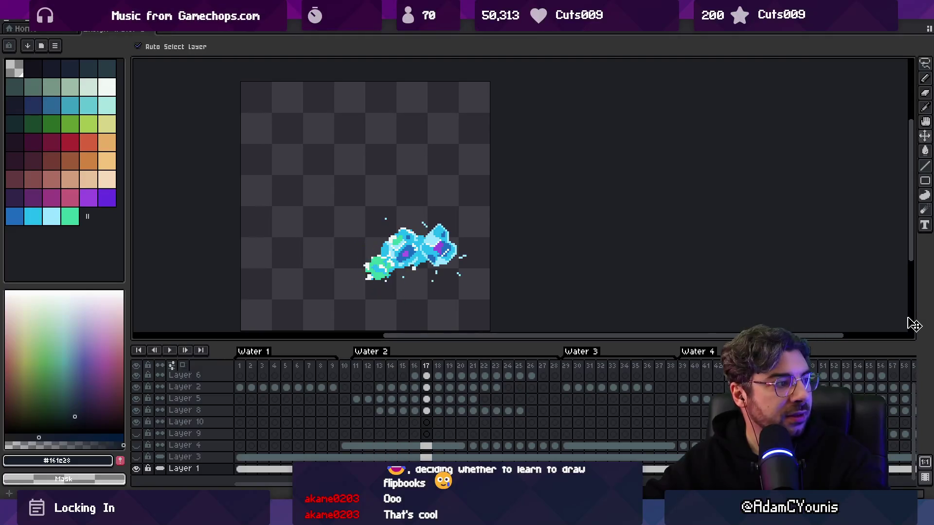
pyautogui.moveTo(239, 368)
pyautogui.mouseDown()
pyautogui.moveTo(471, 346)
pyautogui.moveTo(871, 353)
pyautogui.moveTo(529, 362)
pyautogui.moveTo(695, 364)
pyautogui.moveTo(581, 368)
pyautogui.mouseUp()
pyautogui.press('space')
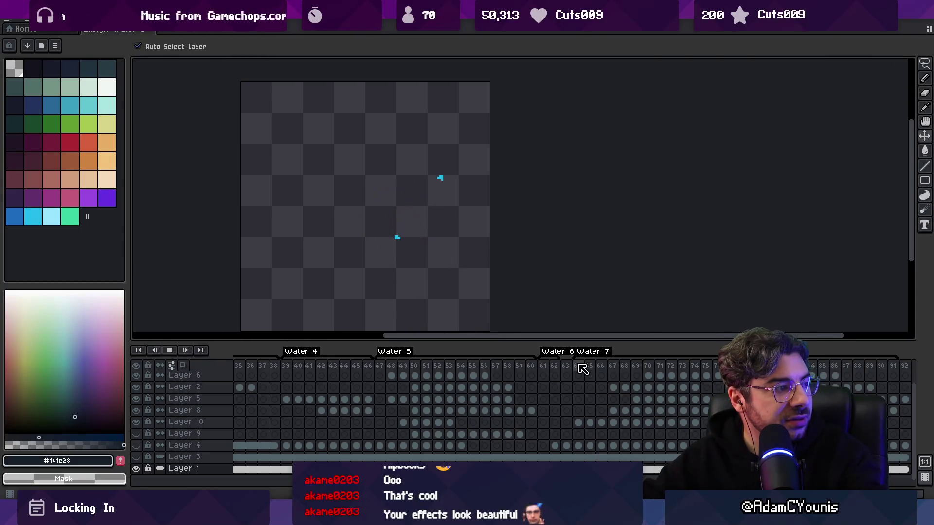
pyautogui.press('Return')
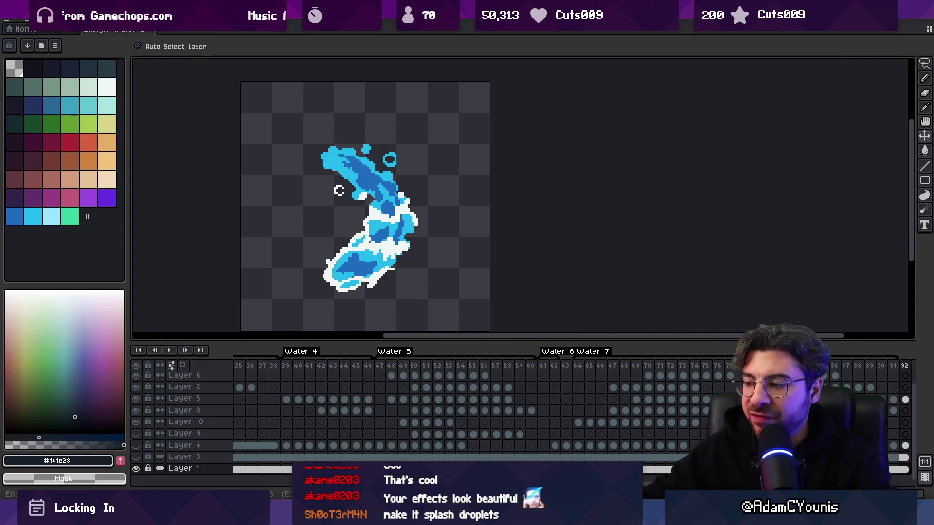
pyautogui.press('super')
# Step: Launch Leonardo, set the brush to 3.4 px, and sketch, undoing the stray loop stroke
pyautogui.write('leo')
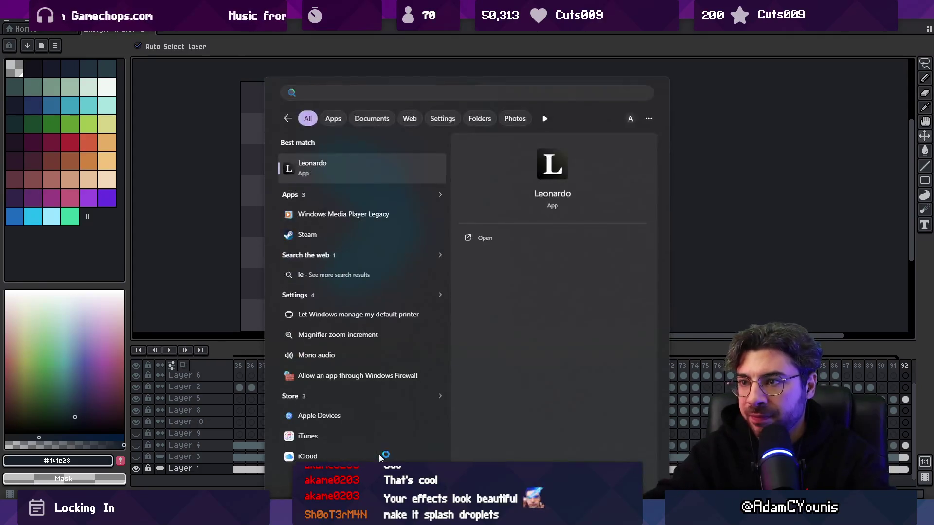
pyautogui.press('Return')
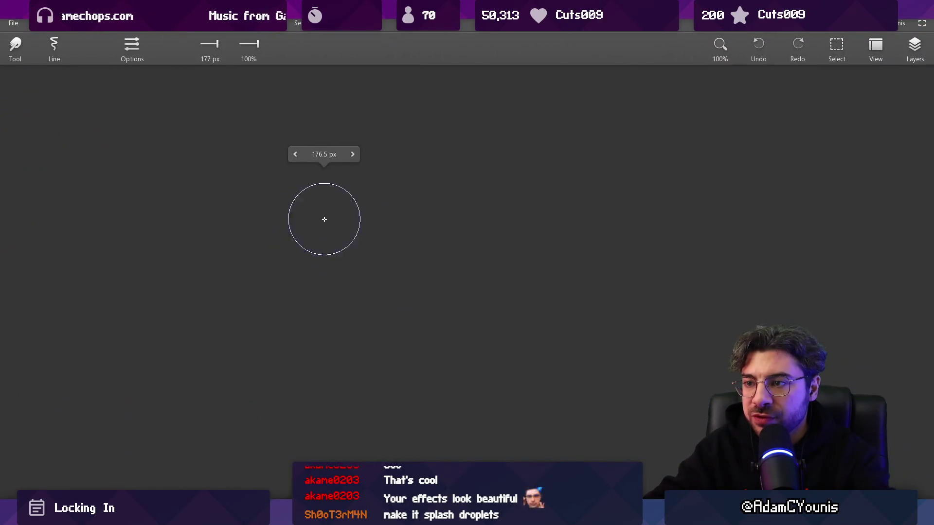
pyautogui.moveTo(314, 213); pyautogui.dragTo(315, 243)
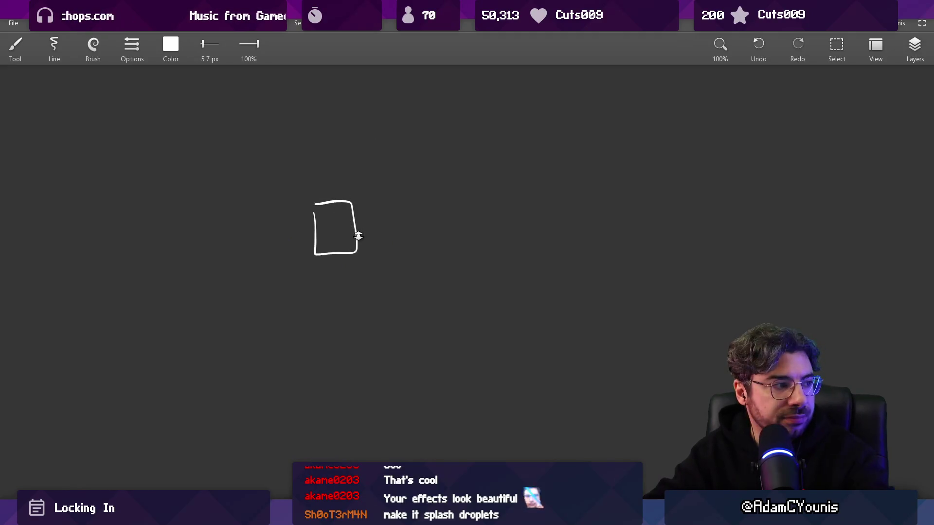
pyautogui.scroll(3, 357, 236)
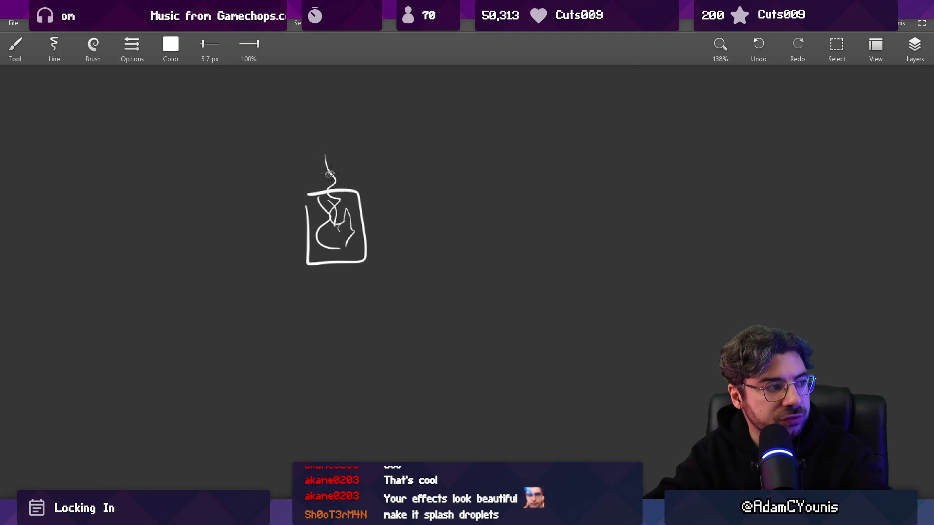
pyautogui.hscroll(2, 396, 204)
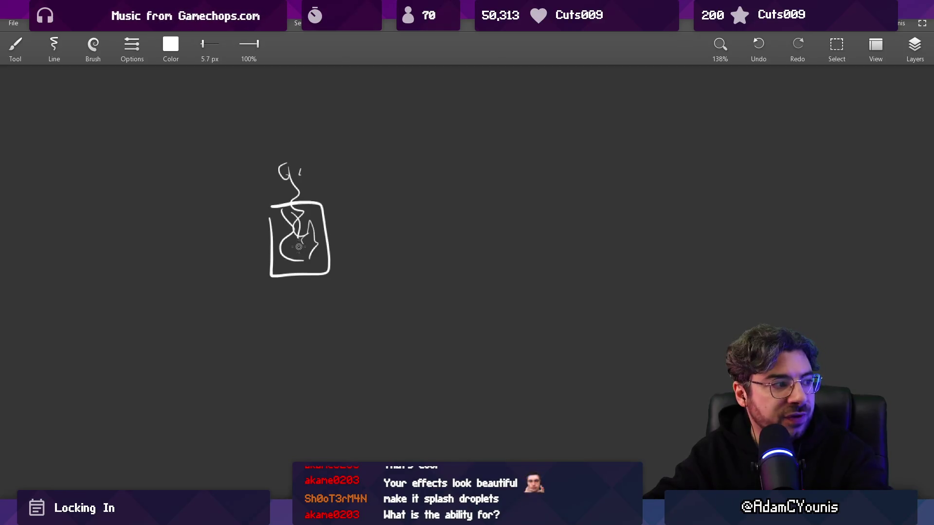
pyautogui.press(']')
pyautogui.press(']')
pyautogui.press(']')
pyautogui.press('[')
pyautogui.press('[')
pyautogui.press('[')
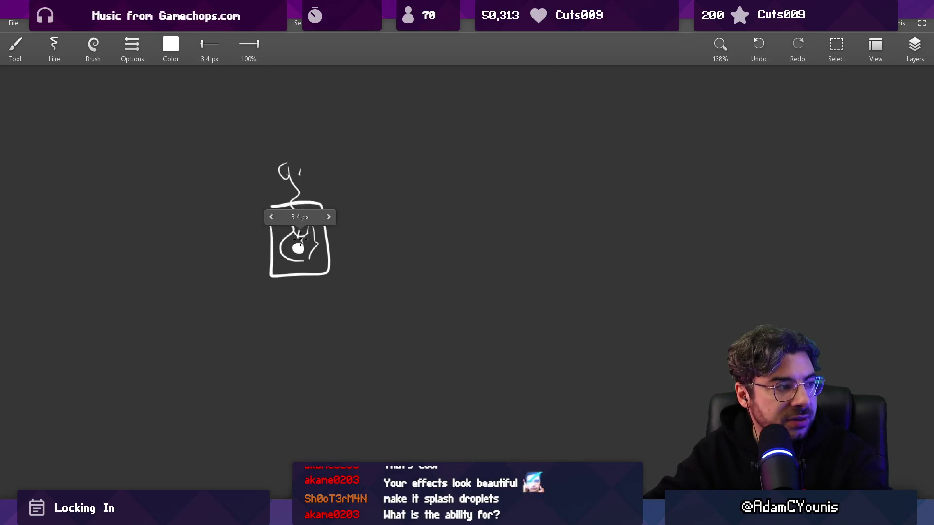
pyautogui.moveTo(298, 247); pyautogui.dragTo(298, 169)
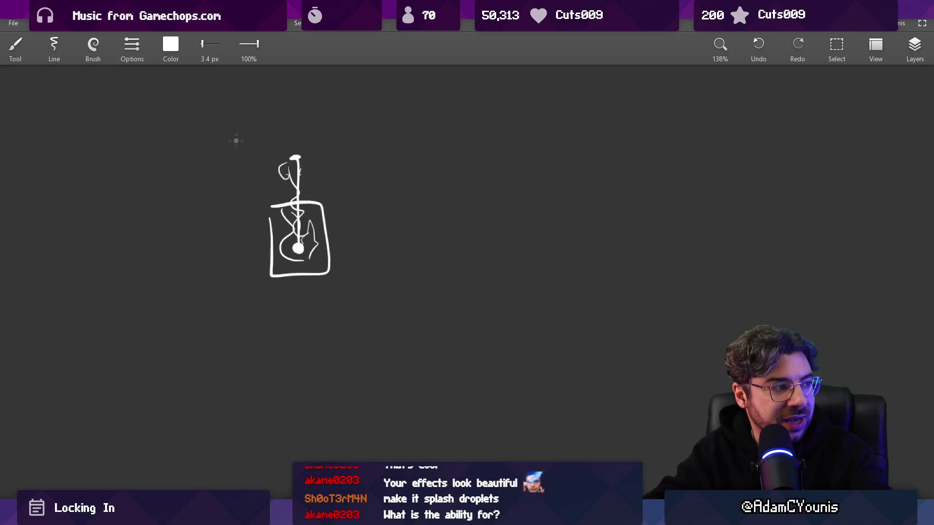
pyautogui.moveTo(235, 141)
pyautogui.mouseDown()
pyautogui.moveTo(314, 122)
pyautogui.moveTo(237, 142)
pyautogui.moveTo(387, 303)
pyautogui.mouseUp()
pyautogui.hotkey('ctrl', 'z')
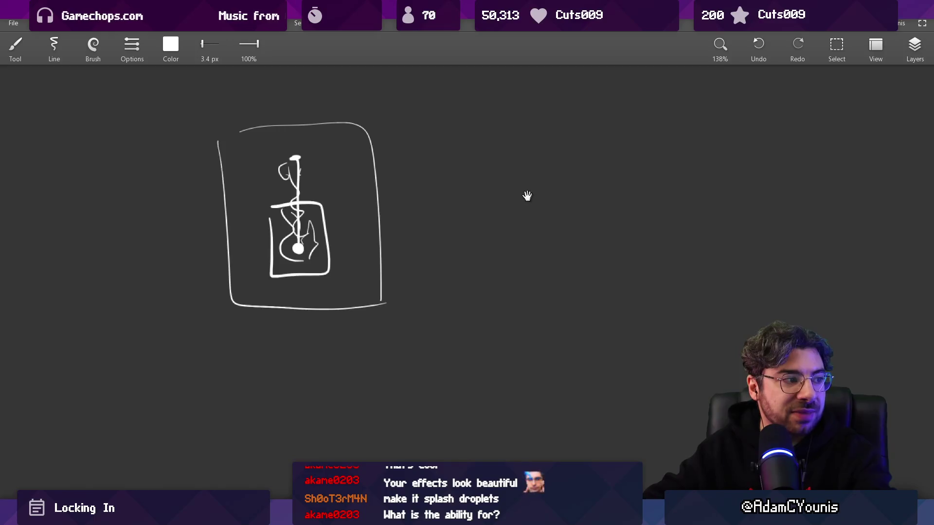
# Step: Draw a square frame around the bubble sketch beside the first boxed sketch, then zoom out
pyautogui.moveTo(527, 196); pyautogui.dragTo(371, 211)
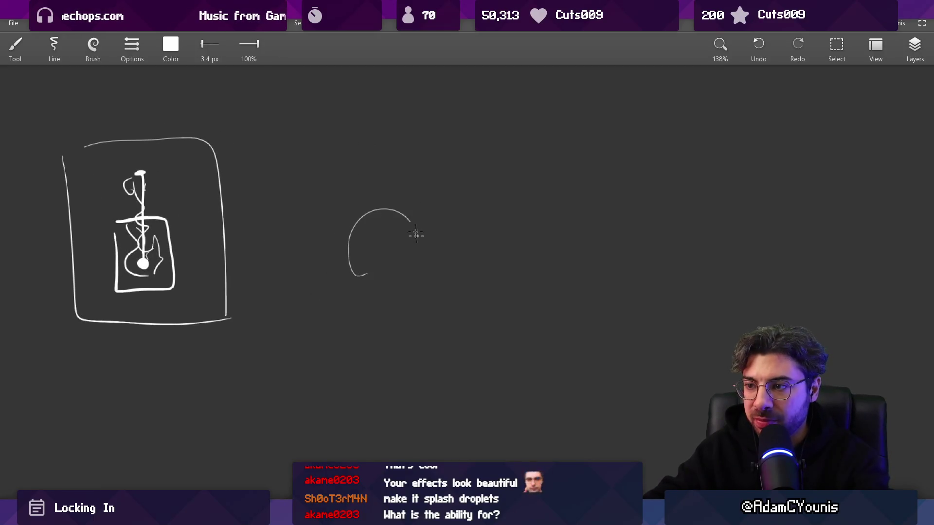
pyautogui.moveTo(415, 146); pyautogui.dragTo(356, 115)
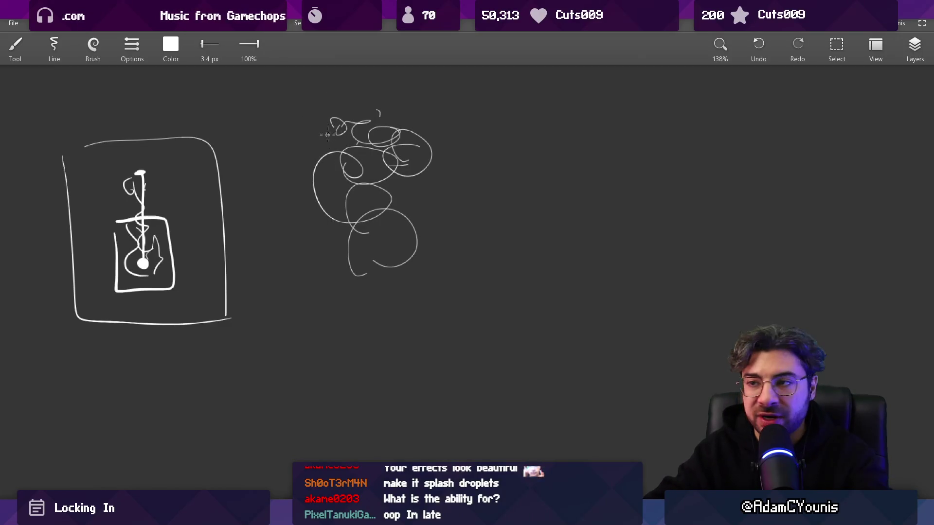
pyautogui.moveTo(421, 288); pyautogui.dragTo(298, 129)
pyautogui.moveTo(396, 204)
pyautogui.mouseDown()
pyautogui.moveTo(388, 250)
pyautogui.moveTo(365, 229)
pyautogui.mouseUp()
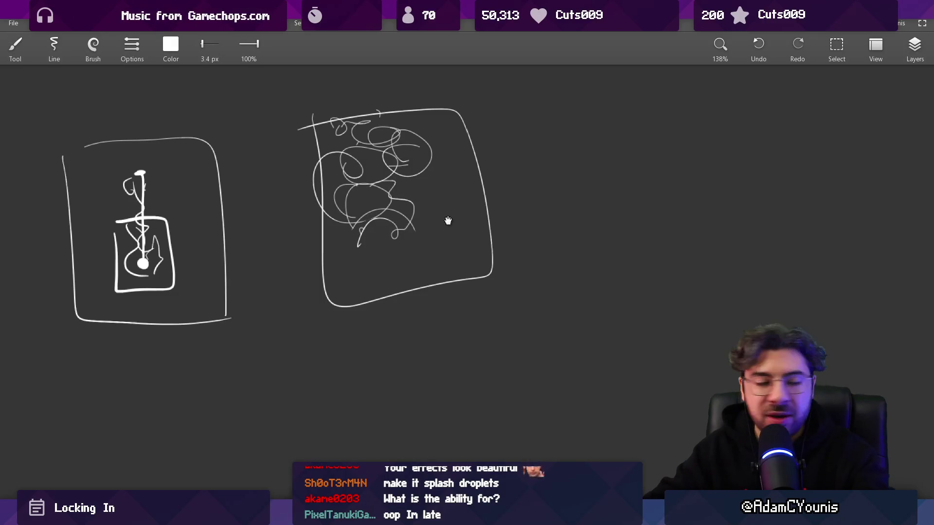
pyautogui.scroll(-3, 447, 220)
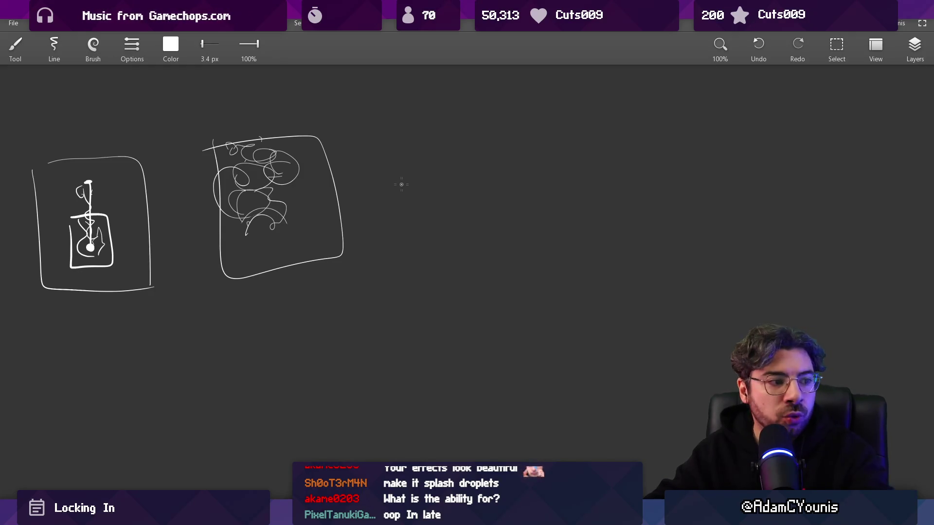
# Step: Sketch a curve along the oval's bottom and a diagonal wave arc sweeping right, undoing extra strokes
pyautogui.hscroll(3, 437, 220)
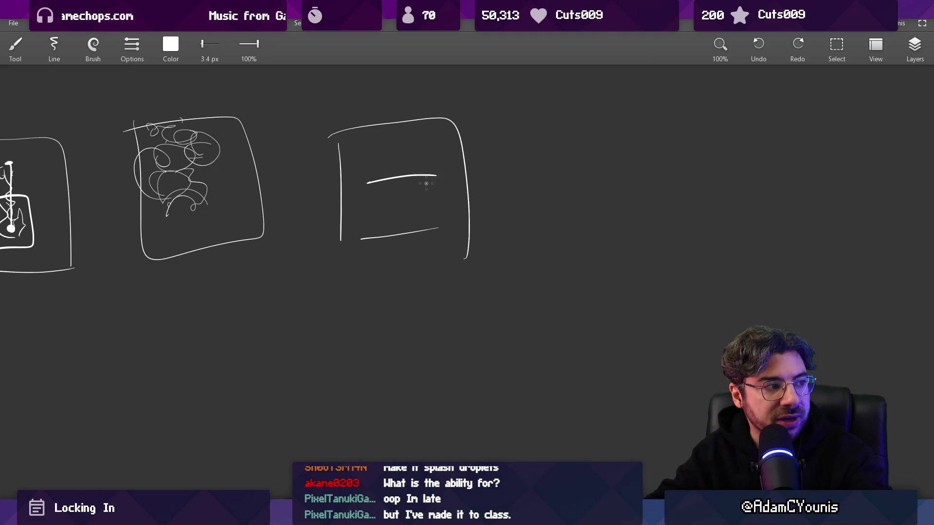
pyautogui.hotkey('ctrl', 'z')
pyautogui.moveTo(404, 193)
pyautogui.mouseDown()
pyautogui.moveTo(351, 208)
pyautogui.moveTo(340, 200)
pyautogui.moveTo(488, 233)
pyautogui.moveTo(376, 167)
pyautogui.mouseUp()
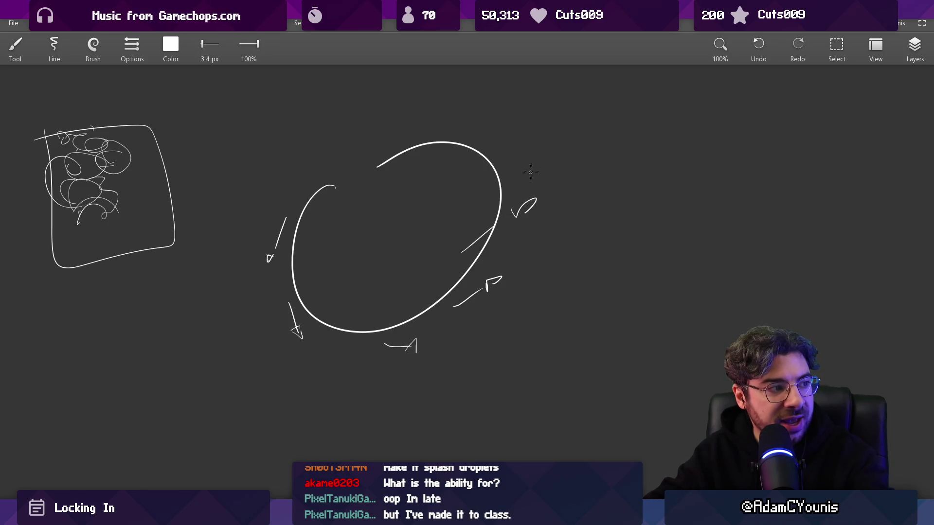
pyautogui.moveTo(285, 219); pyautogui.dragTo(631, 149)
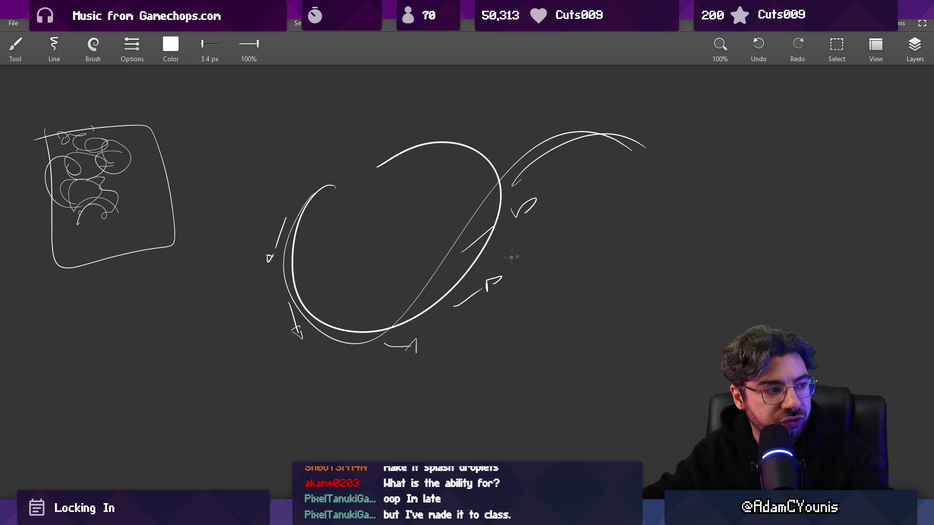
pyautogui.moveTo(456, 305); pyautogui.dragTo(655, 201)
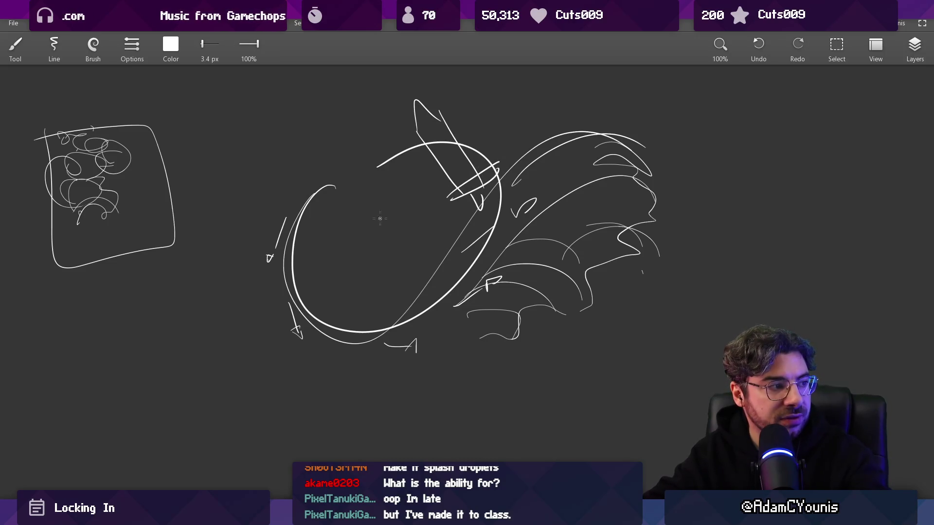
pyautogui.moveTo(535, 183); pyautogui.dragTo(697, 172)
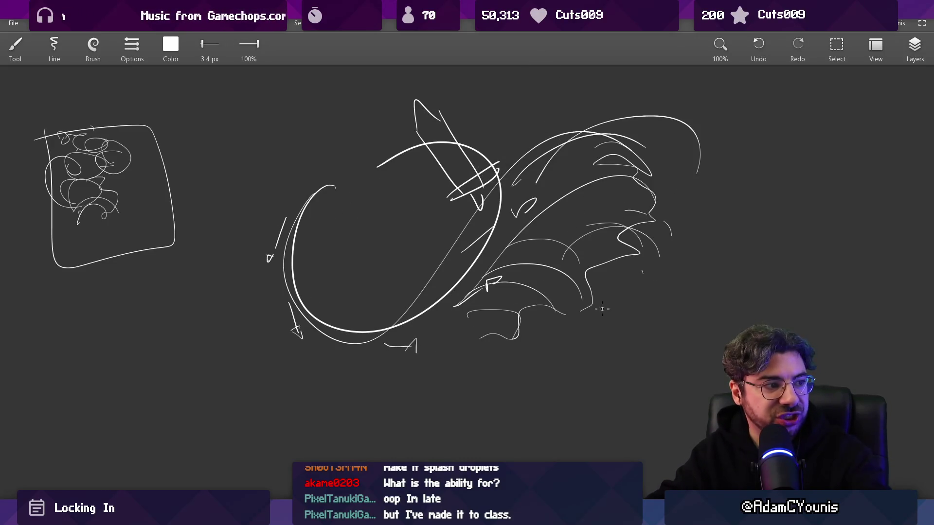
pyautogui.hotkey('ctrl', 'z')
pyautogui.hotkey('ctrl', 'z')
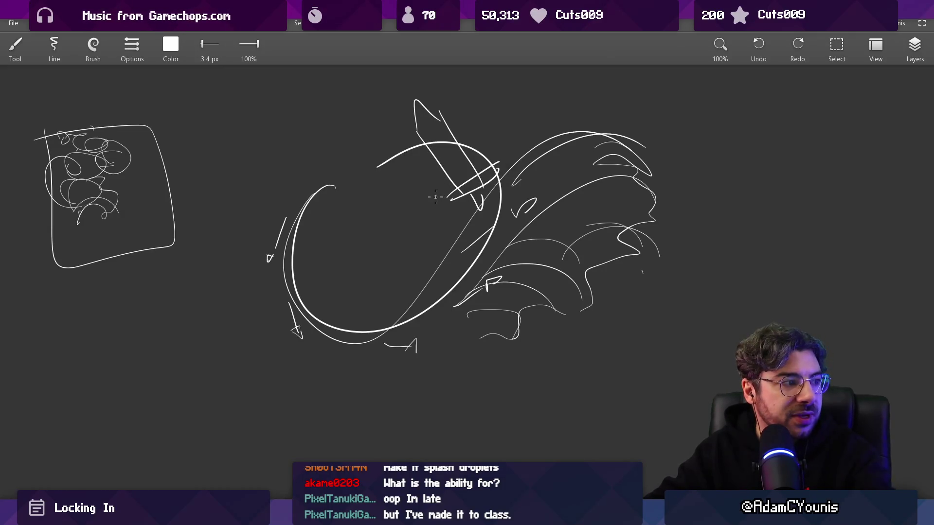
pyautogui.scroll(-3, 453, 229)
pyautogui.hscroll(-3, 453, 229)
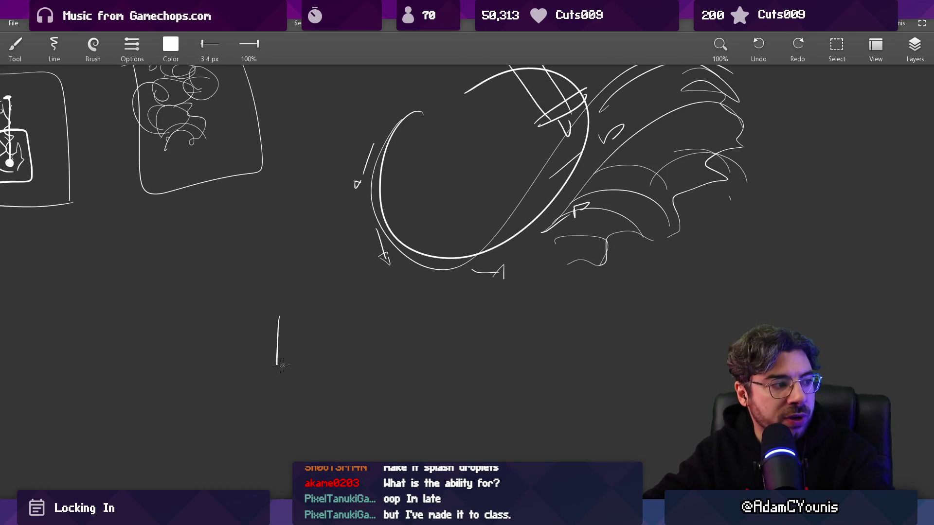
# Step: Add a short tick mark below the oval, undoing stray strokes, and pan back to the boxed sketches
pyautogui.hotkey('ctrl', 'z')
pyautogui.moveTo(285, 317); pyautogui.dragTo(281, 369)
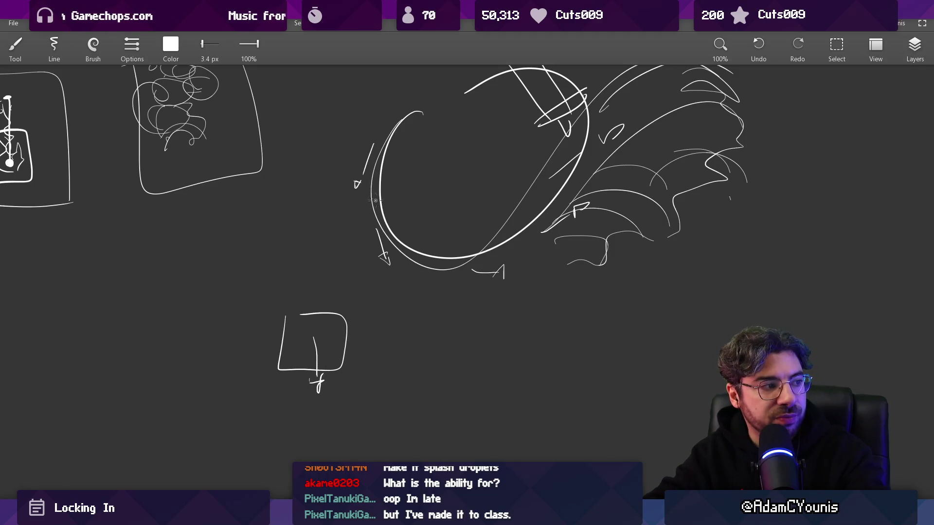
pyautogui.hotkey('ctrl', 'z')
pyautogui.hotkey('ctrl', 'z')
pyautogui.hotkey('ctrl', 'z')
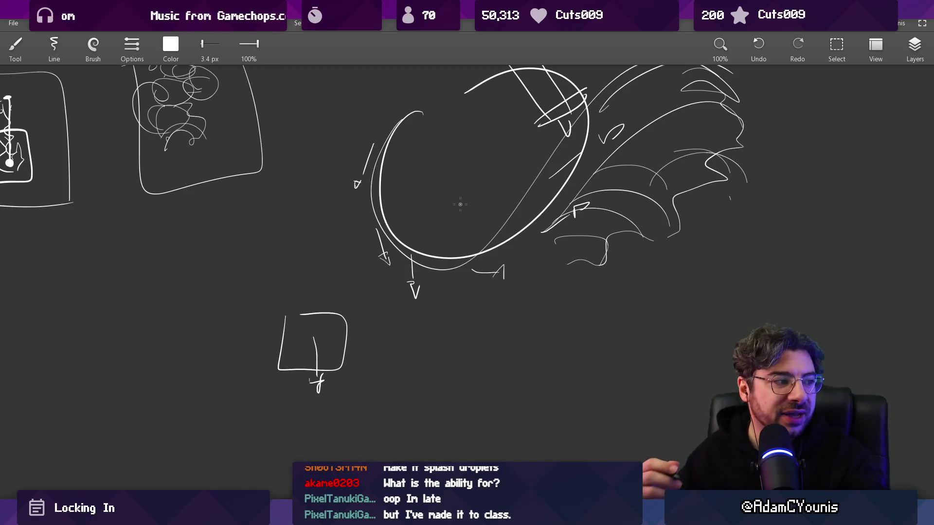
pyautogui.moveTo(411, 255); pyautogui.dragTo(413, 278)
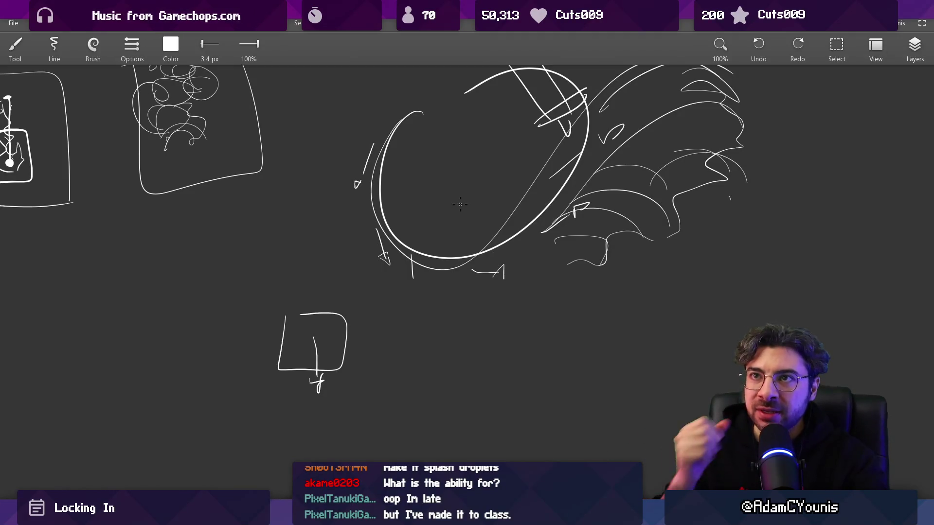
pyautogui.moveTo(444, 191); pyautogui.dragTo(321, 239)
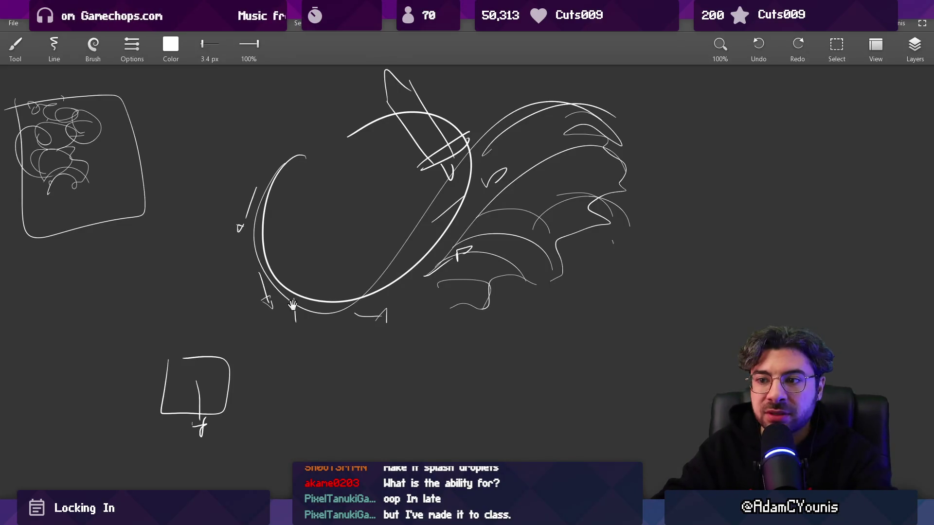
pyautogui.moveTo(279, 294); pyautogui.dragTo(398, 270)
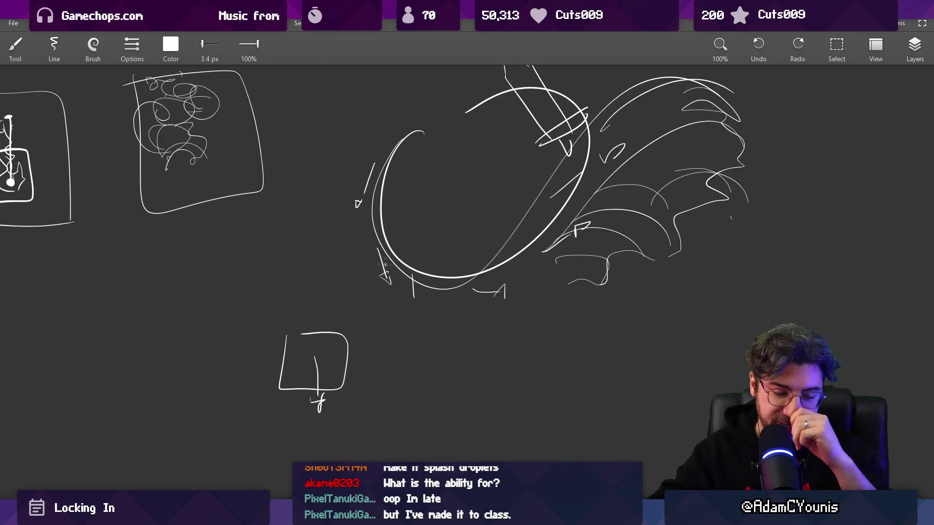
pyautogui.moveTo(250, 258); pyautogui.dragTo(449, 218)
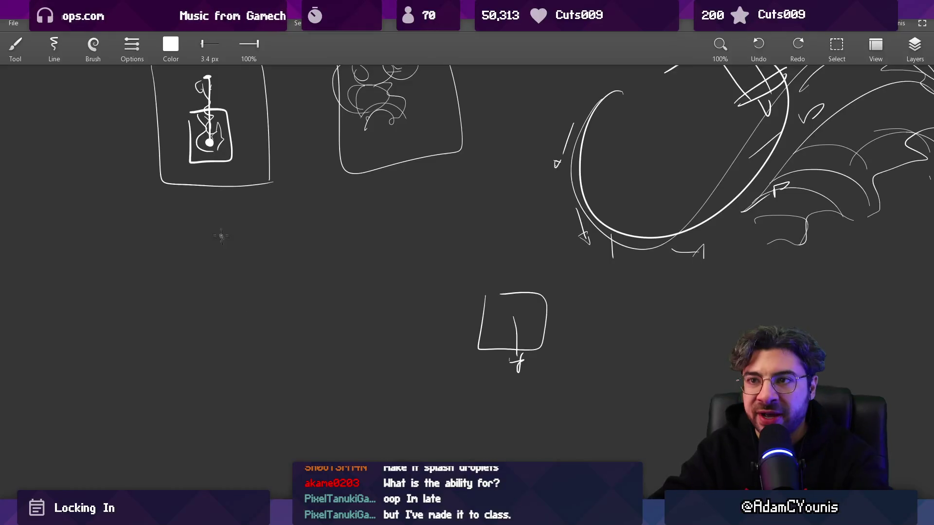
# Step: Make the brush colour red by lowering the green and blue sliders
pyautogui.click(178, 51)
pyautogui.moveTo(188, 139); pyautogui.dragTo(139, 139)
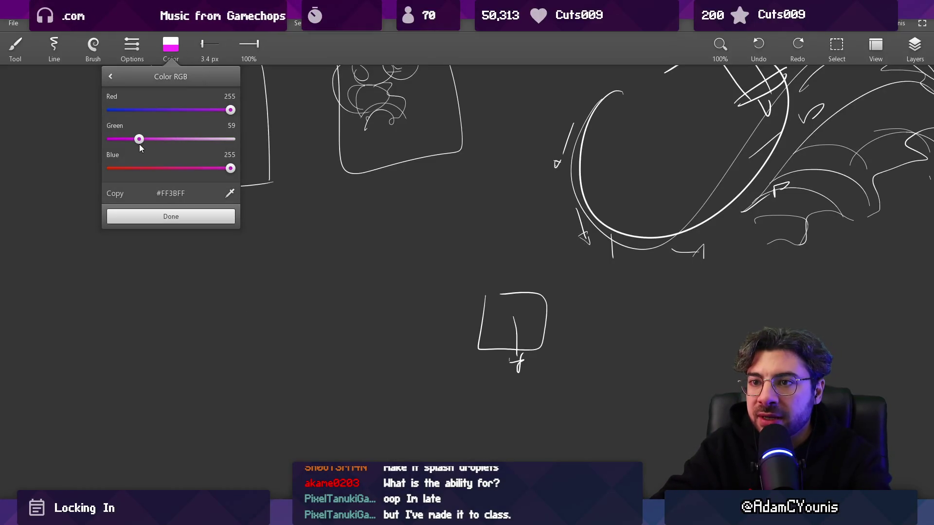
pyautogui.click(134, 169)
pyautogui.click(170, 216)
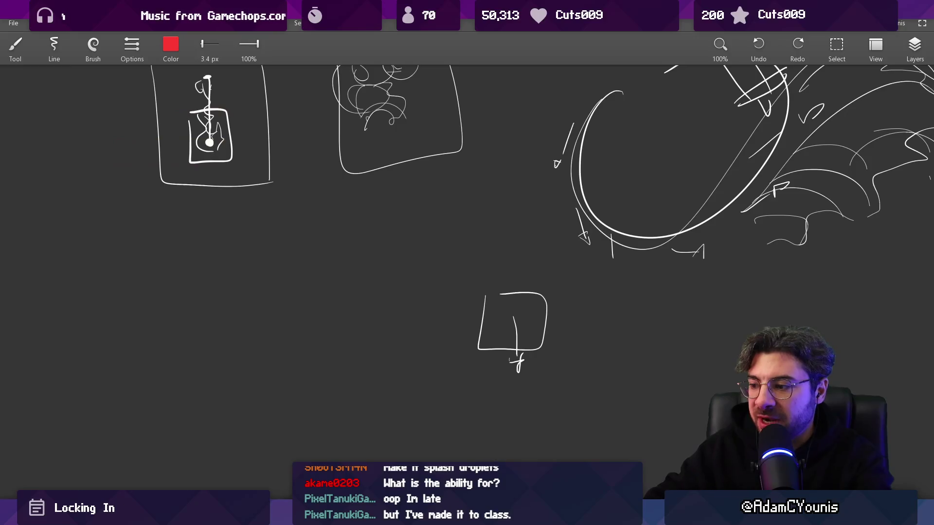
pyautogui.hotkey('alt', 'f')
# Step: Create a new 100x100 sprite in Aseprite
pyautogui.write('n')
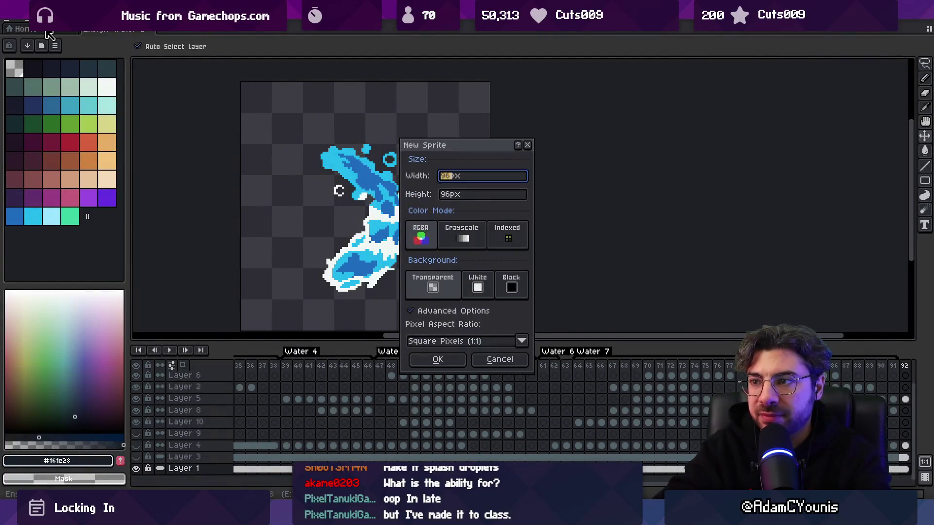
pyautogui.write('100')
pyautogui.press('Tab')
pyautogui.write('100')
pyautogui.press('Return')
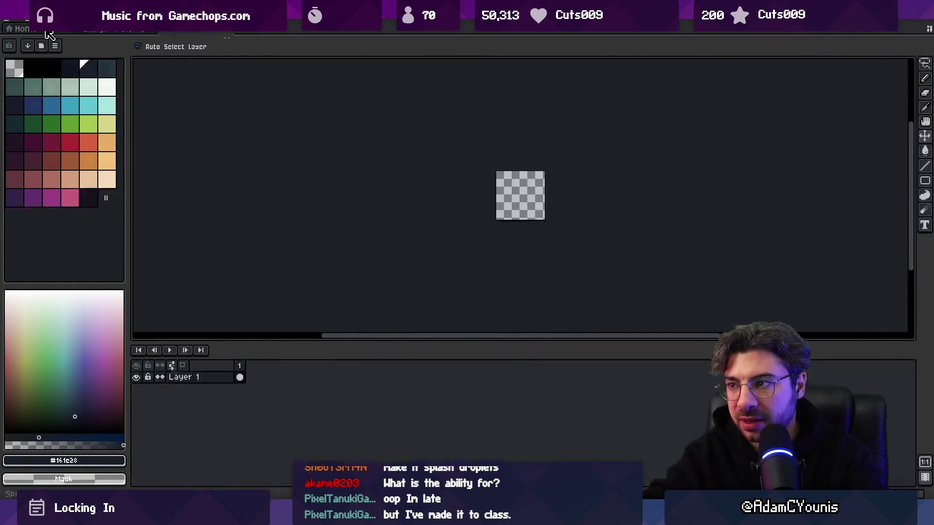
# Step: Zoom in and paint a dark red blob in the sprite's centre with the brush
pyautogui.press('z')
pyautogui.click(413, 236)
pyautogui.scroll(3, 413, 236)
pyautogui.press('b')
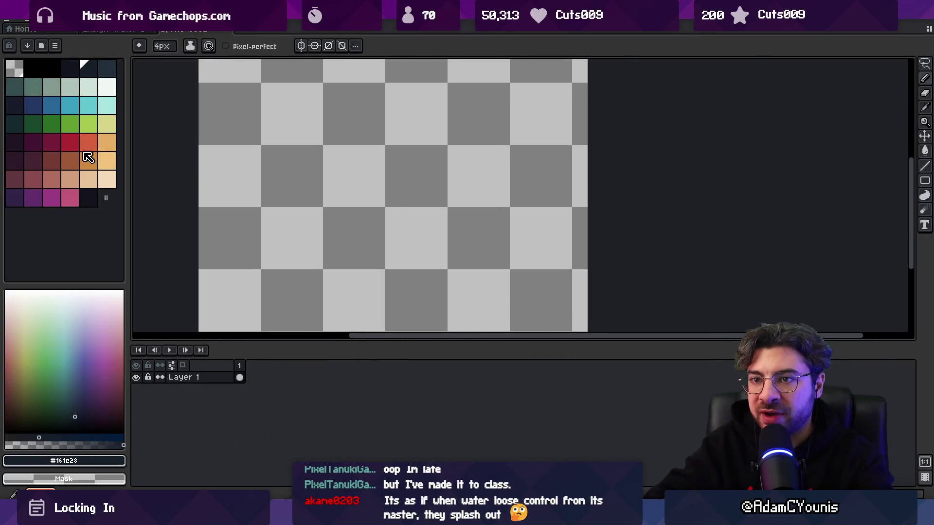
pyautogui.click(70, 141)
pyautogui.moveTo(323, 203)
pyautogui.mouseDown()
pyautogui.moveTo(330, 232)
pyautogui.moveTo(350, 219)
pyautogui.moveTo(360, 195)
pyautogui.moveTo(375, 229)
pyautogui.moveTo(366, 208)
pyautogui.moveTo(342, 238)
pyautogui.moveTo(360, 217)
pyautogui.mouseUp()
# Step: Try 2px orange highlights on the blob, undo them, and pick the blob's red again
pyautogui.press('-')
pyautogui.click(88, 142)
pyautogui.press('-')
pyautogui.press('-')
pyautogui.press('-')
pyautogui.click(369, 220)
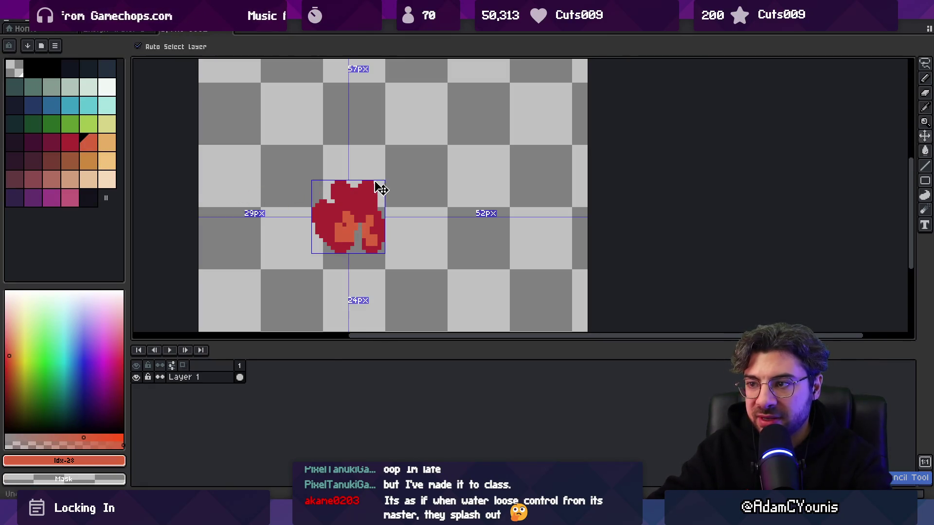
pyautogui.hotkey('ctrl', 'z')
pyautogui.hotkey('ctrl', 'z')
pyautogui.hotkey('ctrl', 'z')
pyautogui.hotkey('ctrl', 'y')
pyautogui.keyDown('alt'); pyautogui.click(351, 202); pyautogui.keyUp('alt')
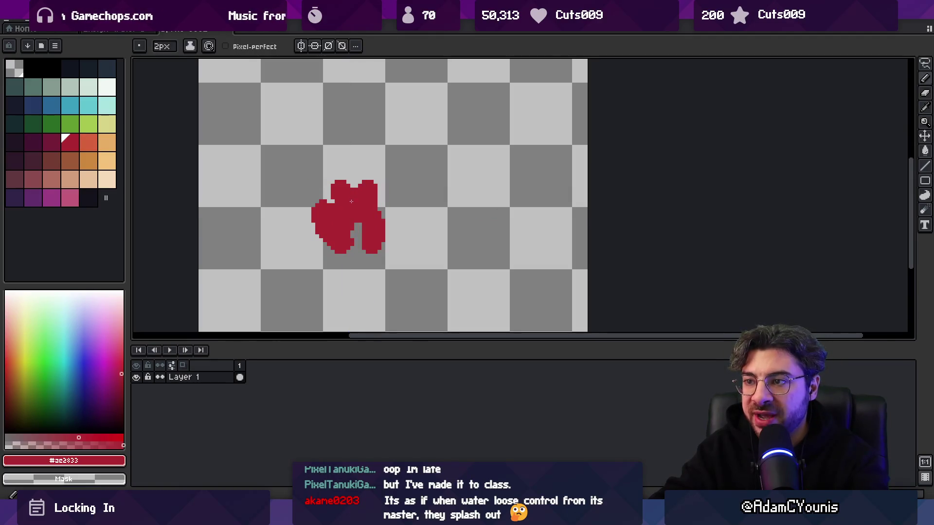
# Step: Erase the blob's top right into flame tips, lasso the flame, and open Layer 1's properties
pyautogui.press('e')
pyautogui.moveTo(410, 154); pyautogui.dragTo(369, 181)
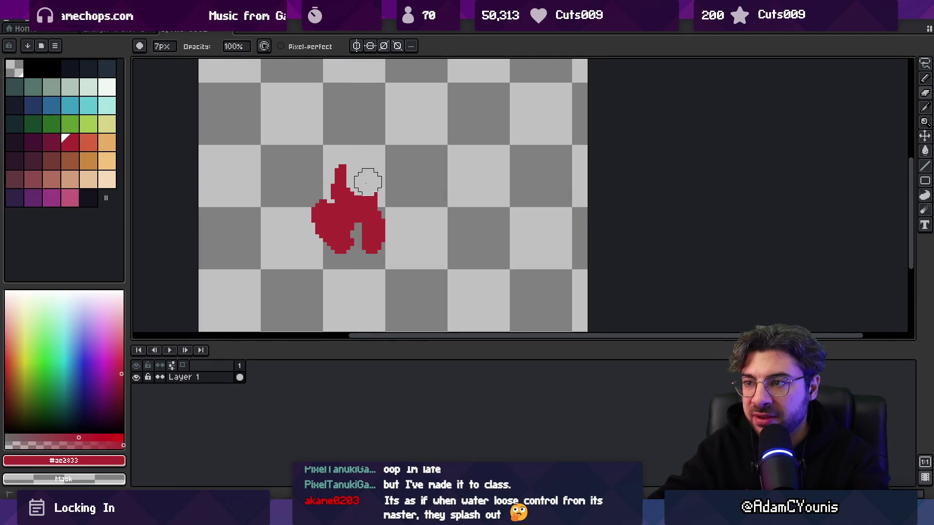
pyautogui.press('b')
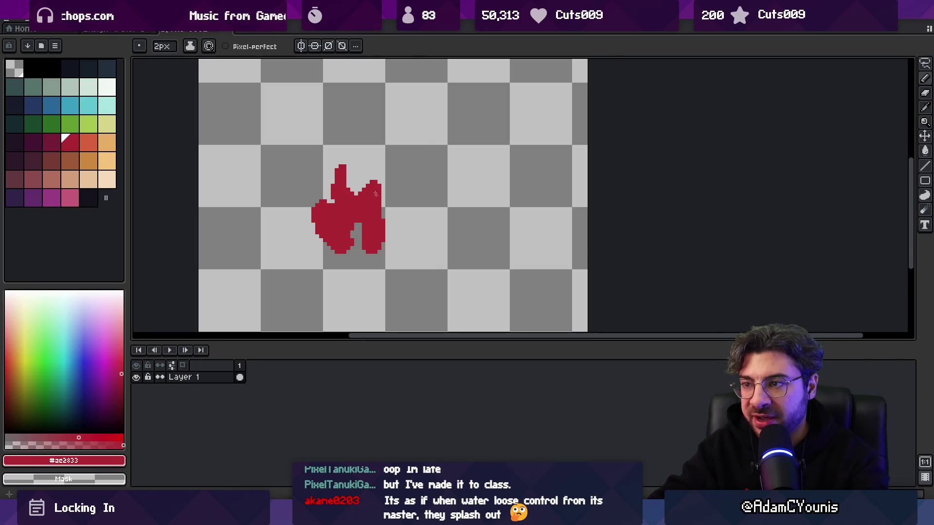
pyautogui.press('q')
pyautogui.moveTo(321, 144)
pyautogui.mouseDown()
pyautogui.moveTo(389, 248)
pyautogui.moveTo(384, 185)
pyautogui.mouseUp()
pyautogui.click(225, 384)
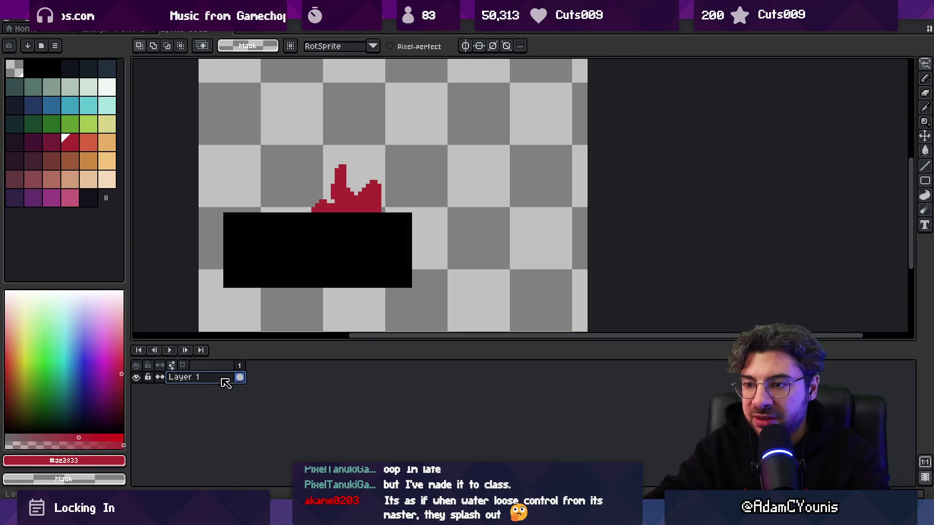
# Step: Set Layer 1's blend mode to Addition
pyautogui.click(383, 256)
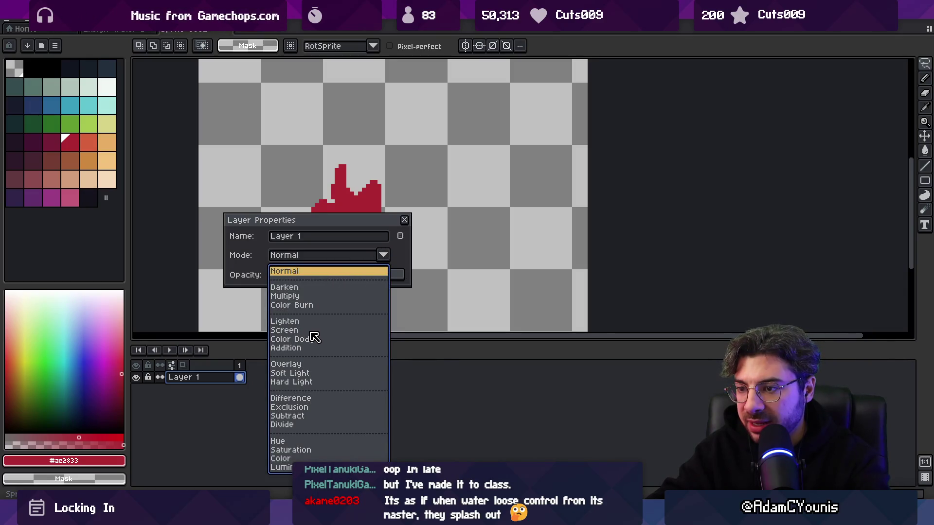
pyautogui.click(311, 348)
pyautogui.click(302, 255)
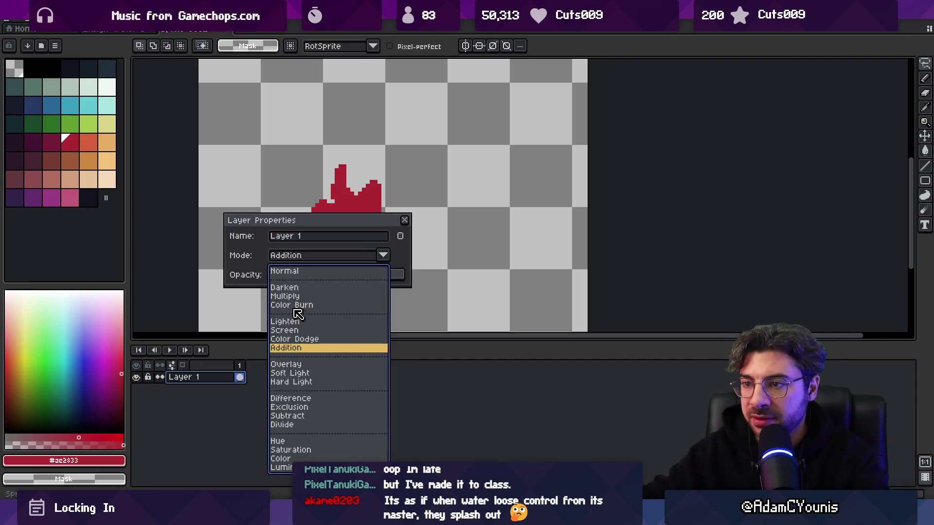
pyautogui.press('Escape')
pyautogui.press('Escape')
# Step: Stack offset copies of the flame layer, shifting them with the Move tool, then duplicate it
pyautogui.hotkey('shift', 'n')
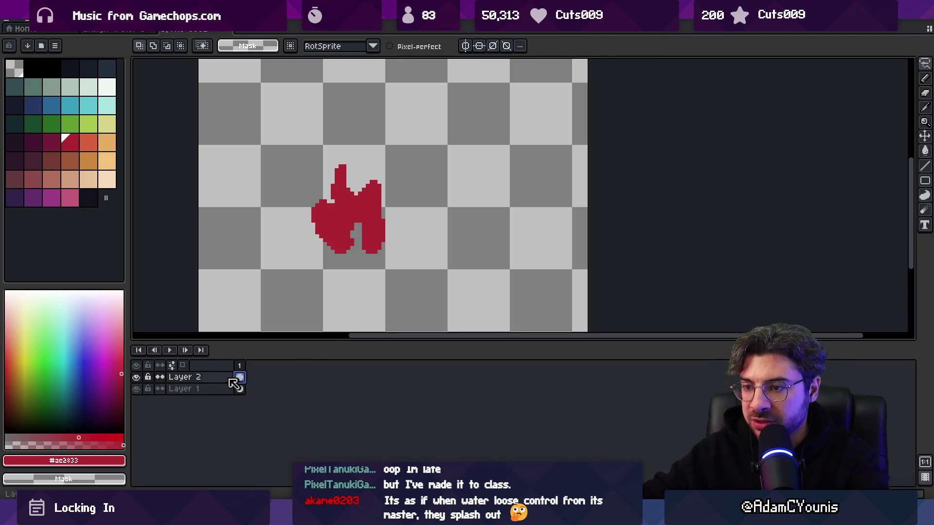
pyautogui.moveTo(214, 390); pyautogui.dragTo(208, 380)
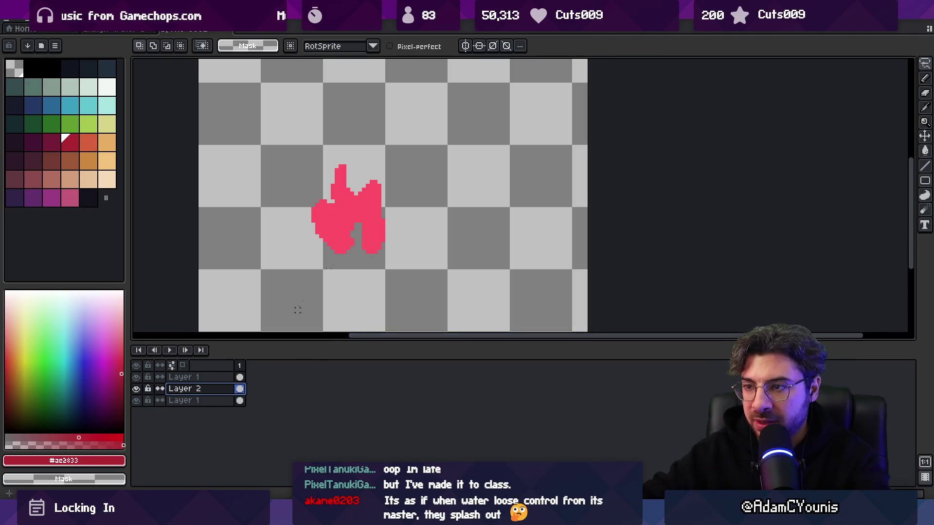
pyautogui.press('v')
pyautogui.moveTo(347, 219)
pyautogui.mouseDown()
pyautogui.moveTo(371, 217)
pyautogui.moveTo(377, 234)
pyautogui.mouseUp()
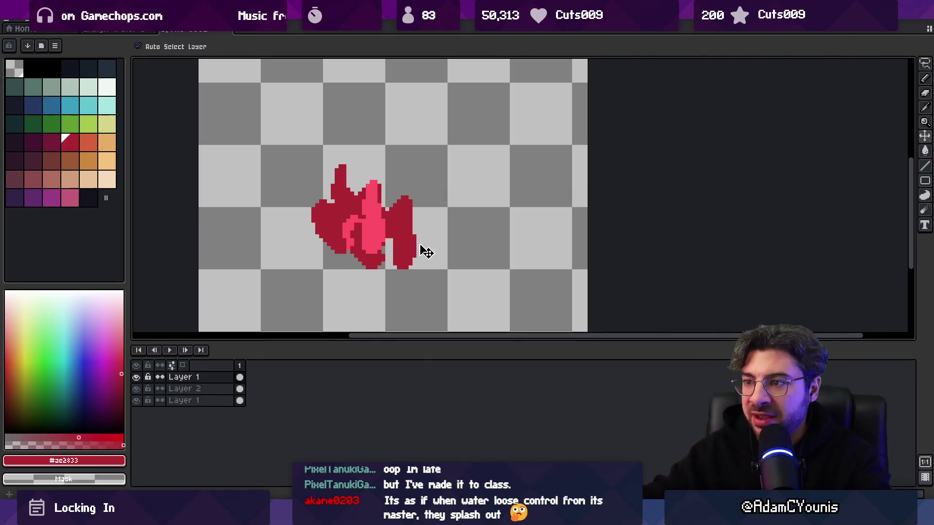
pyautogui.moveTo(402, 235)
pyautogui.mouseDown()
pyautogui.moveTo(381, 247)
pyautogui.moveTo(384, 217)
pyautogui.moveTo(417, 237)
pyautogui.moveTo(408, 220)
pyautogui.moveTo(317, 221)
pyautogui.mouseUp()
pyautogui.hotkey('ctrl', 'd')
pyautogui.hotkey('ctrl', 'd')
# Step: Add an empty Layer 3 for a flame wisp, then switch to the water splash sprite
pyautogui.scroll(-3, 292, 229)
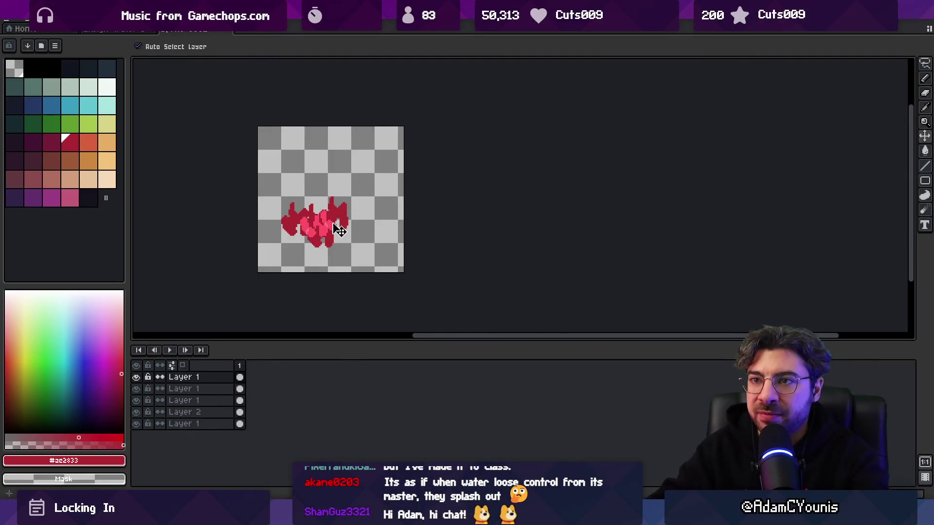
pyautogui.press('z')
pyautogui.scroll(-1, 360, 238)
pyautogui.scroll(2, 325, 253)
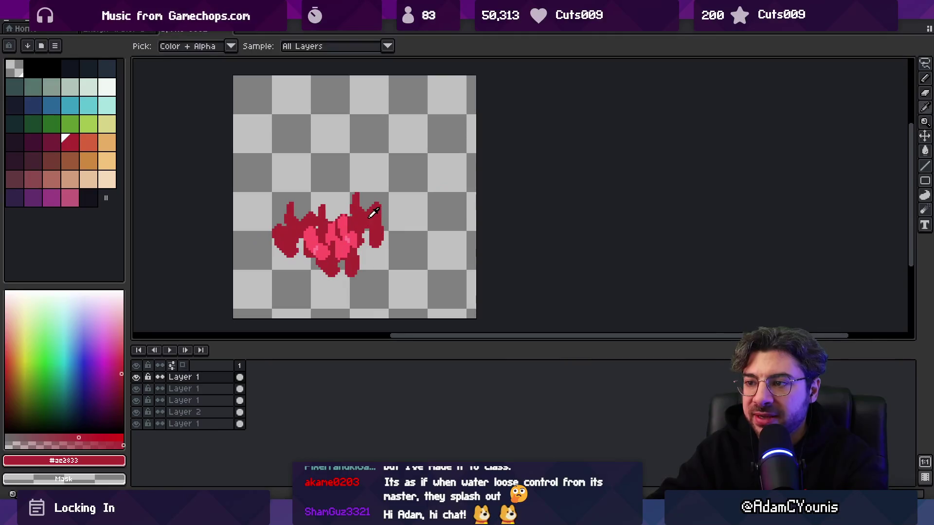
pyautogui.hotkey('shift', 'n')
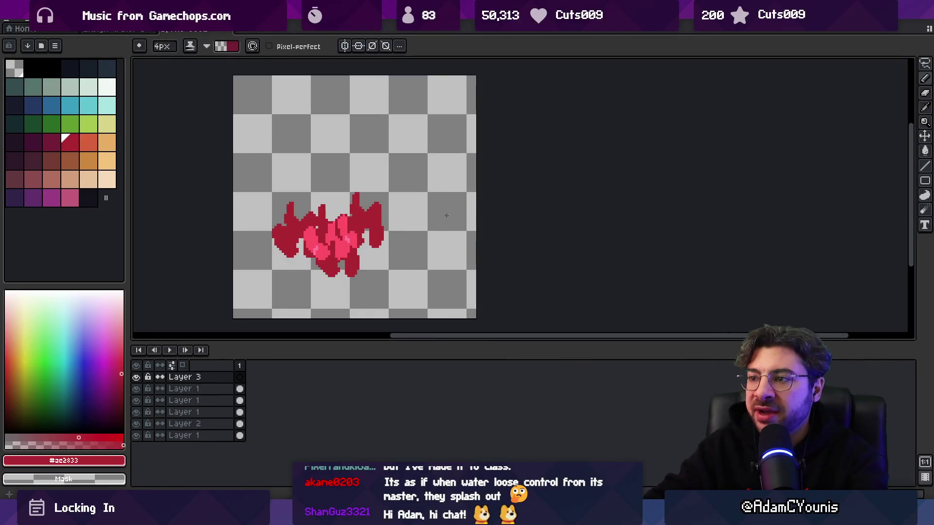
pyautogui.press('b')
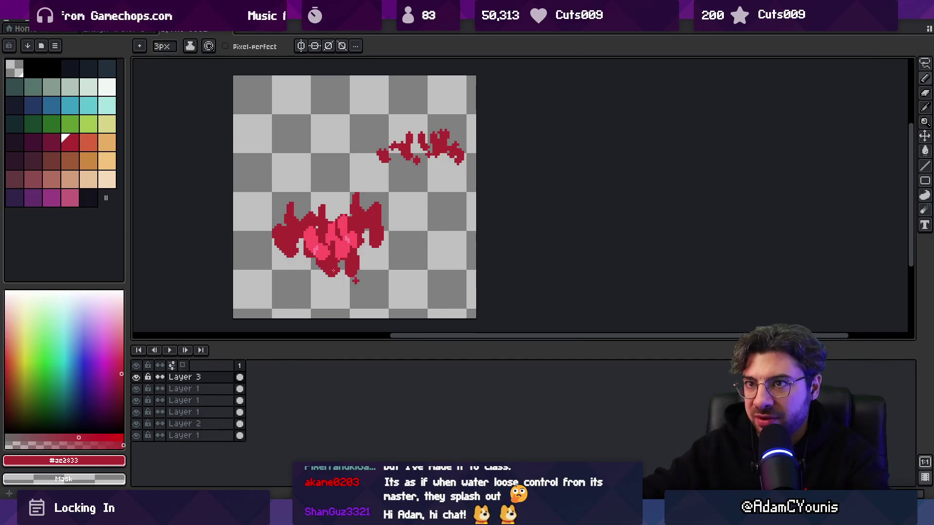
pyautogui.click(116, 30)
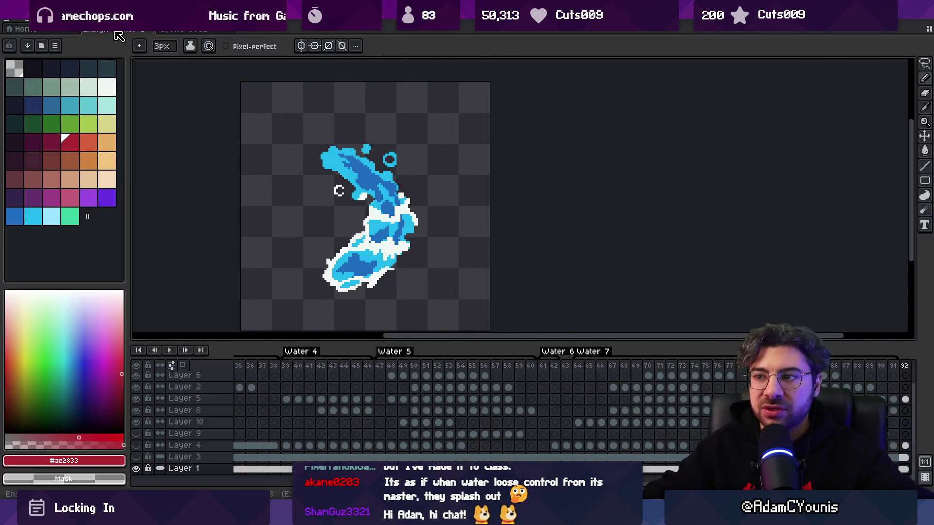
# Step: Select a chunk of the water splash on Layer 5 and nudge it down-left
pyautogui.moveTo(361, 176); pyautogui.dragTo(325, 136)
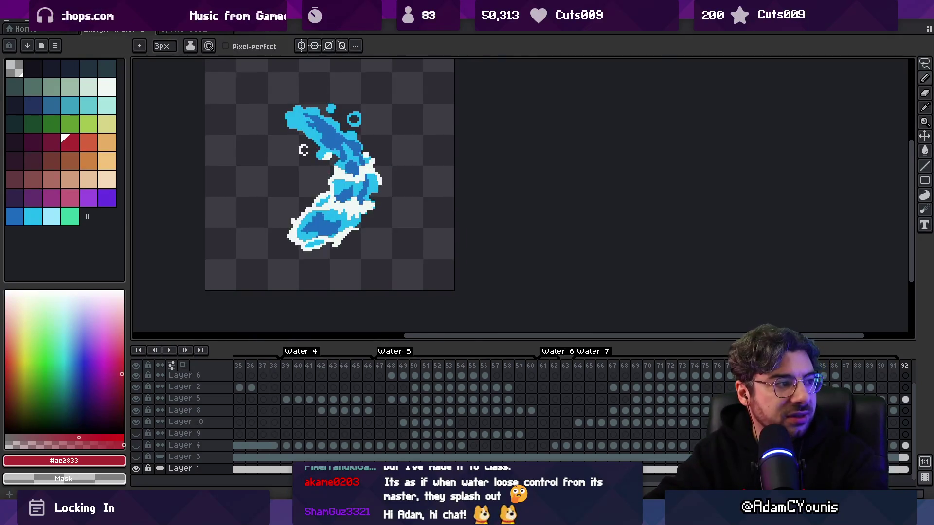
pyautogui.press('m')
pyautogui.scroll(2, 311, 139)
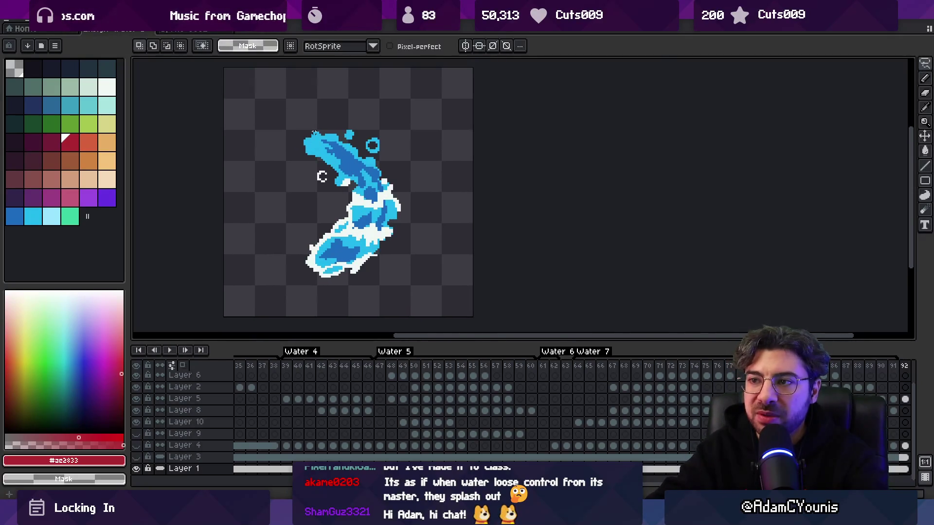
pyautogui.moveTo(291, 122)
pyautogui.mouseDown()
pyautogui.moveTo(342, 167)
pyautogui.moveTo(325, 141)
pyautogui.moveTo(381, 135)
pyautogui.moveTo(376, 175)
pyautogui.mouseUp()
pyautogui.keyDown('ctrl'); pyautogui.click(326, 142); pyautogui.keyUp('ctrl')
pyautogui.hotkey('ctrl', 'd')
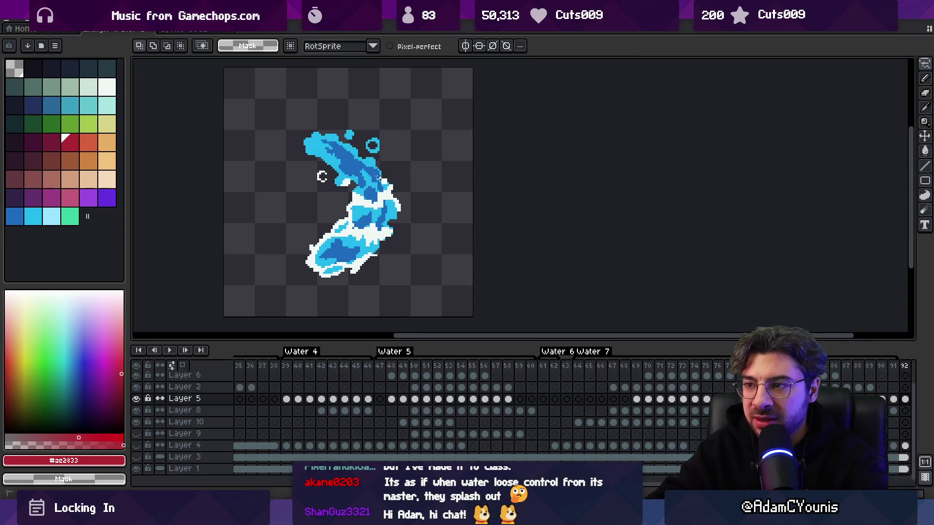
# Step: Compare the splash with and without the move, then select and deselect the lower splash
pyautogui.hotkey('ctrl', 'z')
pyautogui.hotkey('ctrl', 'y')
pyautogui.hotkey('ctrl', 'z')
pyautogui.hotkey('ctrl', 'y')
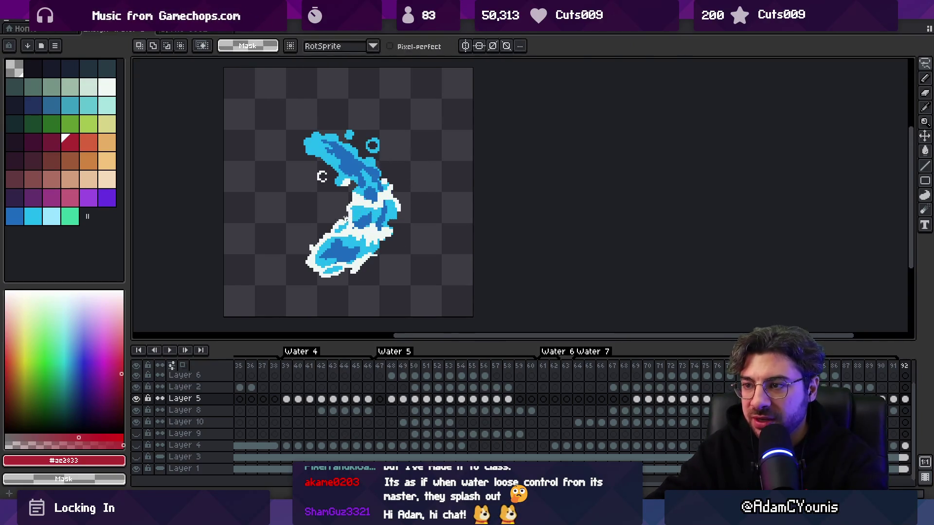
pyautogui.hotkey('ctrl', 'z')
pyautogui.hotkey('ctrl', 'y')
pyautogui.moveTo(297, 229); pyautogui.dragTo(370, 295)
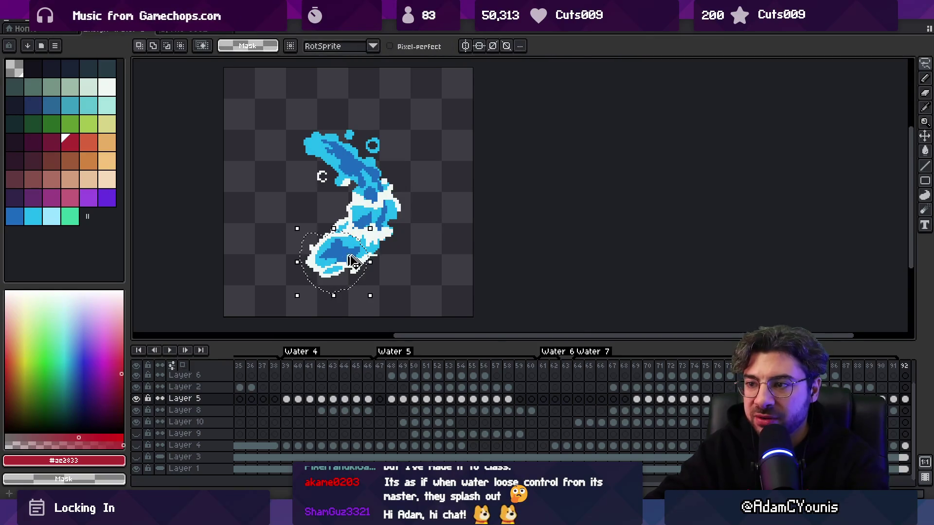
pyautogui.hotkey('ctrl', 'd')
# Step: Pencil white highlight strokes along the upper splash, redrawing them until they look right
pyautogui.press('q')
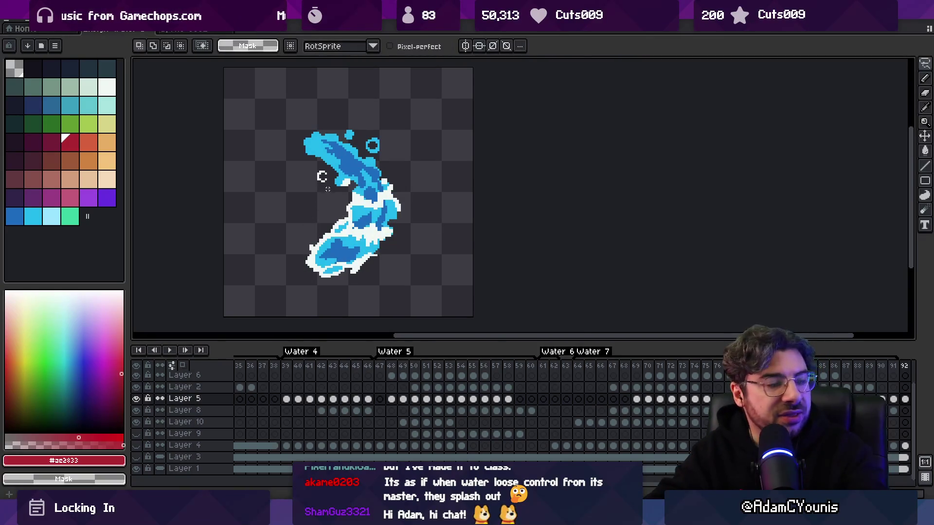
pyautogui.press('x')
pyautogui.press('b')
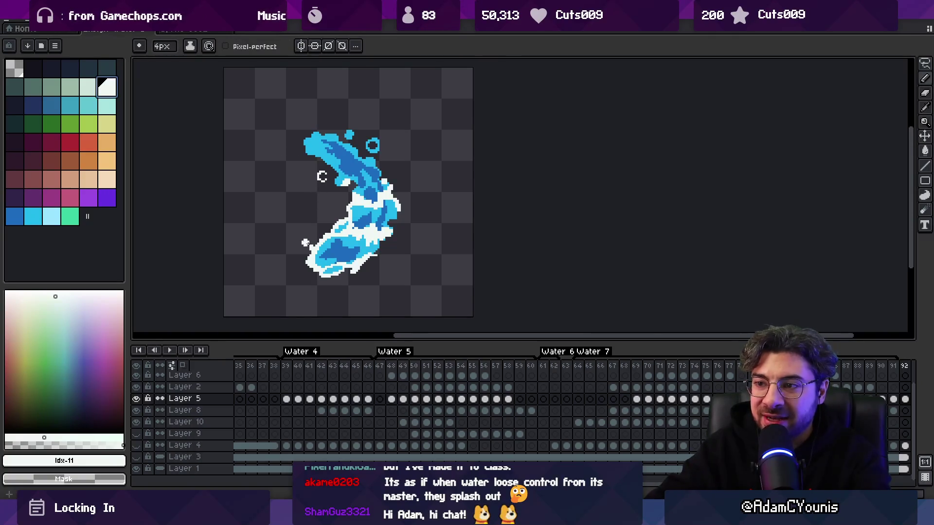
pyautogui.press('b')
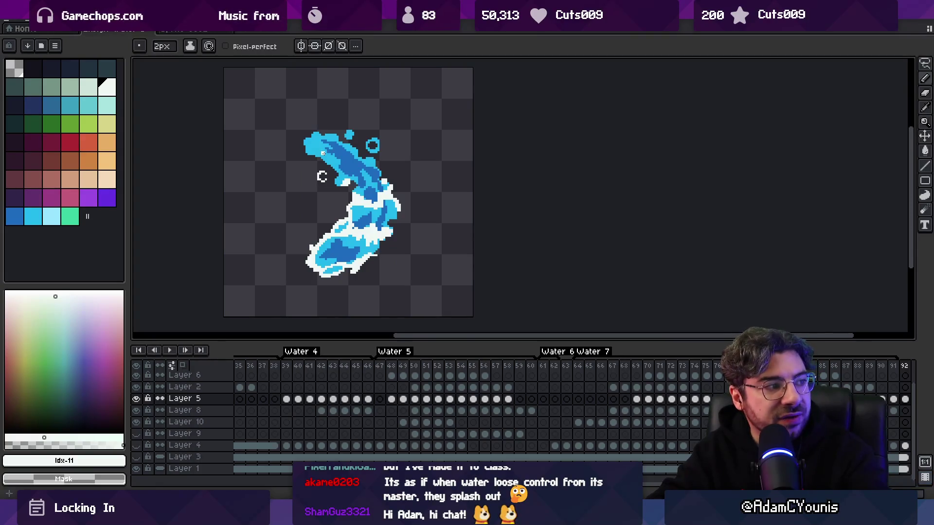
pyautogui.hotkey('ctrl', 'z')
pyautogui.moveTo(328, 148); pyautogui.dragTo(386, 214)
pyautogui.hotkey('ctrl', 'z')
pyautogui.click(333, 148)
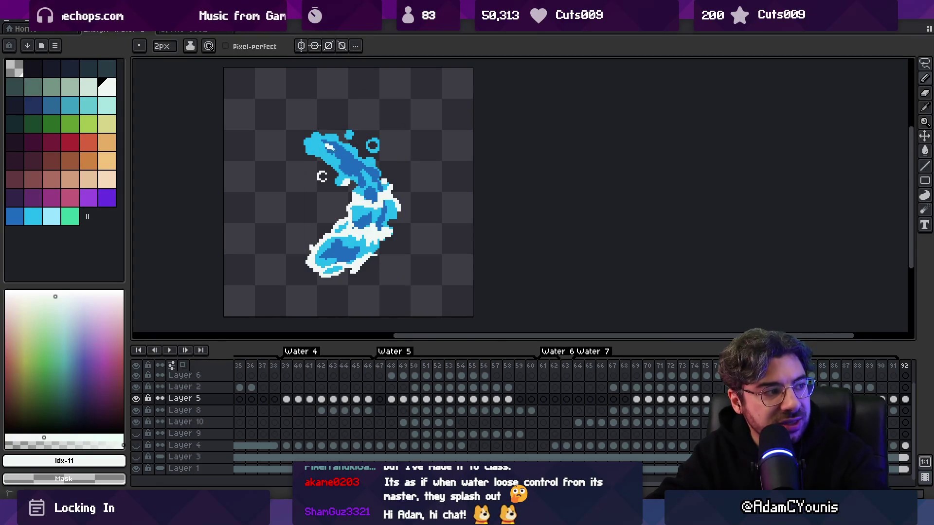
pyautogui.hotkey('ctrl', 'z')
pyautogui.moveTo(331, 155)
pyautogui.mouseDown()
pyautogui.moveTo(378, 198)
pyautogui.moveTo(389, 238)
pyautogui.moveTo(382, 193)
pyautogui.mouseUp()
pyautogui.hotkey('ctrl', 'z')
pyautogui.hotkey('ctrl', 'z')
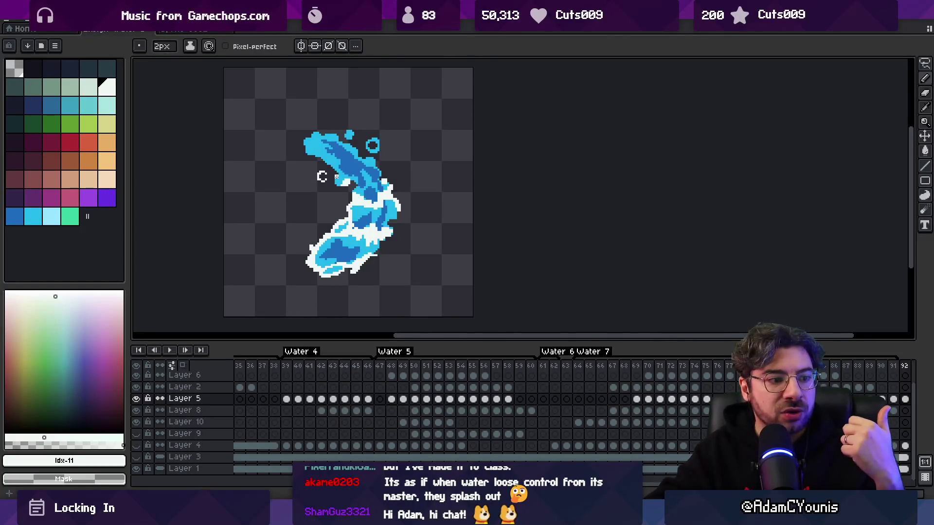
# Step: Sample the splash's dark blue, choose the light blue colour, zoom out, and switch to Unity
pyautogui.press('m')
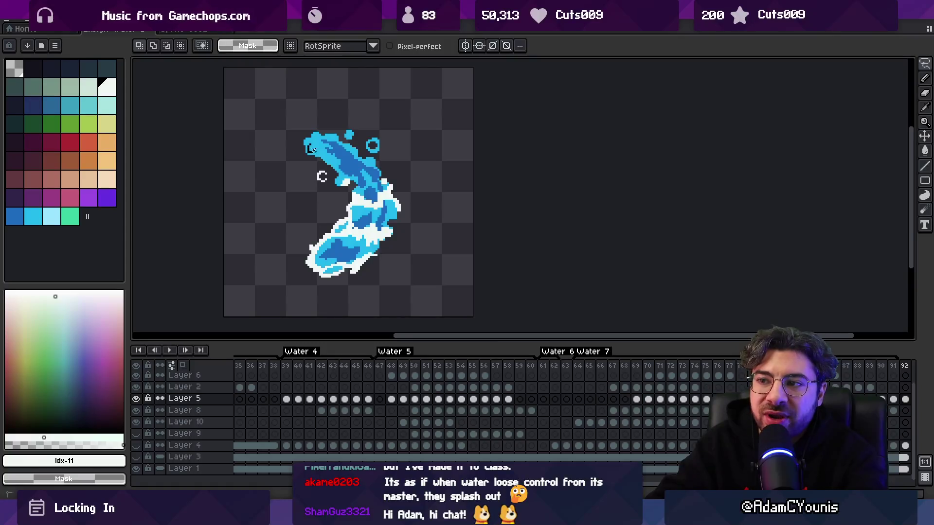
pyautogui.press('i')
pyautogui.scroll(3, 340, 153)
pyautogui.click(358, 155)
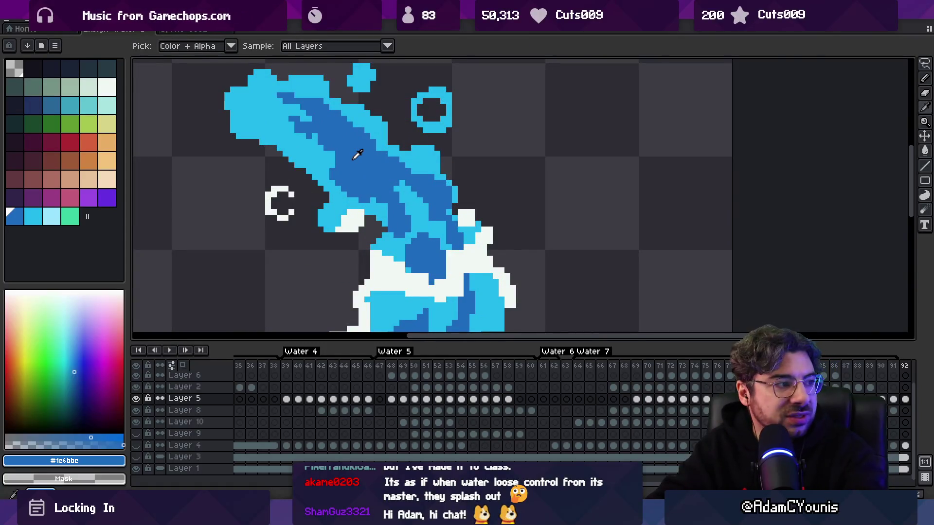
pyautogui.click(334, 158)
pyautogui.press('z')
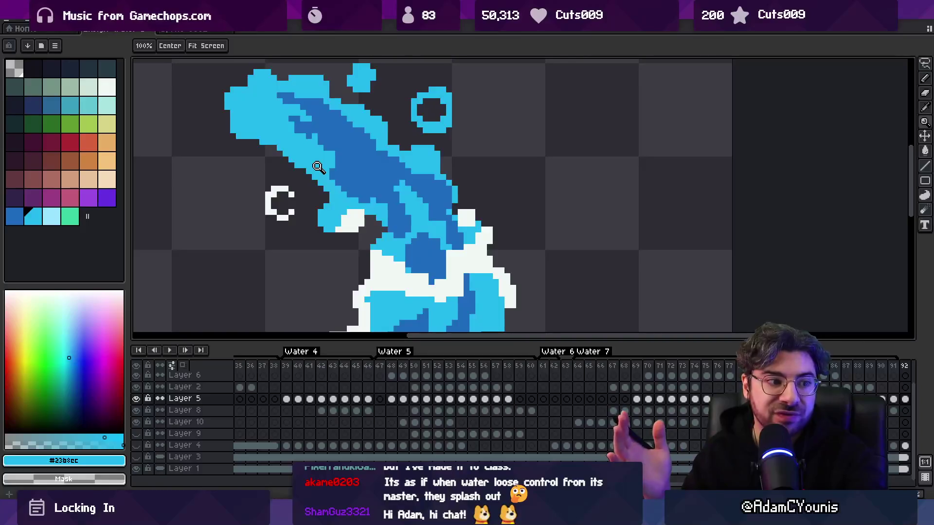
pyautogui.scroll(-4, 368, 161)
pyautogui.scroll(1, 368, 160)
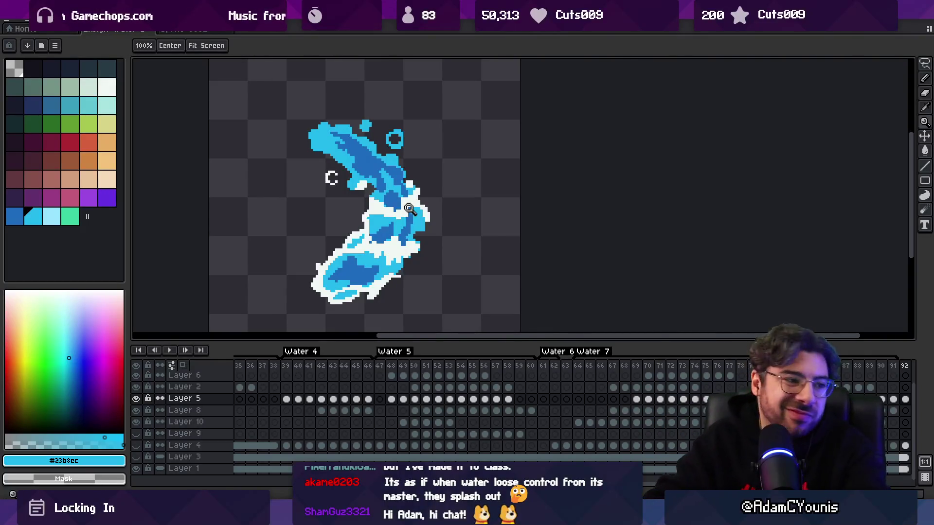
pyautogui.hotkey('alt', 'Tab')
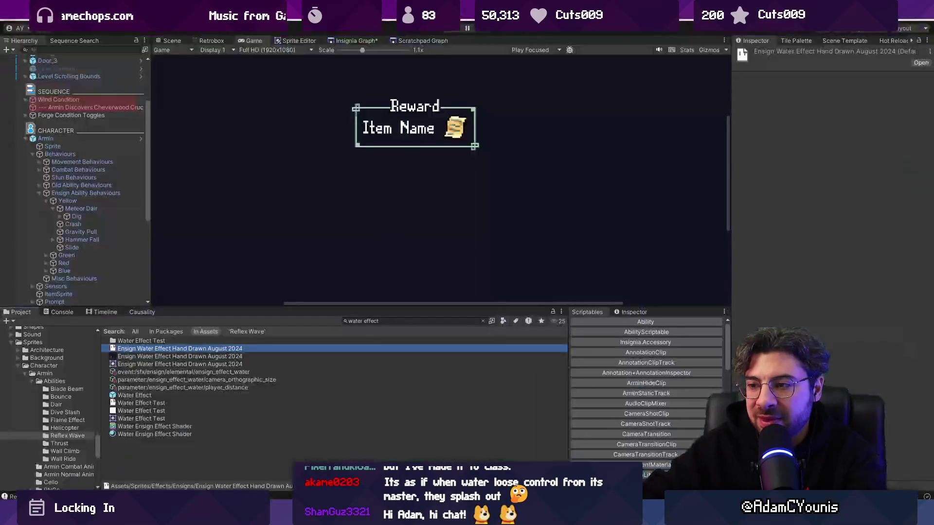
# Step: Run the game in Play mode, restore the full editor layout, then stop play mode
pyautogui.click(450, 33)
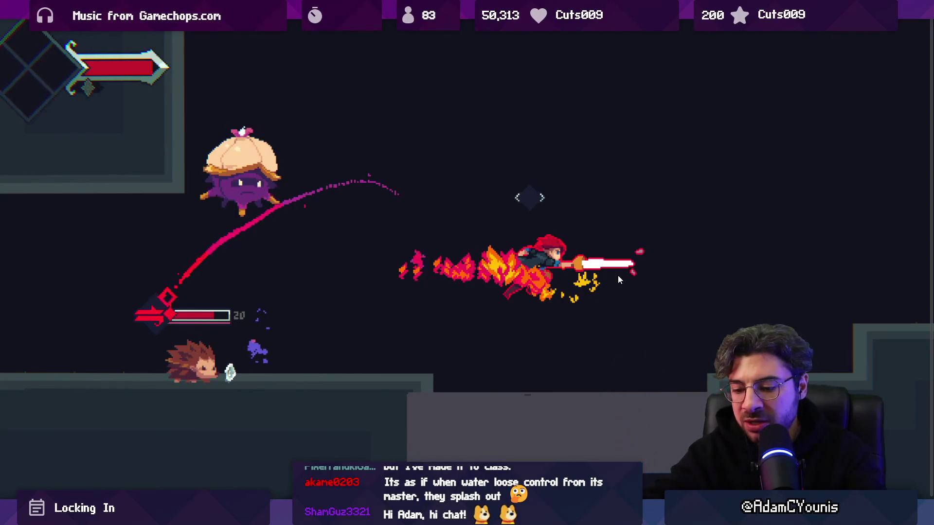
pyautogui.hotkey('shift', 'space')
pyautogui.click(452, 28)
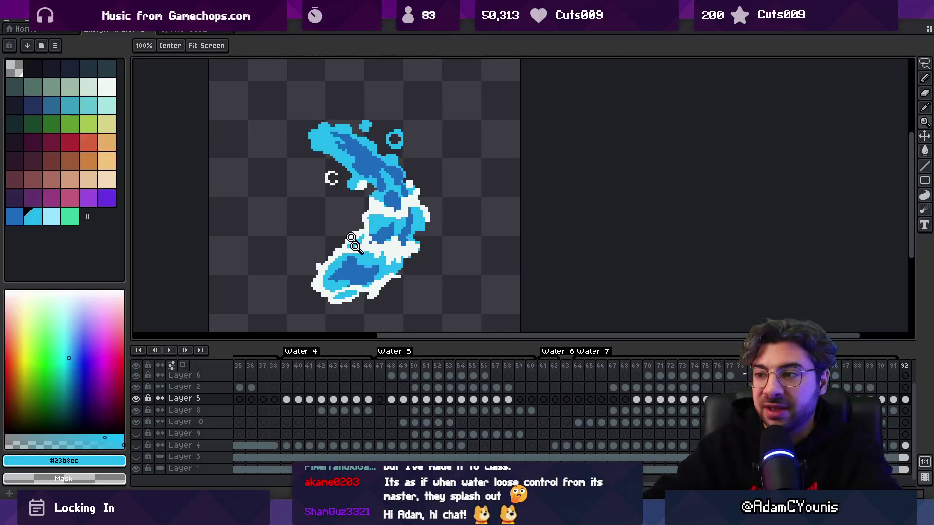
# Step: Zoom out on the water splash canvas and bring up Chrome's Google Images tab
pyautogui.scroll(-2, 382, 258)
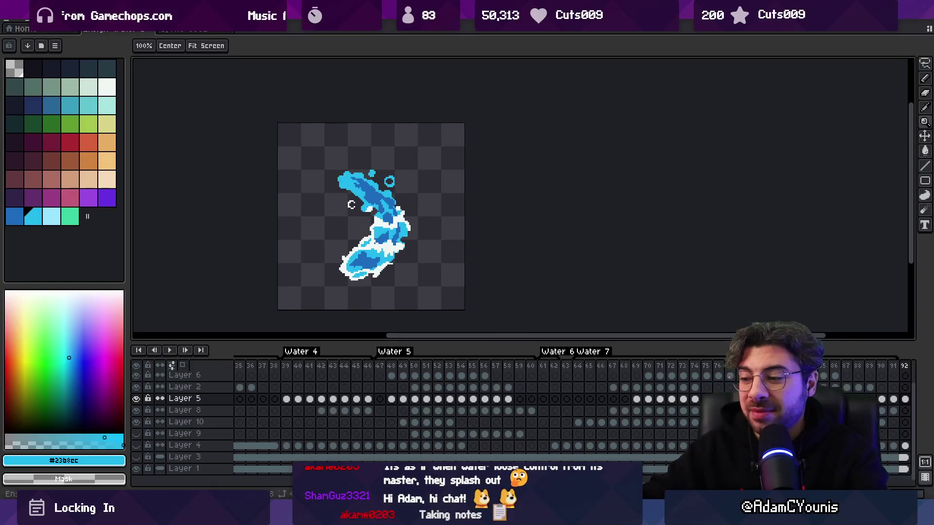
pyautogui.moveTo(512, 506)
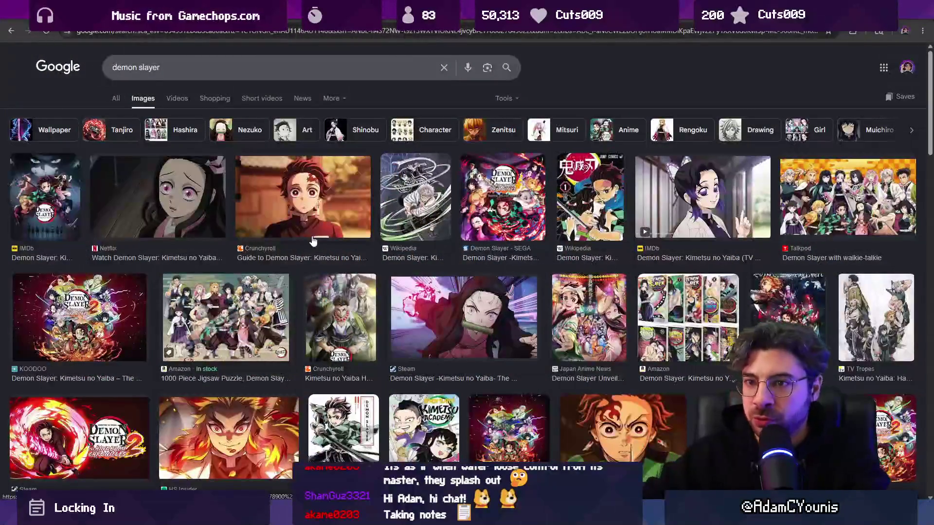
# Step: Search Google Images for 'demon slayer water breathing' and browse the Escapist Magazine preview
pyautogui.click(237, 77)
pyautogui.write('water breathing')
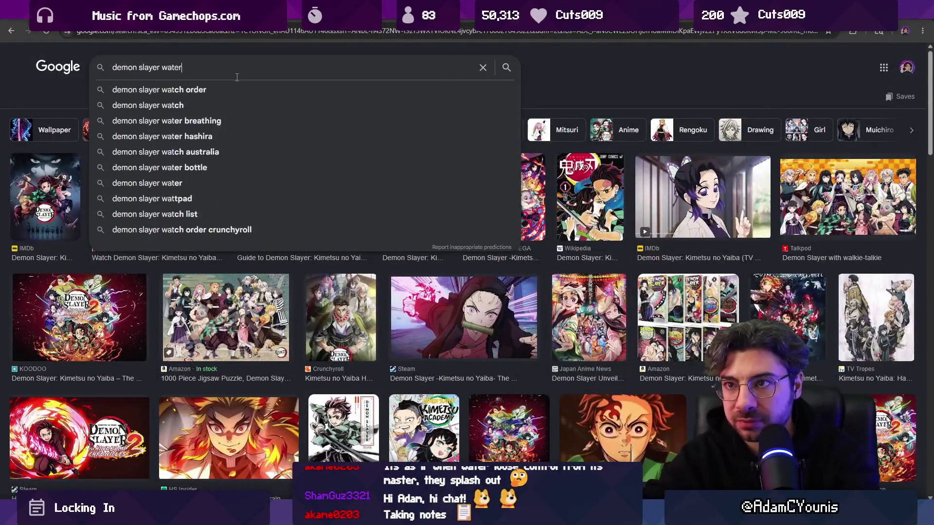
pyautogui.press('Return')
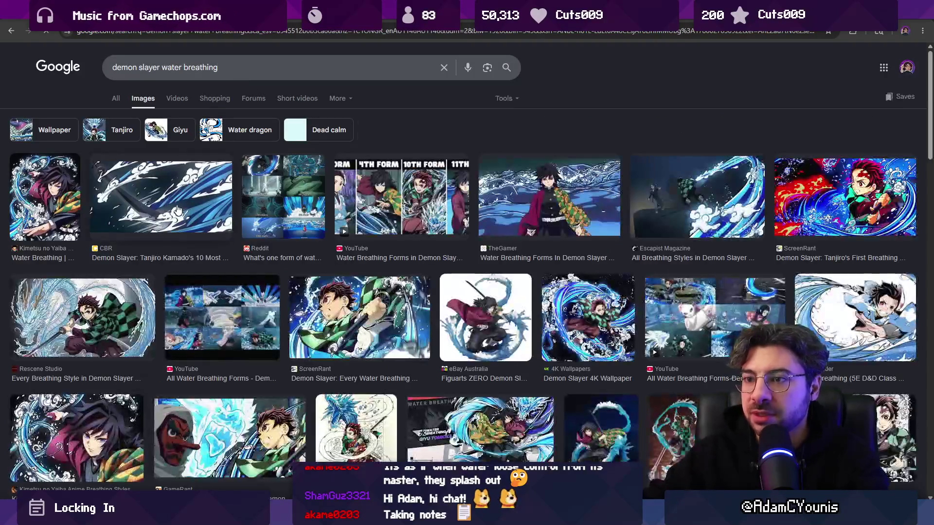
pyautogui.click(643, 207)
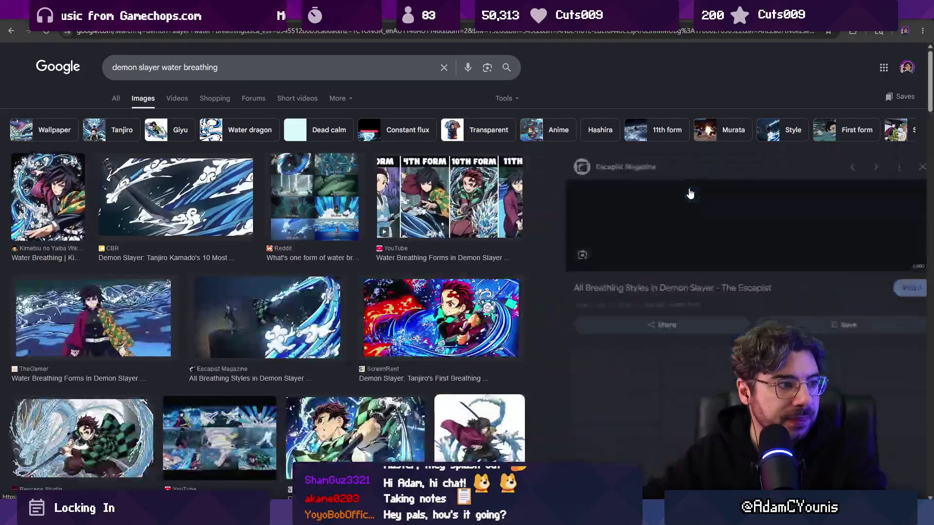
pyautogui.scroll(-1, 737, 269)
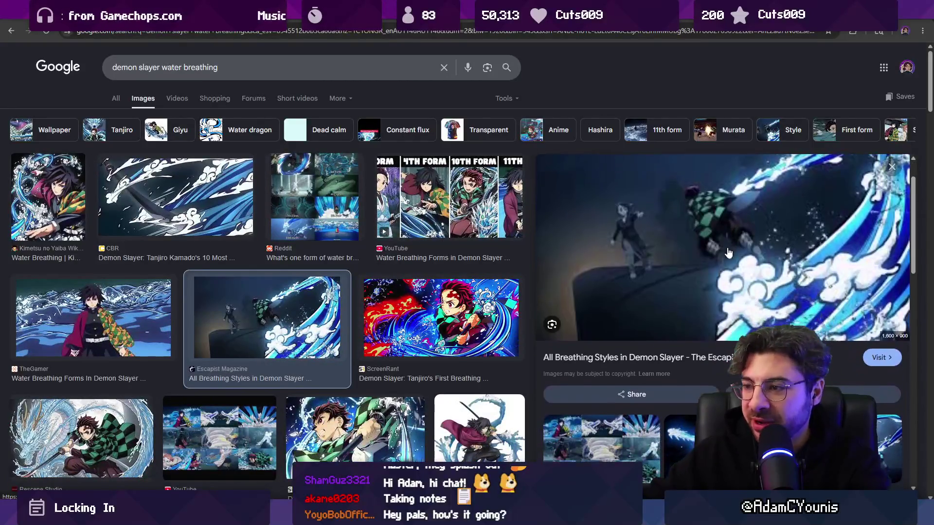
pyautogui.rightClick(720, 237)
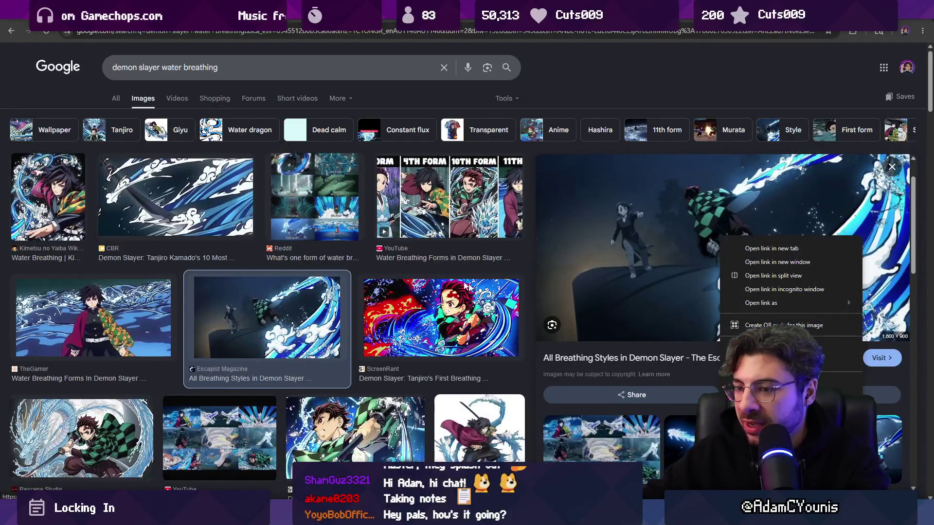
pyautogui.click(527, 253)
pyautogui.scroll(-7, 321, 222)
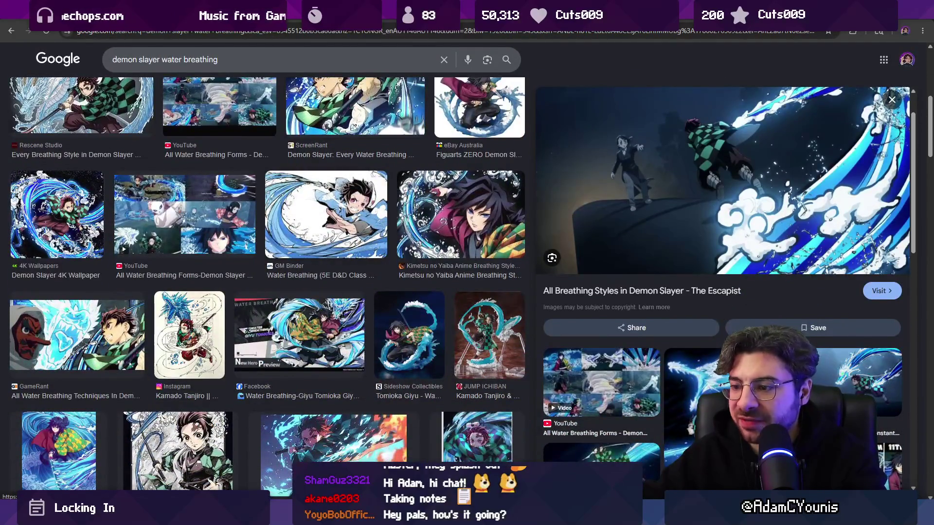
# Step: Search the system for 'ensign effects' and 'leo', then return to Leonardo's recent canvases
pyautogui.press('super')
pyautogui.write('ensign effects Presentation 0007')
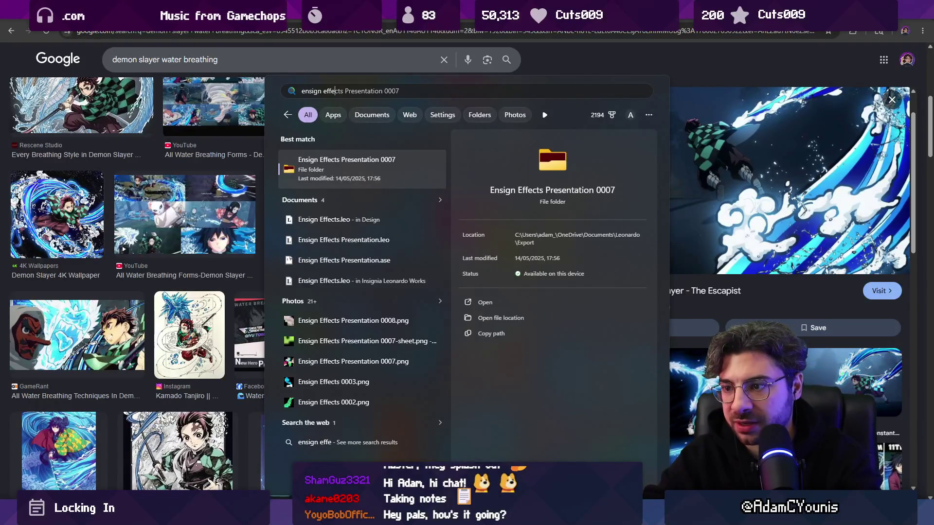
pyautogui.press('BackSpace')
pyautogui.press('BackSpace')
pyautogui.write('leo')
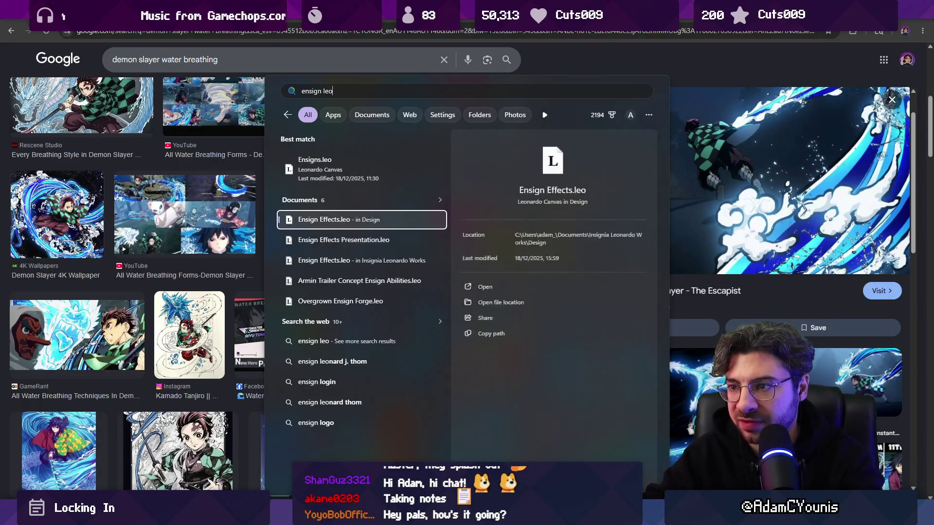
pyautogui.press('Escape')
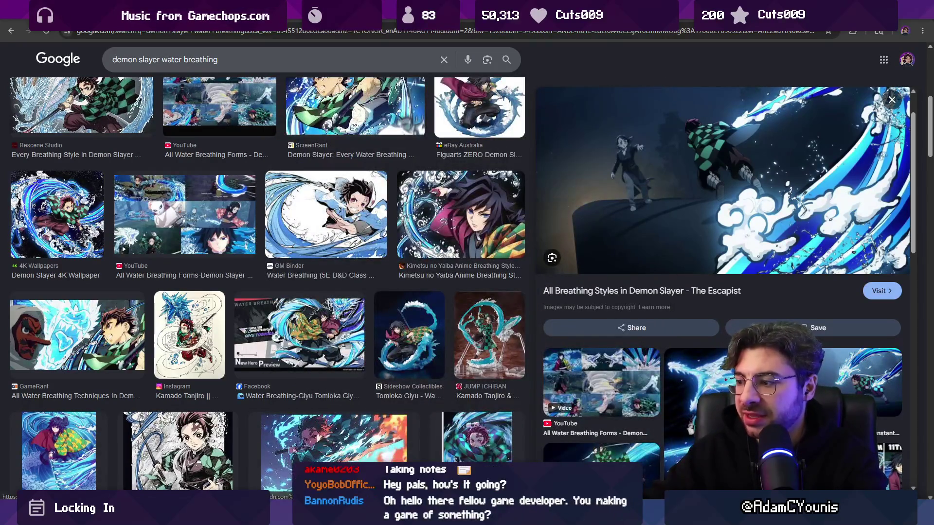
pyautogui.hotkey('alt', 'Tab')
pyautogui.click(14, 23)
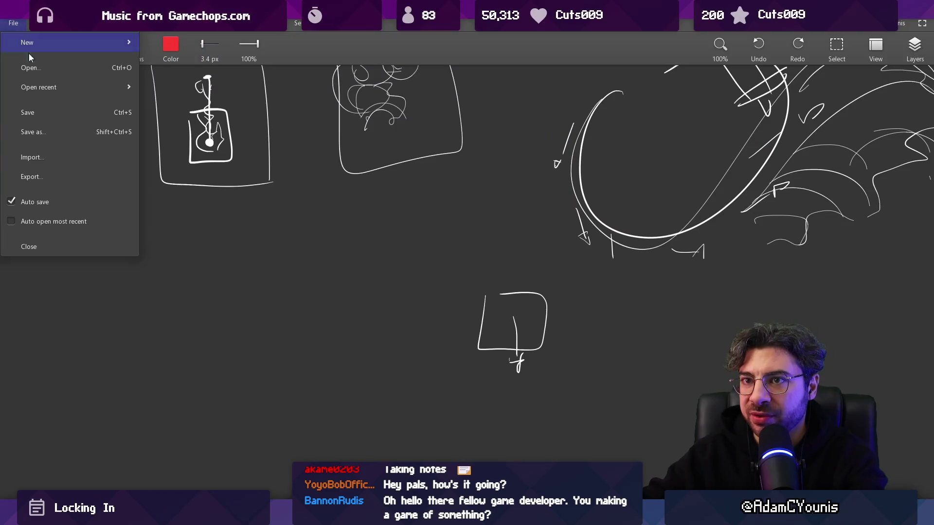
# Step: Find 'effects.leo' in the file search and open Ensign Effects.leo in Leonardo
pyautogui.moveTo(58, 89)
pyautogui.press('Escape')
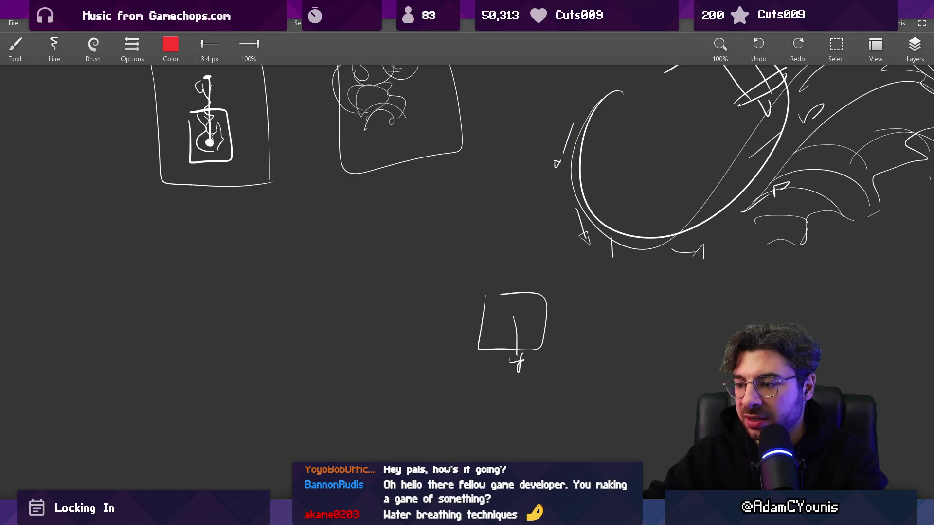
pyautogui.hotkey('alt', 'Tab')
pyautogui.hotkey('ctrl', 'BackSpace')
pyautogui.hotkey('ctrl', 'BackSpace')
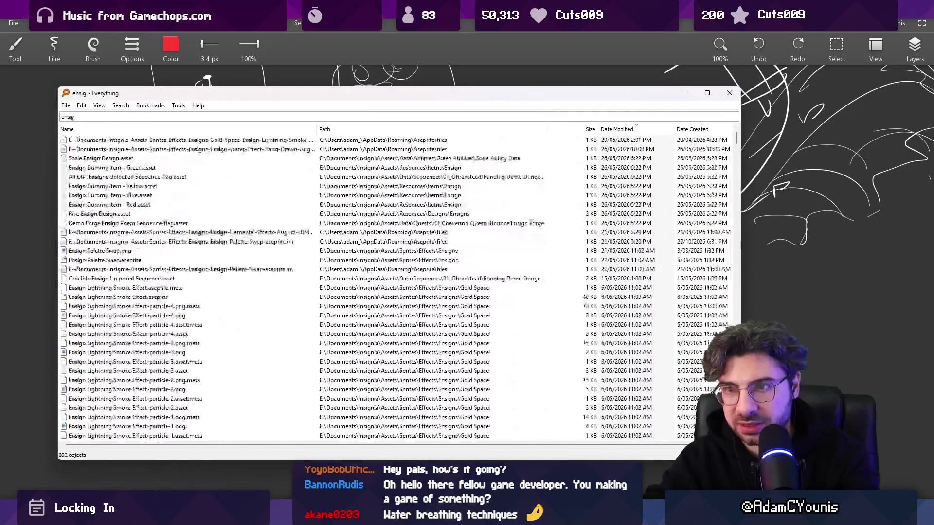
pyautogui.write('effects.leo')
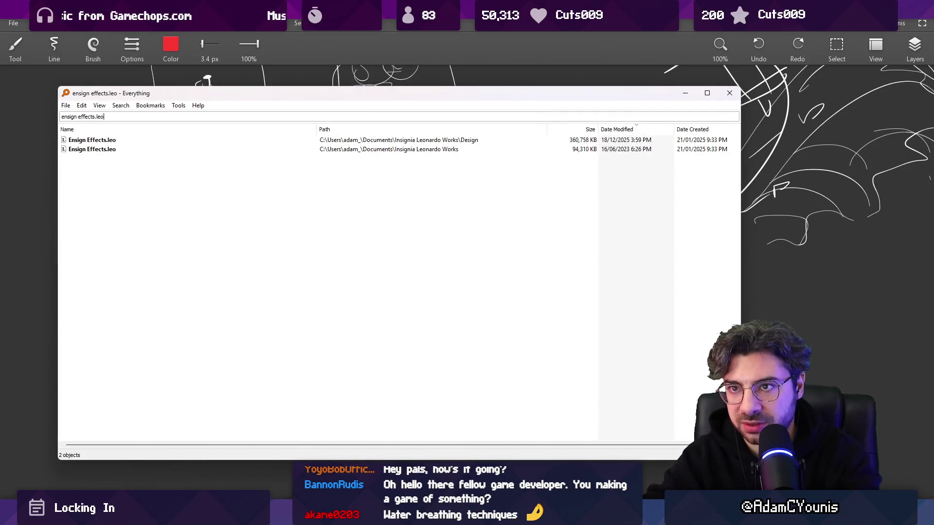
pyautogui.press('Down')
pyautogui.press('Down')
pyautogui.press('Return')
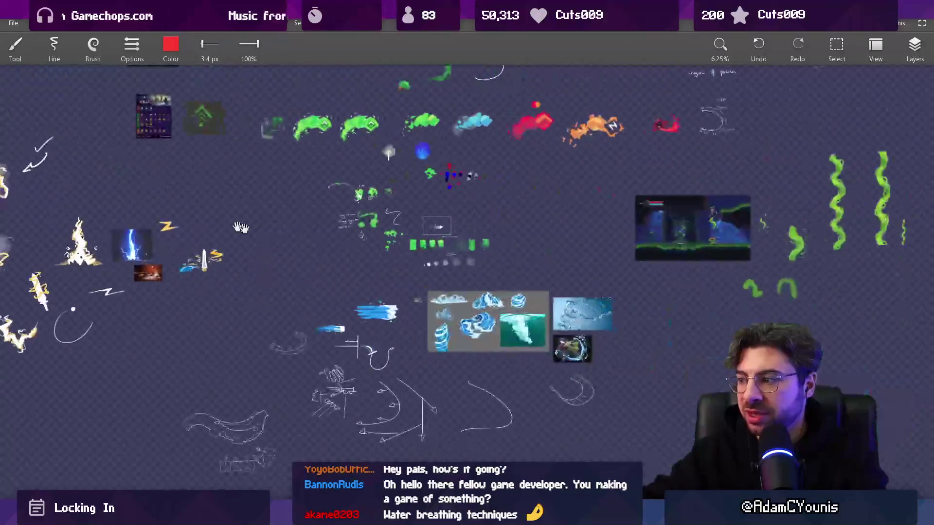
# Step: Pan to the water sketches and reference images, then circle the tornado sketch in red
pyautogui.scroll(-10, 340, 300)
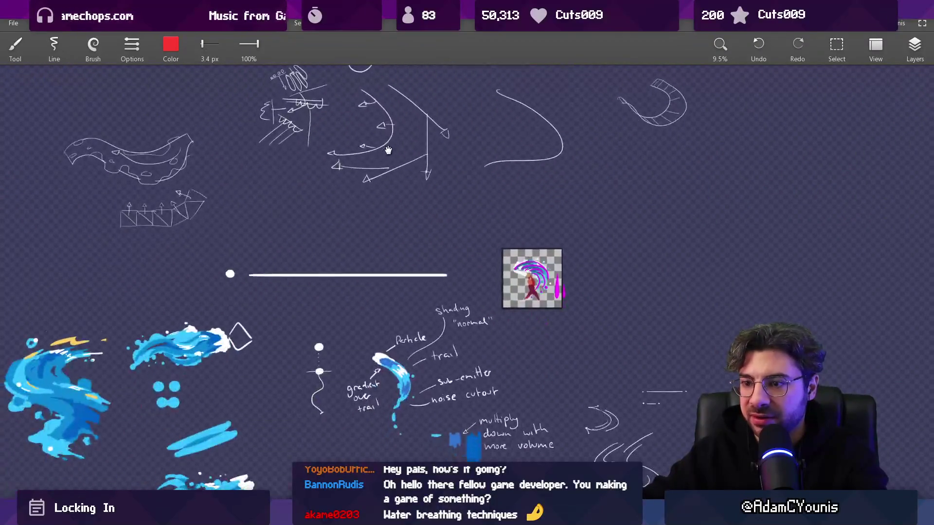
pyautogui.moveTo(362, 346); pyautogui.dragTo(414, 257)
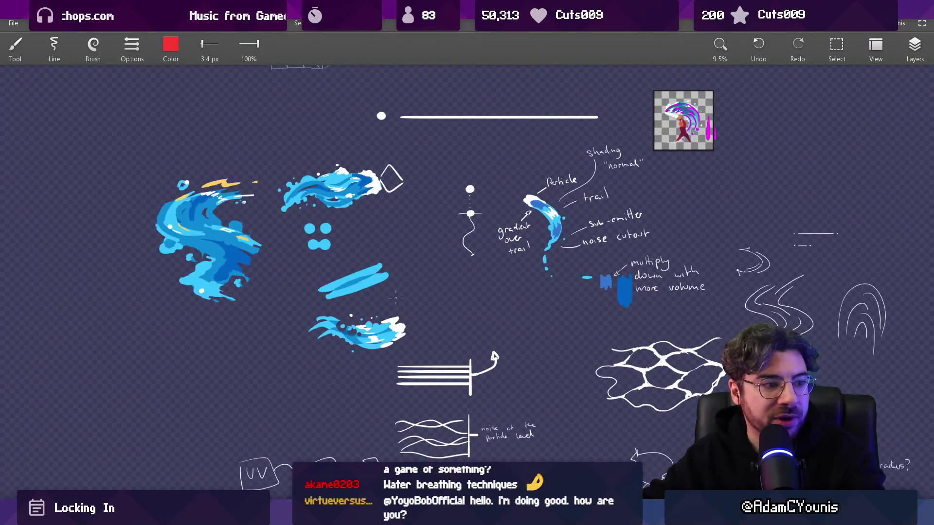
pyautogui.scroll(-2, 395, 297)
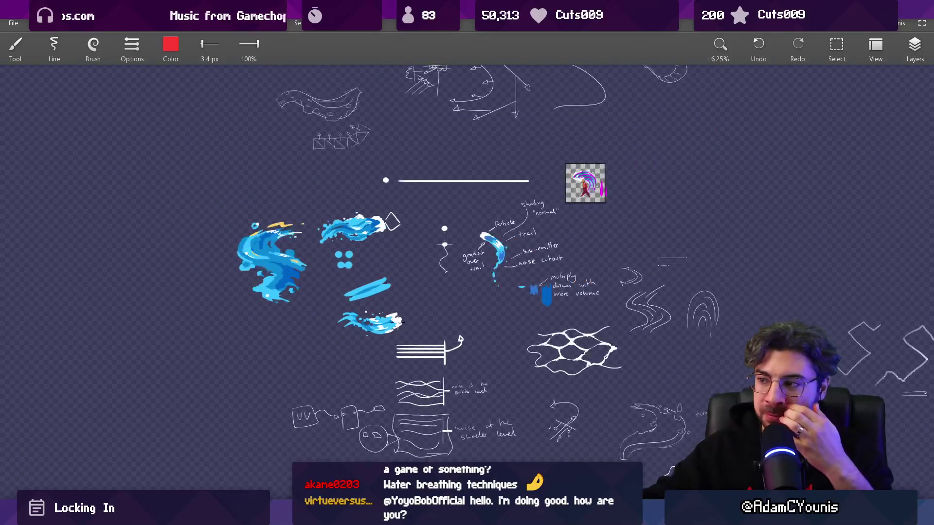
pyautogui.moveTo(552, 134)
pyautogui.mouseDown()
pyautogui.moveTo(552, 350)
pyautogui.moveTo(530, 369)
pyautogui.mouseUp()
pyautogui.scroll(2, 530, 370)
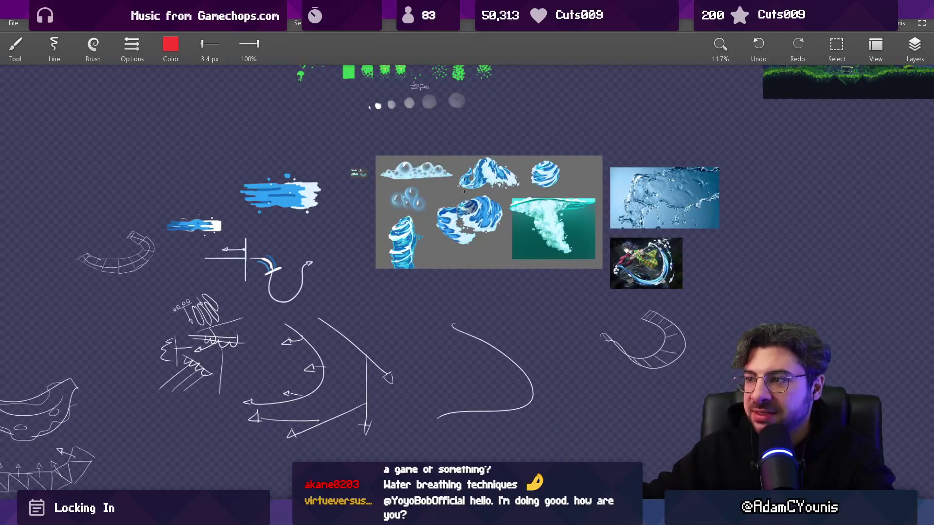
pyautogui.scroll(3, 464, 187)
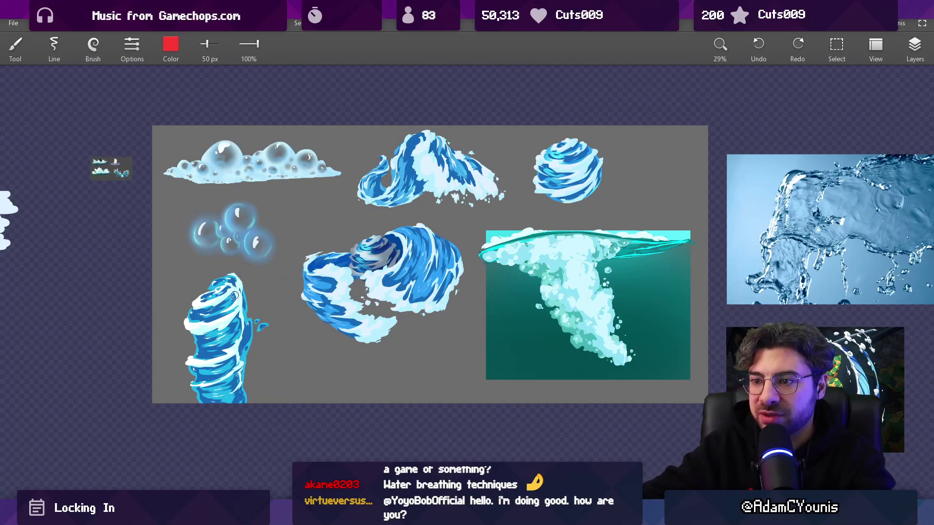
pyautogui.moveTo(229, 265); pyautogui.dragTo(255, 269)
# Step: Pan past the particle notes to the blue water studies and box the splash in red
pyautogui.scroll(-2, 351, 307)
pyautogui.moveTo(337, 306); pyautogui.dragTo(429, 298)
pyautogui.scroll(-5, 429, 298)
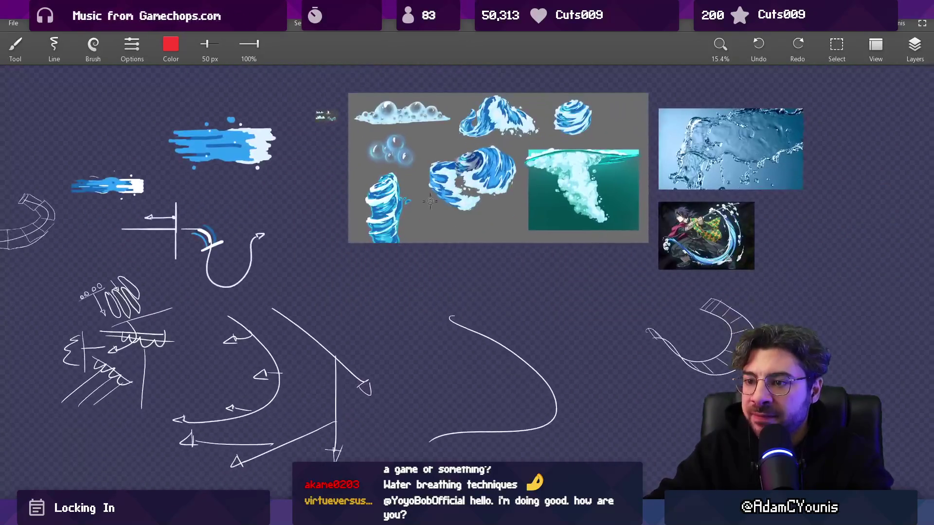
pyautogui.moveTo(357, 194); pyautogui.dragTo(466, 137)
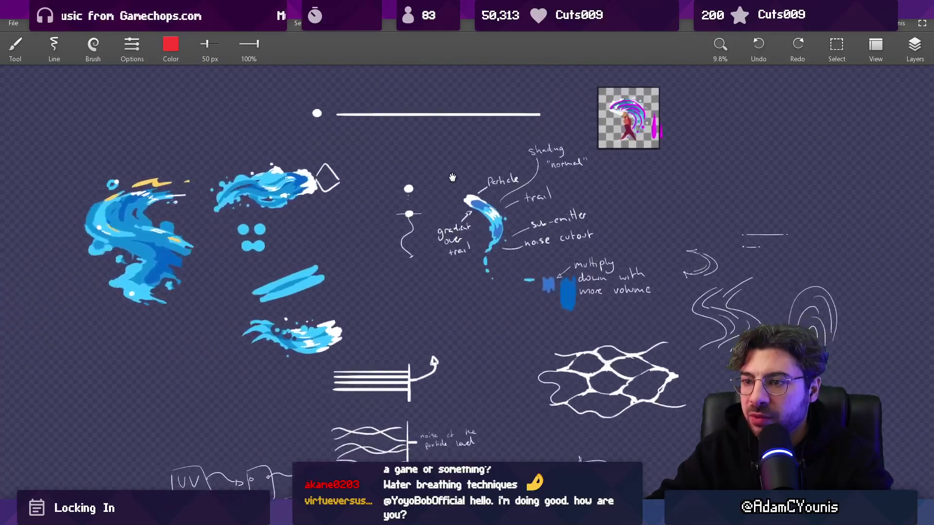
pyautogui.scroll(3, 265, 241)
pyautogui.moveTo(265, 241); pyautogui.dragTo(317, 244)
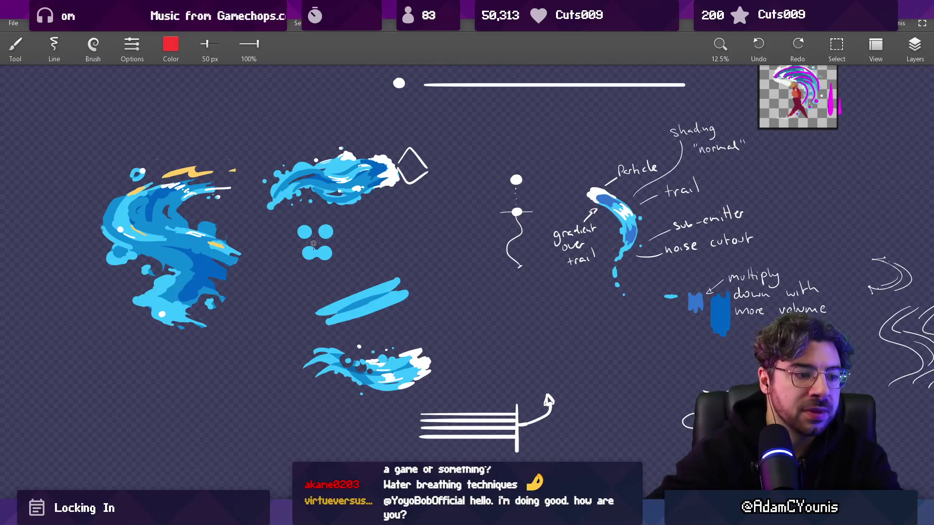
pyautogui.moveTo(365, 246); pyautogui.dragTo(361, 229)
pyautogui.scroll(2, 368, 187)
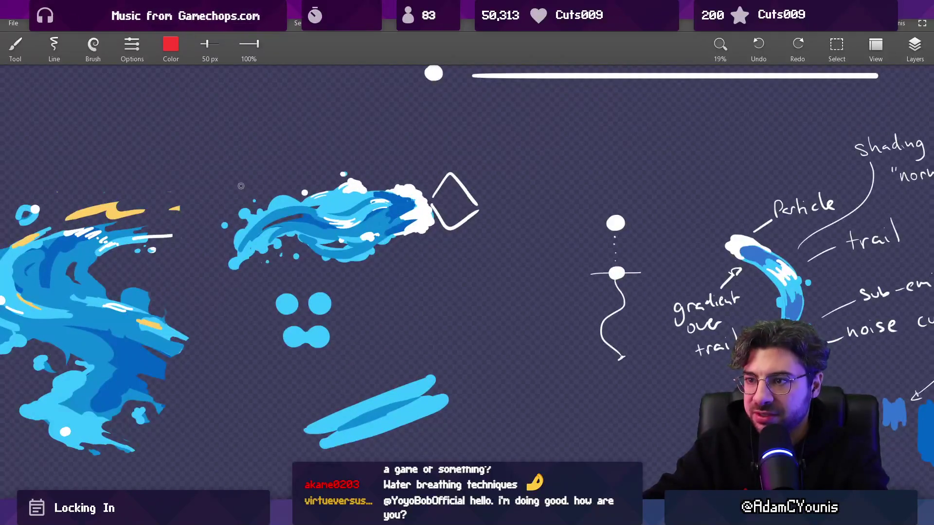
pyautogui.moveTo(240, 185)
pyautogui.mouseDown()
pyautogui.moveTo(389, 273)
pyautogui.moveTo(218, 191)
pyautogui.mouseUp()
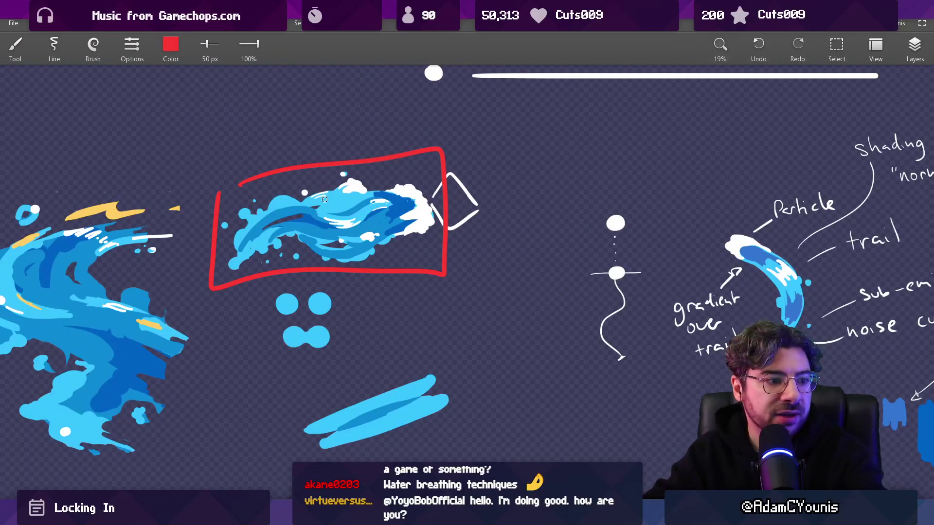
# Step: Undo the red box and the stray red loop around the white foam
pyautogui.hotkey('ctrl', 'z')
pyautogui.moveTo(396, 185)
pyautogui.mouseDown()
pyautogui.moveTo(440, 243)
pyautogui.moveTo(398, 176)
pyautogui.mouseUp()
pyautogui.hotkey('ctrl', 'z')
pyautogui.scroll(3, 398, 229)
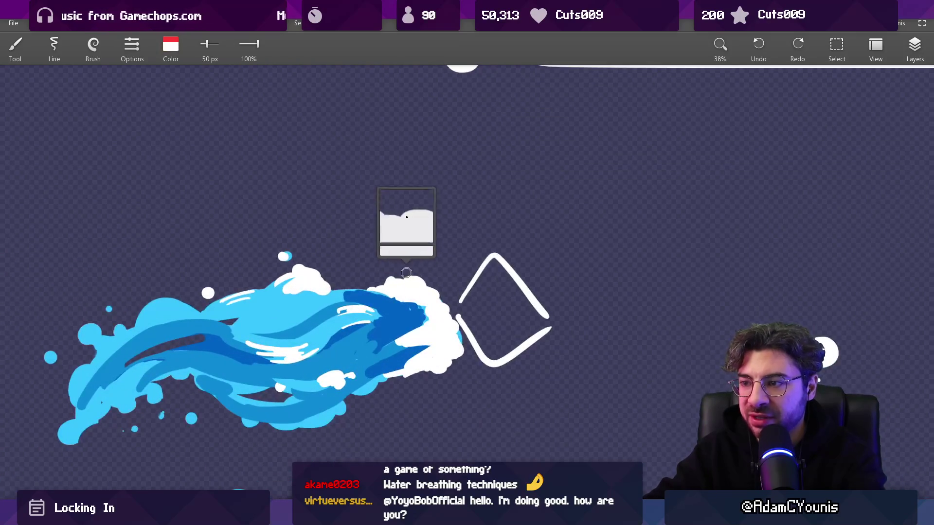
# Step: Paint a white oval above the splash, then a light-blue oval beside it
pyautogui.moveTo(168, 172)
pyautogui.mouseDown()
pyautogui.moveTo(180, 156)
pyautogui.moveTo(172, 165)
pyautogui.mouseUp()
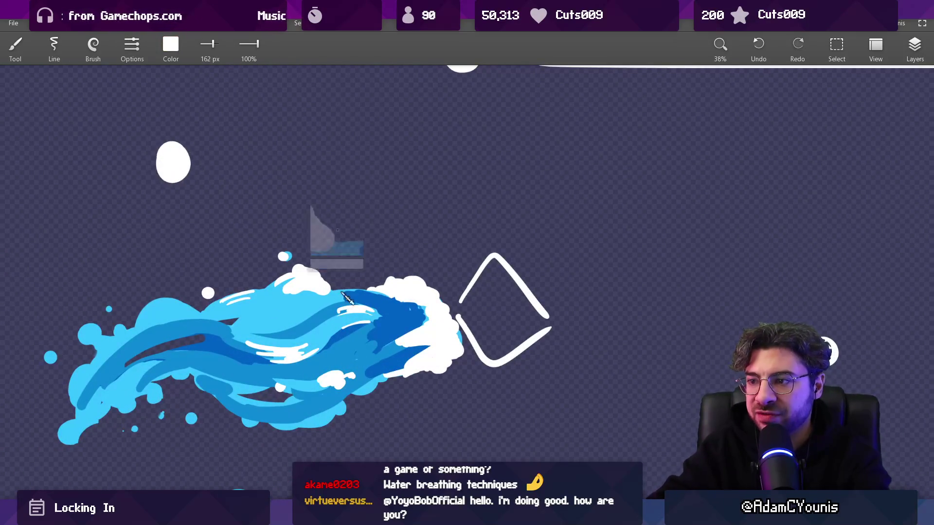
pyautogui.click(369, 229)
pyautogui.click(210, 163)
pyautogui.click(305, 305)
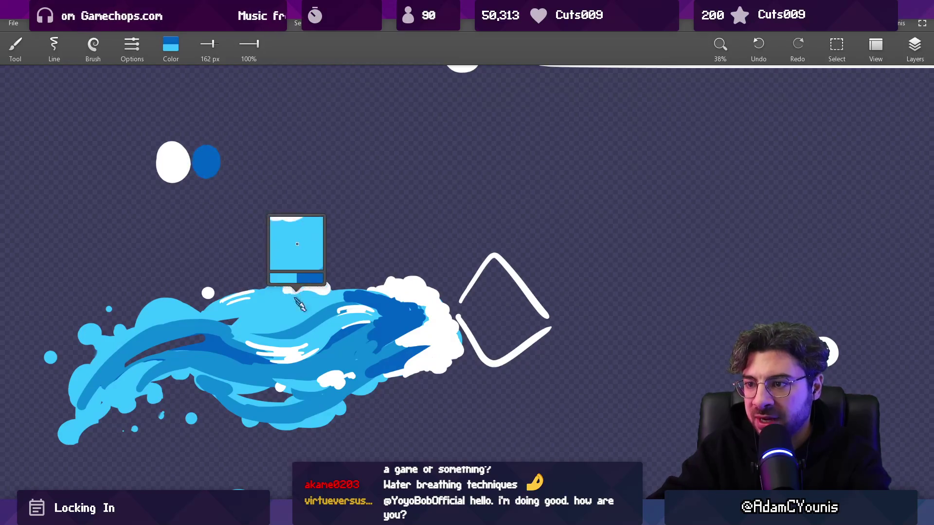
pyautogui.moveTo(242, 162)
pyautogui.mouseDown()
pyautogui.moveTo(289, 163)
pyautogui.moveTo(173, 165)
pyautogui.moveTo(217, 146)
pyautogui.mouseUp()
# Step: Dab sampled medium blue onto the light-blue oval and add another light-blue oval to the row
pyautogui.click(192, 329)
pyautogui.click(242, 161)
pyautogui.click(208, 290)
pyautogui.click(284, 157)
# Step: Sample white from the white oval and paint a light-blue-tinted highlight on the third oval
pyautogui.click(209, 167)
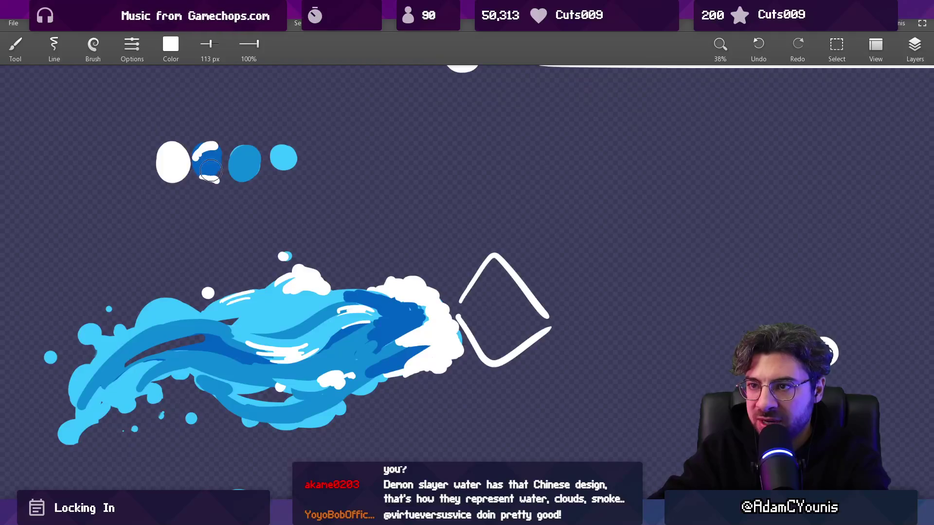
pyautogui.click(211, 169)
pyautogui.click(209, 165)
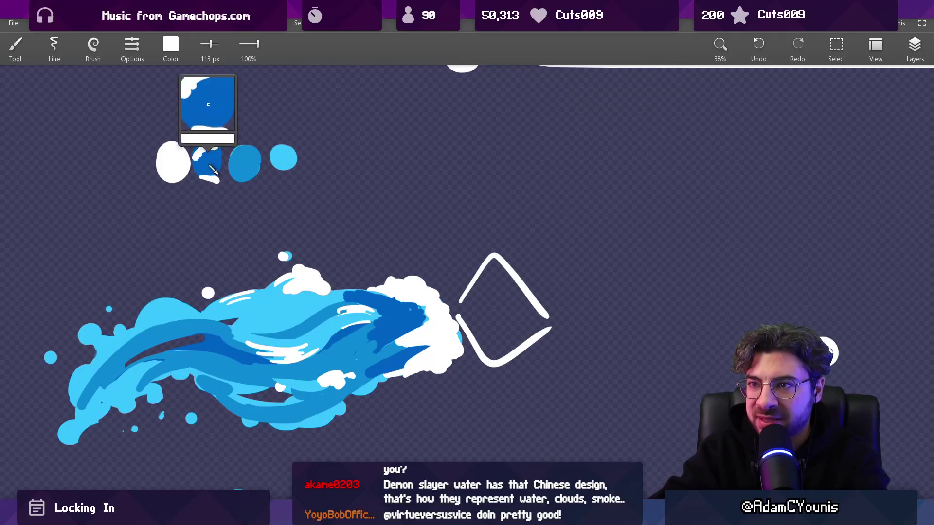
pyautogui.moveTo(232, 174)
pyautogui.mouseDown()
pyautogui.moveTo(247, 173)
pyautogui.moveTo(231, 154)
pyautogui.moveTo(243, 153)
pyautogui.moveTo(215, 152)
pyautogui.mouseUp()
pyautogui.click(284, 158)
# Step: Erase most of the fourth light-blue circle, then return to the brush
pyautogui.press('e')
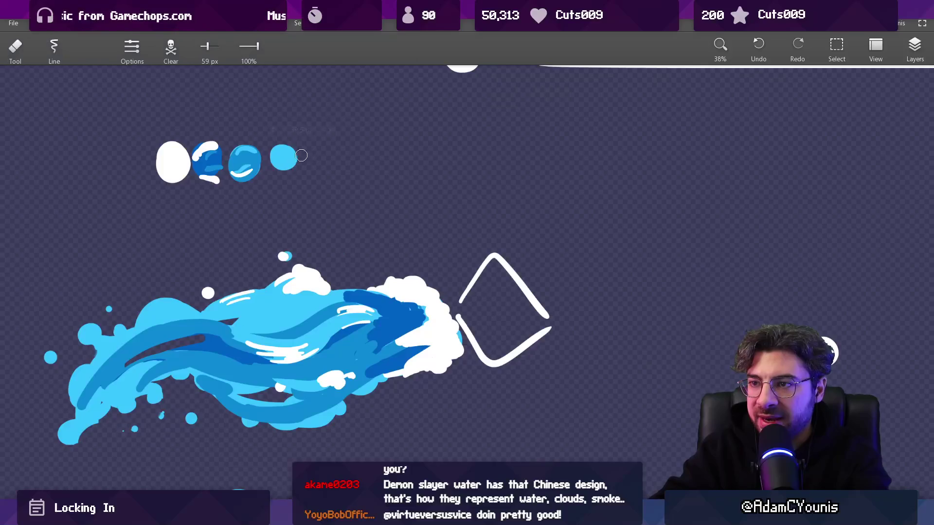
pyautogui.moveTo(277, 150); pyautogui.dragTo(292, 170)
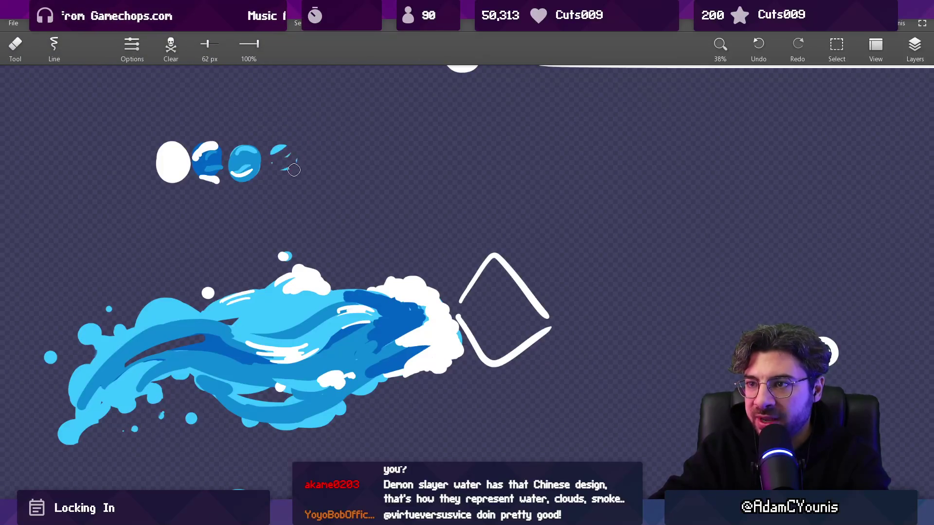
pyautogui.press('b')
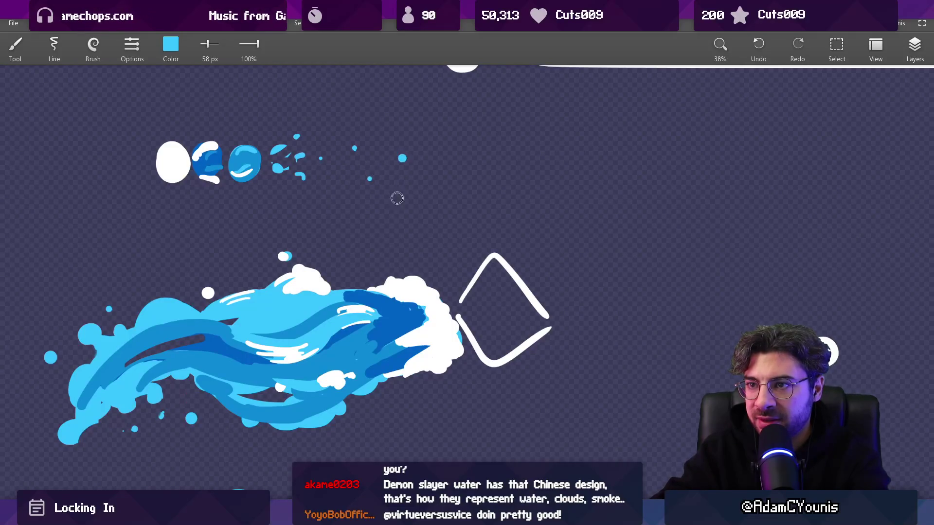
pyautogui.scroll(-4, 263, 190)
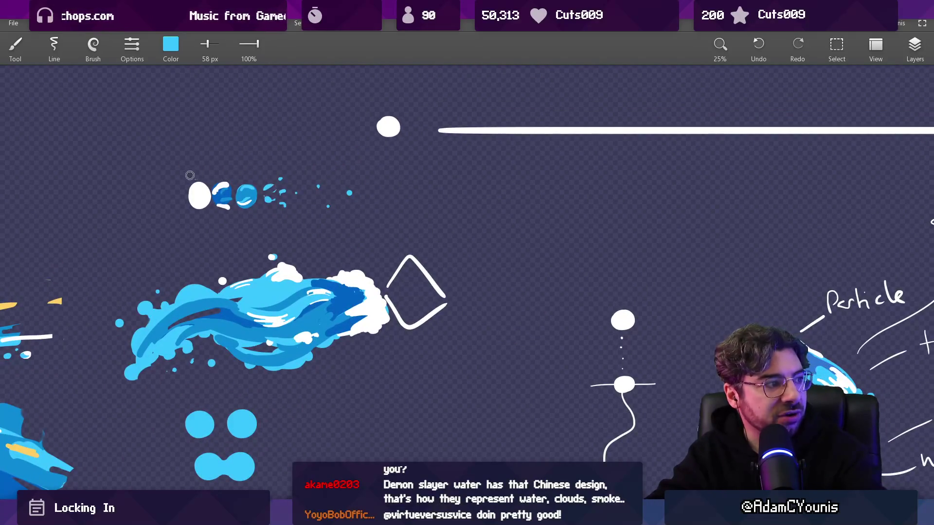
# Step: Undo a stray loop stroke, pick up white from the circle, and refine with eraser and brush
pyautogui.moveTo(190, 175)
pyautogui.mouseDown()
pyautogui.moveTo(406, 188)
pyautogui.moveTo(185, 167)
pyautogui.mouseUp()
pyautogui.hotkey('ctrl', 'z')
pyautogui.scroll(2, 231, 186)
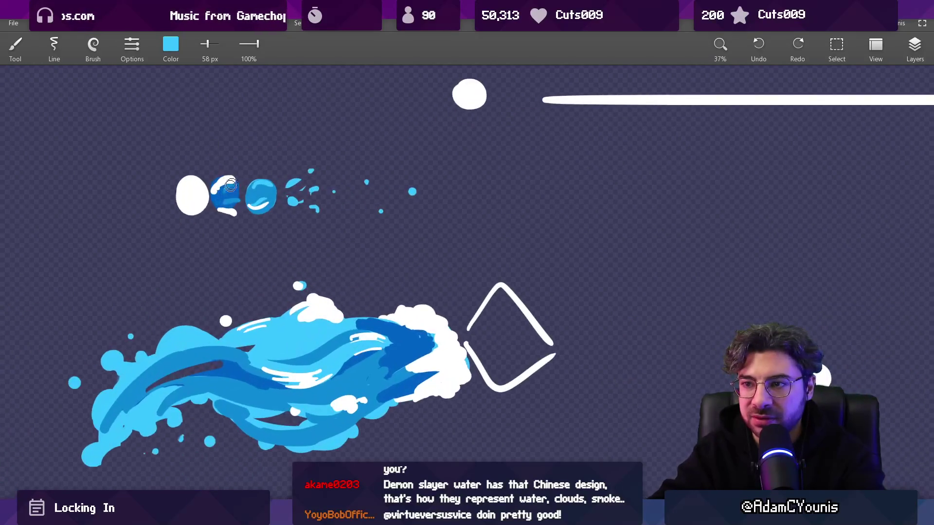
pyautogui.moveTo(231, 186); pyautogui.dragTo(203, 209)
pyautogui.press('e')
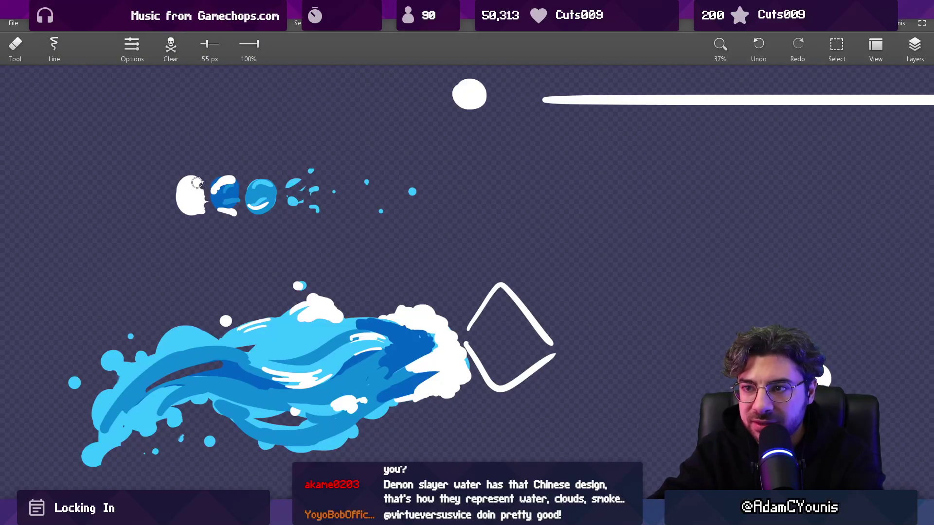
pyautogui.press('b')
pyautogui.scroll(-5, 207, 215)
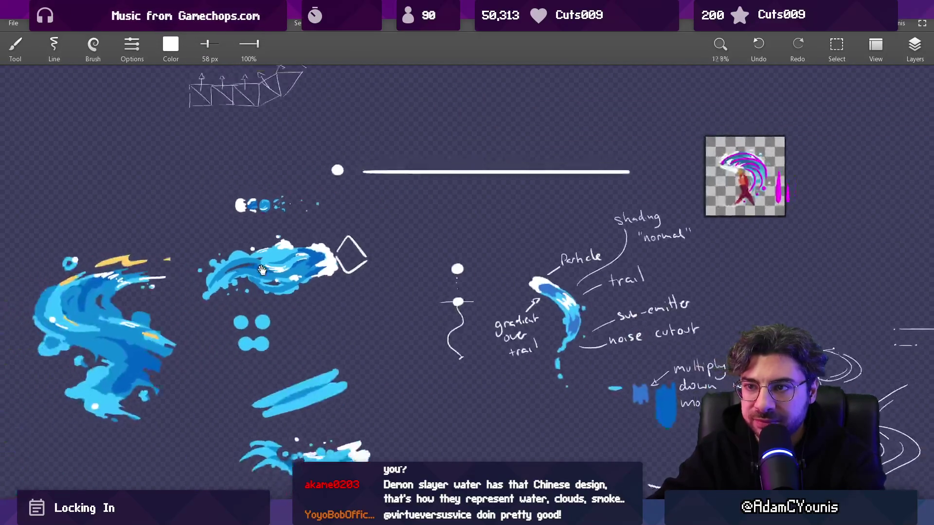
# Step: Zoom in on the blue water sprite, briefly checking the red sprite document
pyautogui.scroll(5, 302, 114)
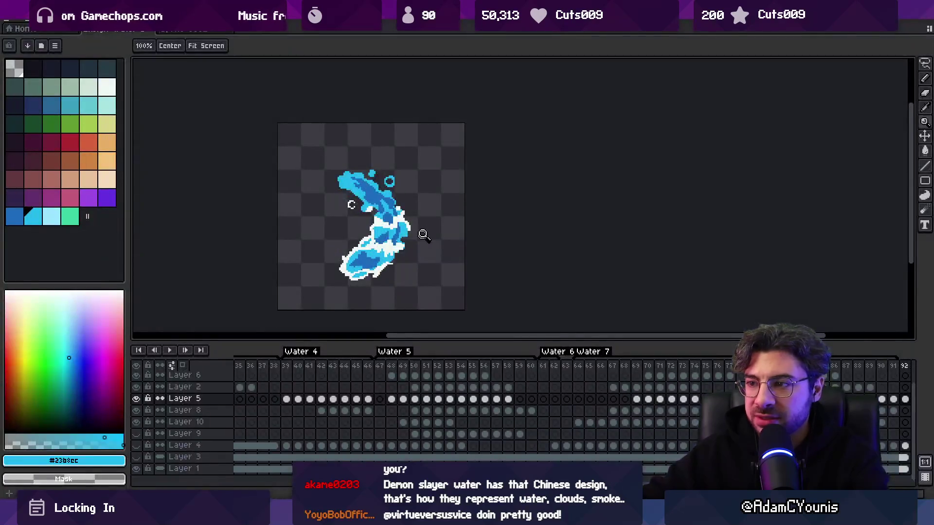
pyautogui.click(374, 237)
pyautogui.click(393, 267)
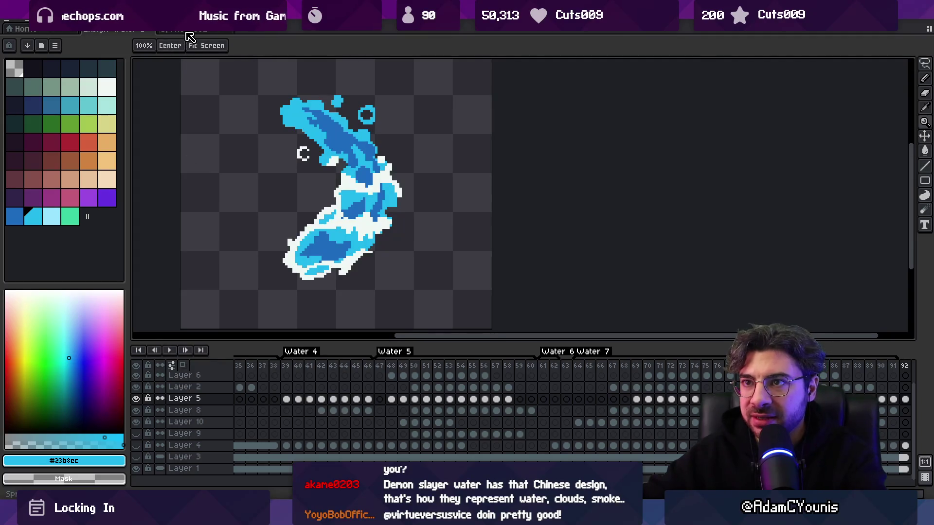
pyautogui.click(145, 31)
pyautogui.click(146, 31)
# Step: Open the hand-drawn water effect and Ensign Lightning Smoke Effect sprites from recent files
pyautogui.click(11, 19)
pyautogui.moveTo(49, 51)
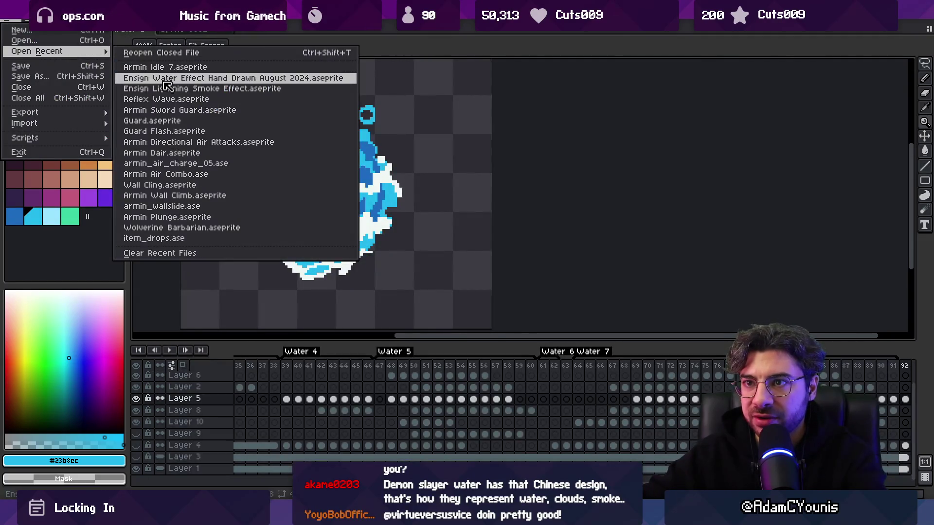
pyautogui.click(180, 80)
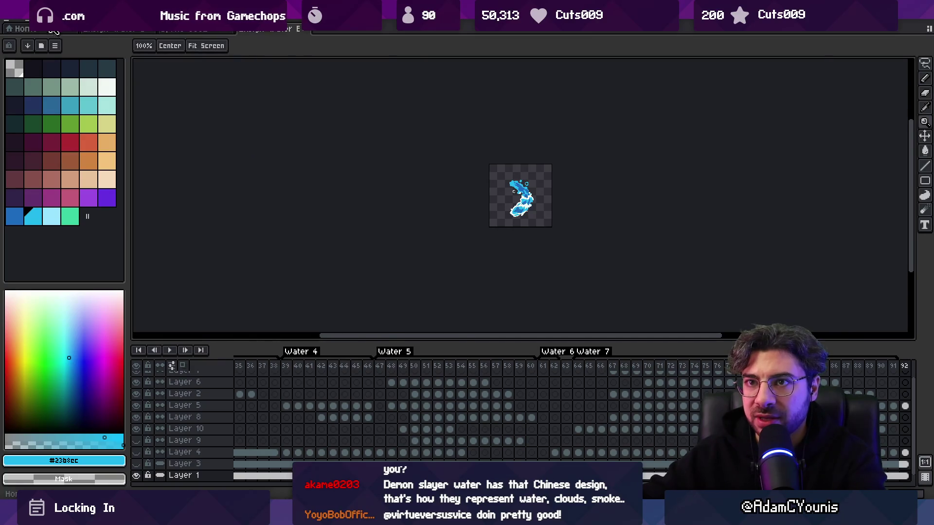
pyautogui.click(195, 29)
pyautogui.click(11, 20)
pyautogui.moveTo(36, 51)
pyautogui.click(160, 91)
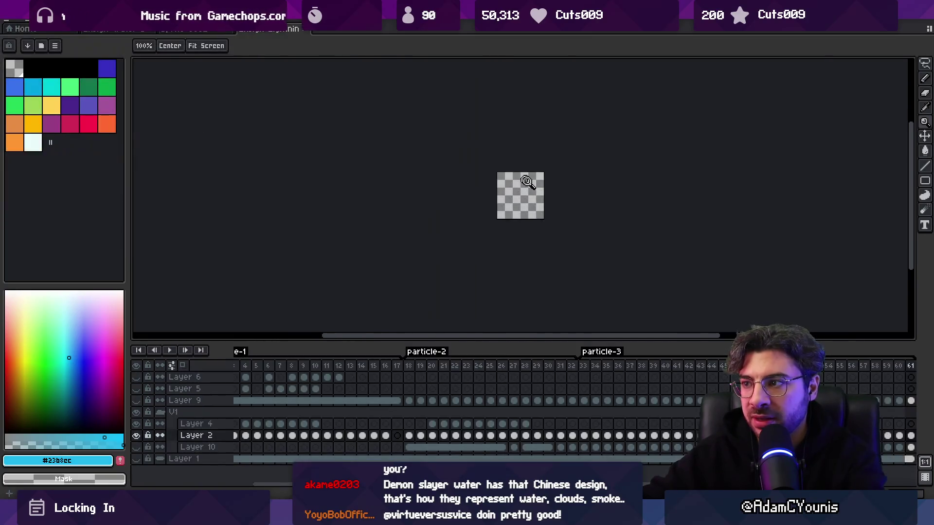
# Step: Select frames 18 to 24, then return to the animation's first frame
pyautogui.moveTo(409, 366)
pyautogui.mouseDown()
pyautogui.moveTo(532, 368)
pyautogui.moveTo(456, 368)
pyautogui.mouseUp()
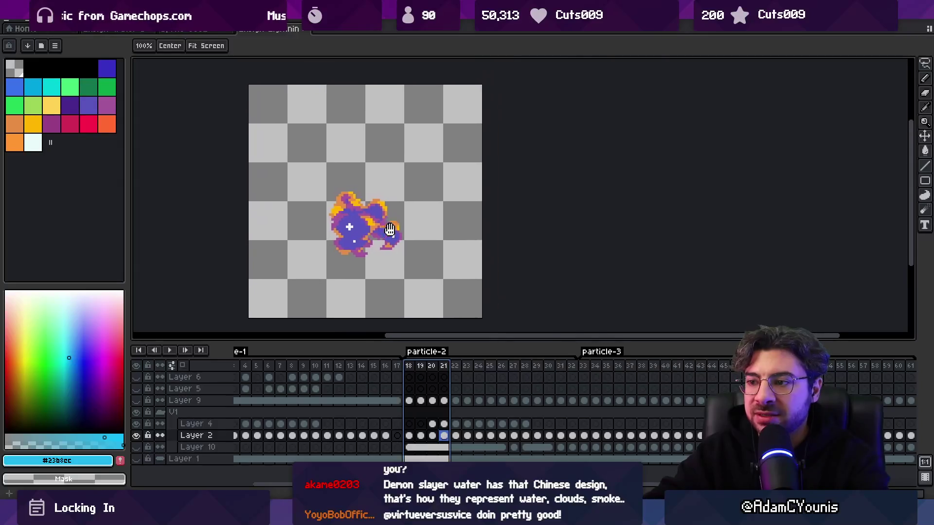
pyautogui.click(226, 378)
pyautogui.press('Home')
# Step: Zoom in on the particle burst at frame 5 and select frames 5 to 10 across all layers
pyautogui.click(287, 378)
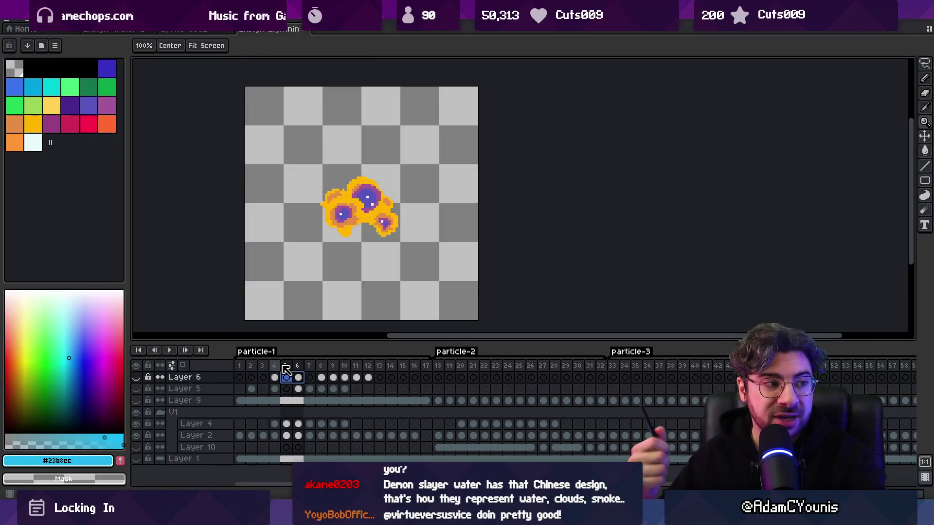
pyautogui.click(374, 222)
pyautogui.press('m')
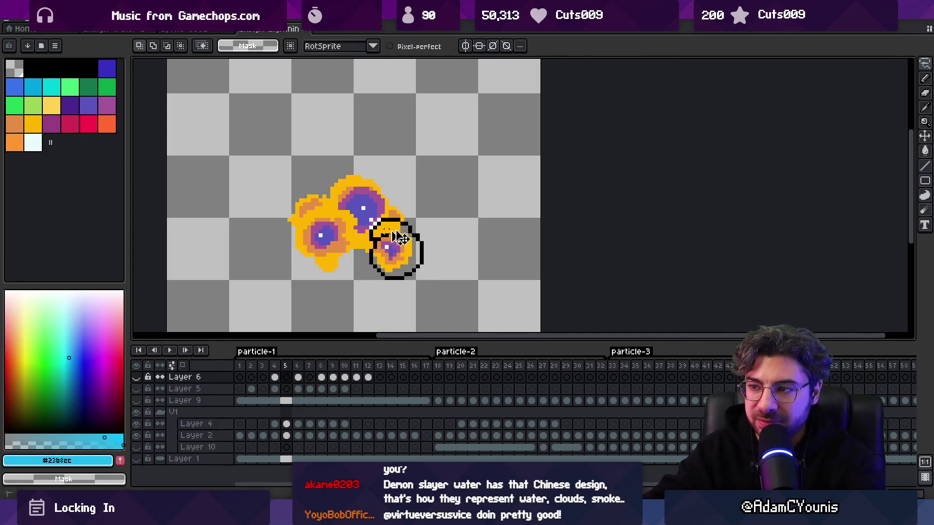
pyautogui.moveTo(285, 366)
pyautogui.mouseDown()
pyautogui.moveTo(346, 368)
pyautogui.moveTo(313, 369)
pyautogui.mouseUp()
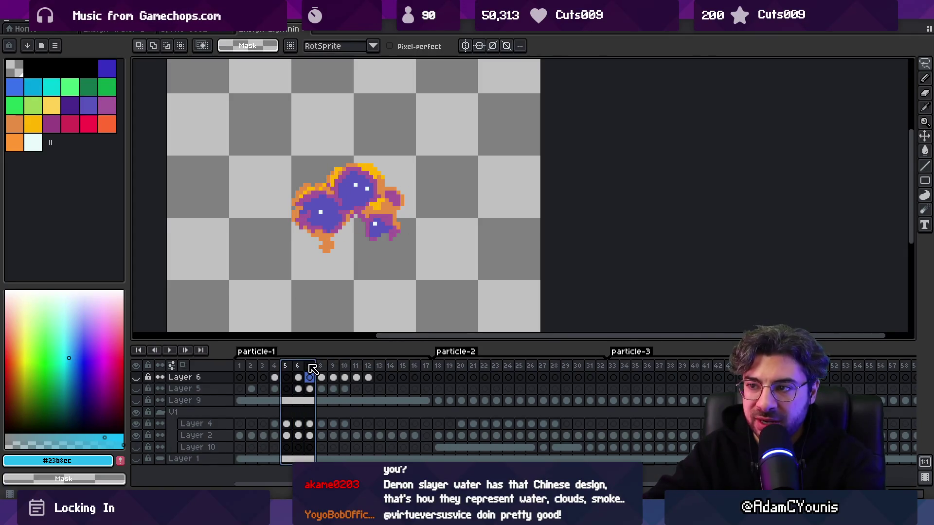
# Step: Pick up the purple particle colour with the pencil on Layer 2 at frame 5
pyautogui.press('b')
pyautogui.keyDown('alt'); pyautogui.click(343, 205); pyautogui.keyUp('alt')
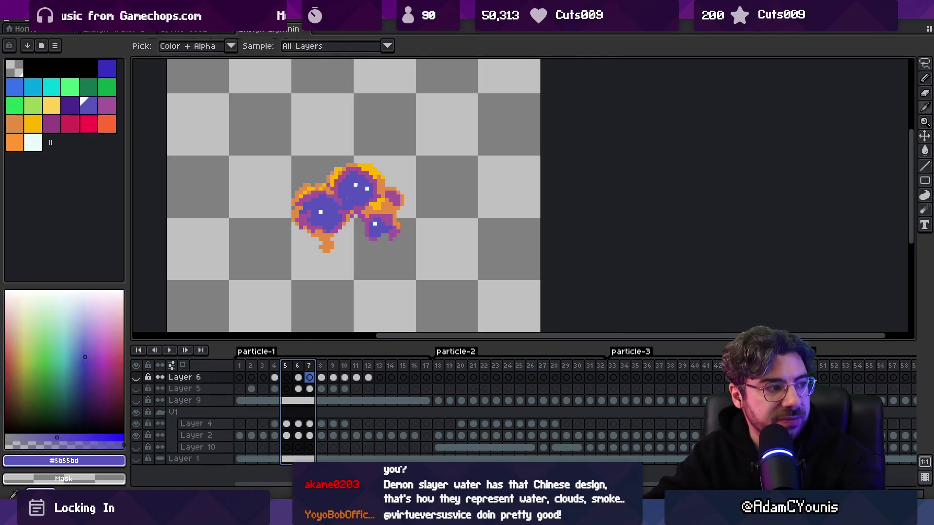
pyautogui.keyDown('ctrl'); pyautogui.click(339, 204); pyautogui.keyUp('ctrl')
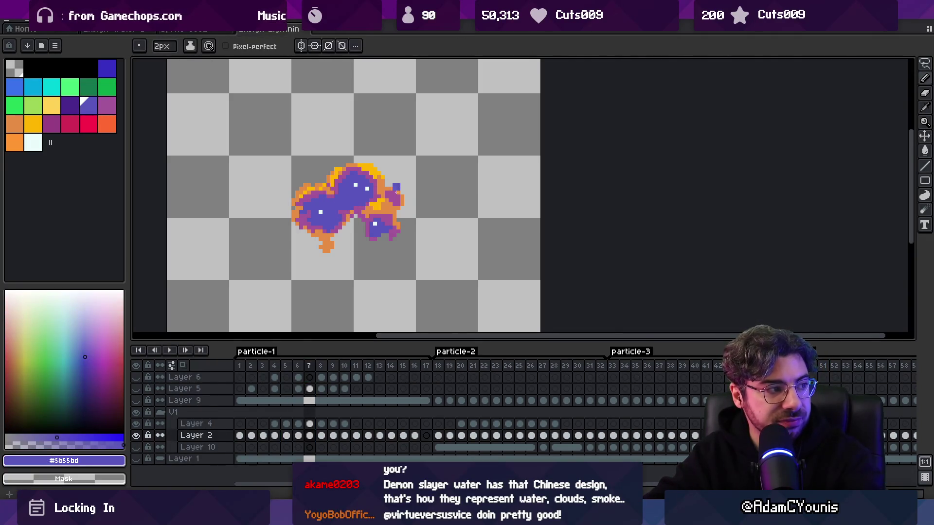
pyautogui.press('Left')
pyautogui.press('Left')
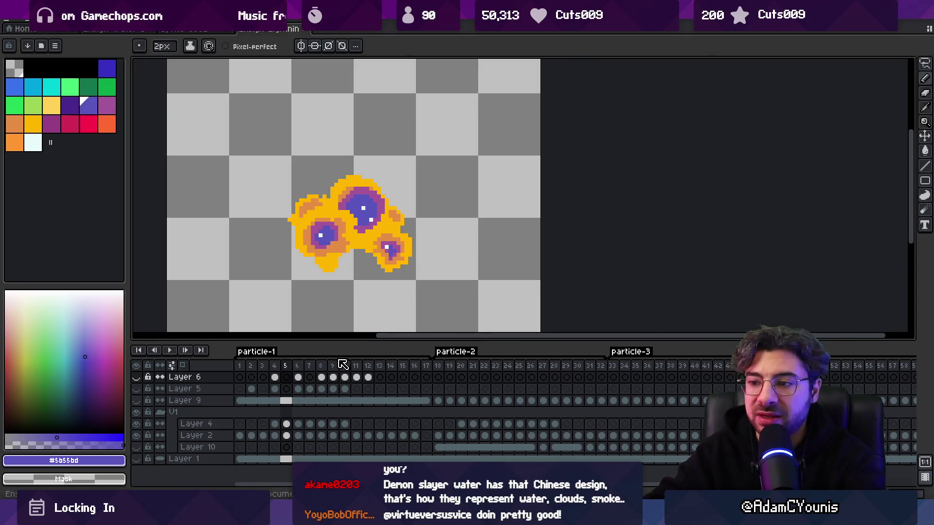
# Step: Select particle-2 frames 18 to 24 and sample colours before returning to the pencil
pyautogui.moveTo(437, 367)
pyautogui.mouseDown()
pyautogui.moveTo(498, 370)
pyautogui.moveTo(462, 377)
pyautogui.mouseUp()
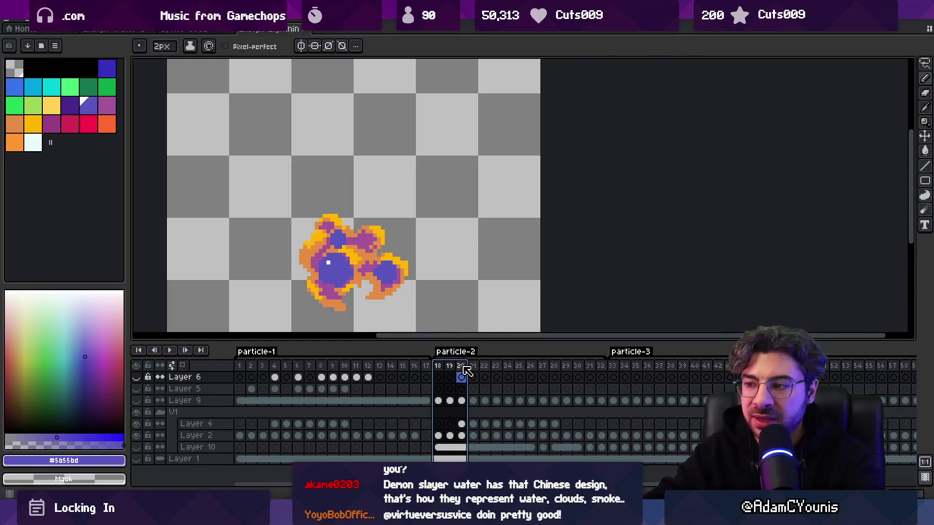
pyautogui.moveTo(465, 370)
pyautogui.mouseDown()
pyautogui.moveTo(508, 368)
pyautogui.moveTo(501, 352)
pyautogui.mouseUp()
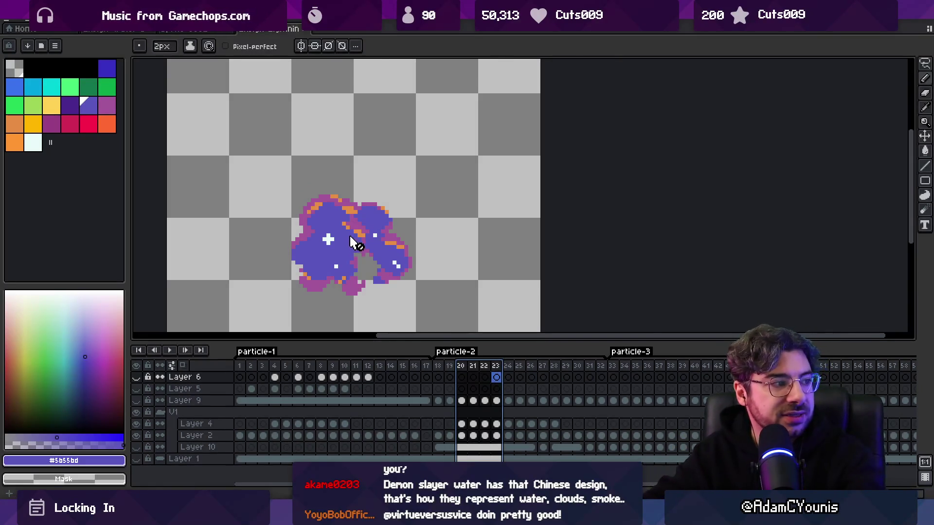
pyautogui.press('i')
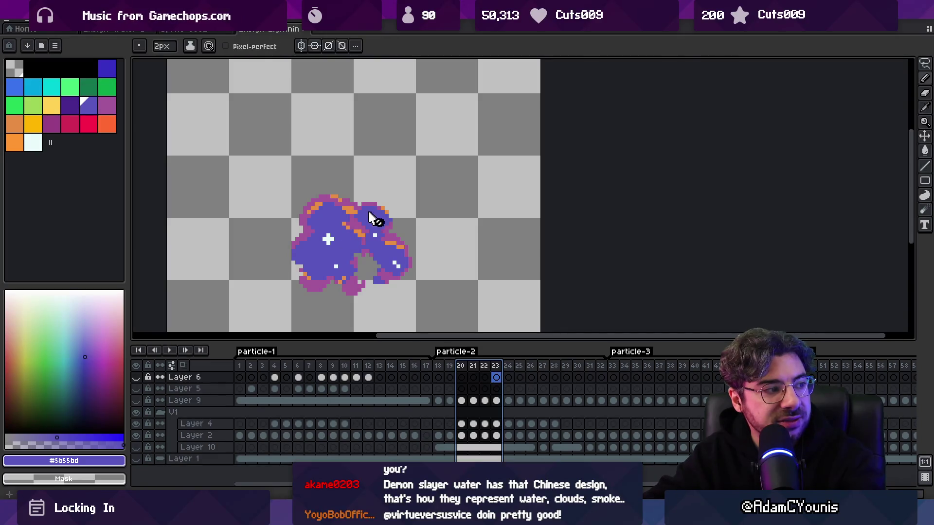
pyautogui.press('b')
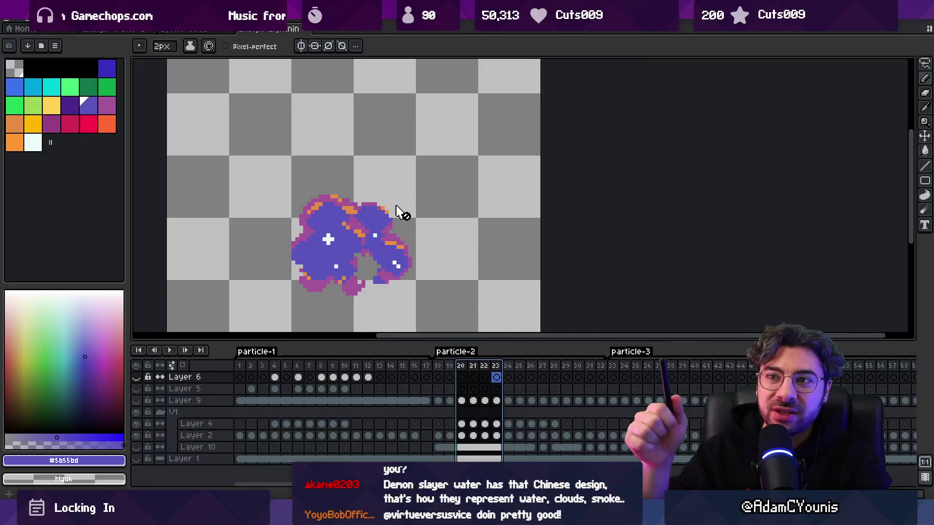
pyautogui.click(198, 31)
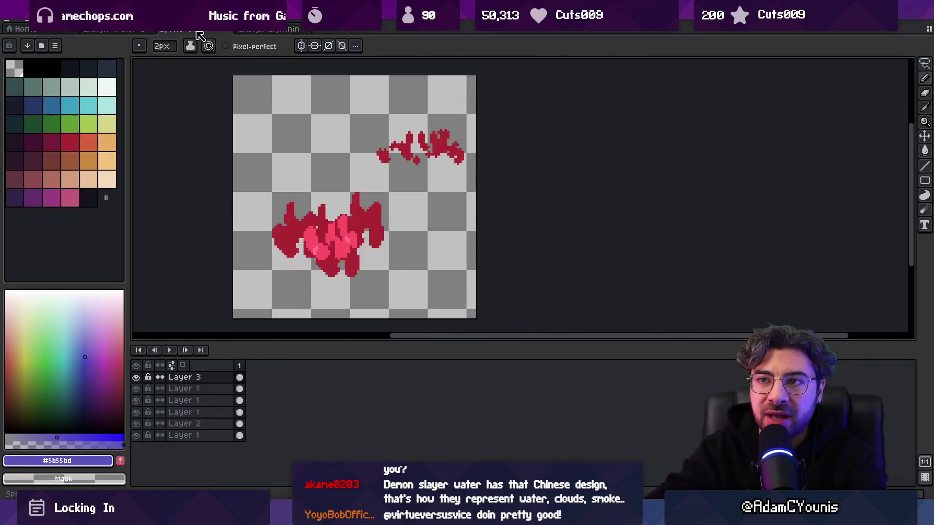
pyautogui.hotkey('ctrl', 'shift', 'Tab')
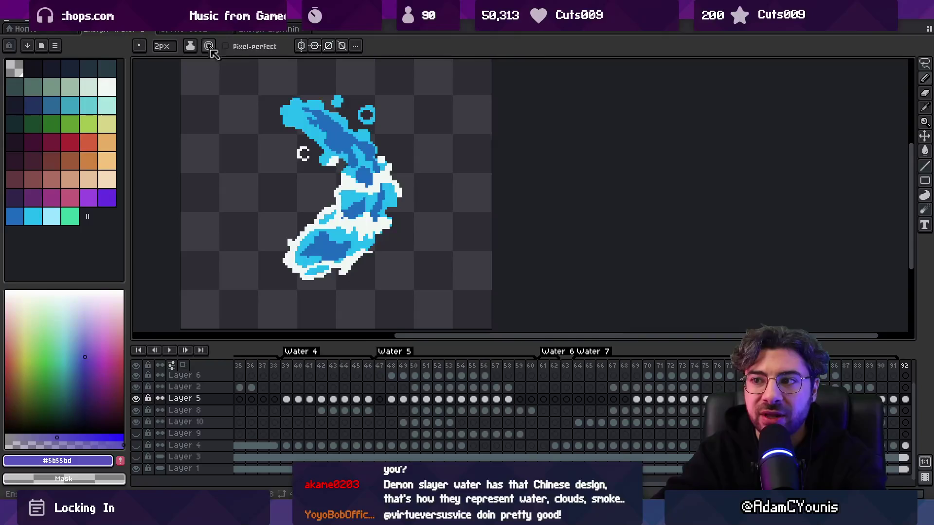
pyautogui.press('m')
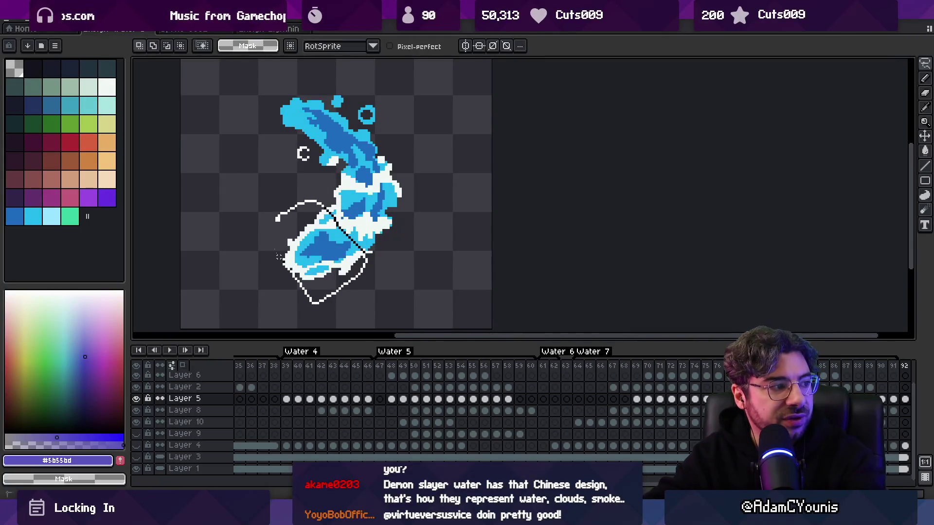
pyautogui.moveTo(279, 257)
pyautogui.mouseDown()
pyautogui.moveTo(309, 211)
pyautogui.moveTo(300, 177)
pyautogui.mouseUp()
pyautogui.press('Return')
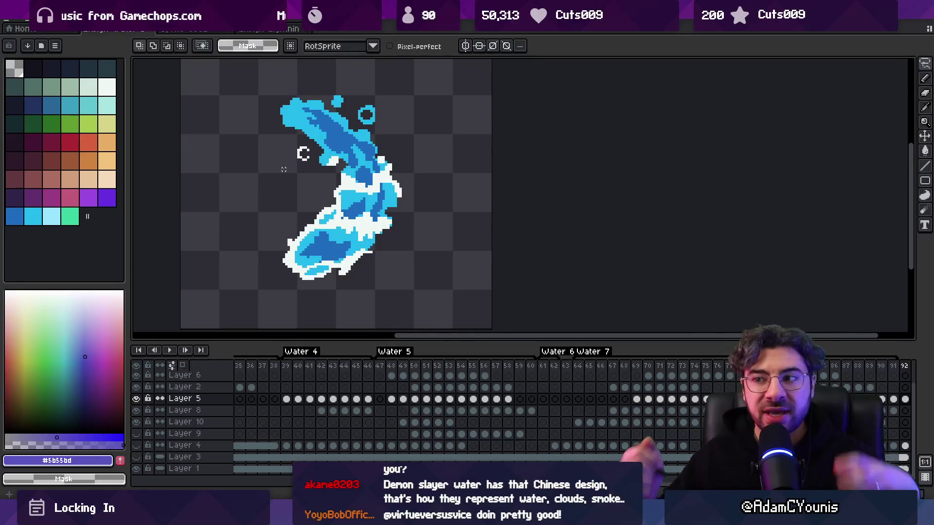
pyautogui.moveTo(306, 232); pyautogui.dragTo(311, 272)
pyautogui.moveTo(336, 233)
pyautogui.mouseDown()
pyautogui.moveTo(350, 185)
pyautogui.moveTo(382, 164)
pyautogui.mouseUp()
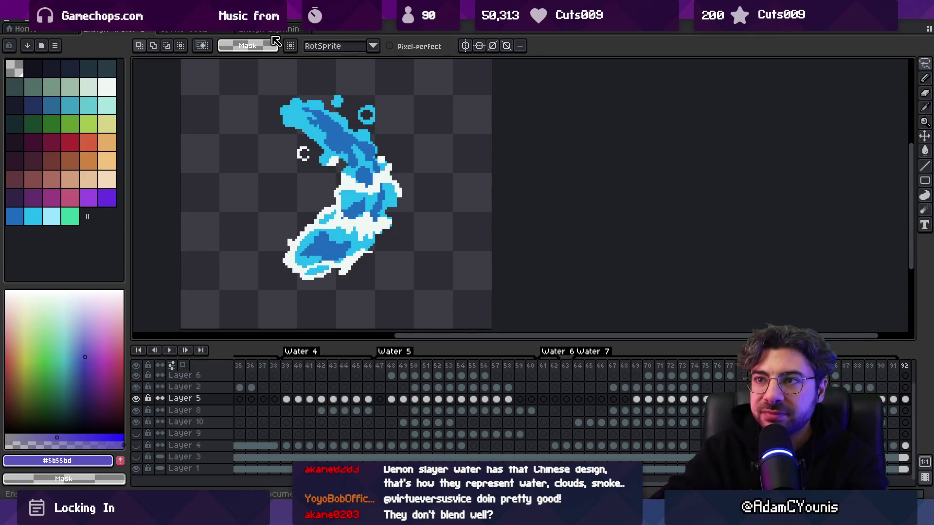
pyautogui.moveTo(334, 104); pyautogui.dragTo(323, 250)
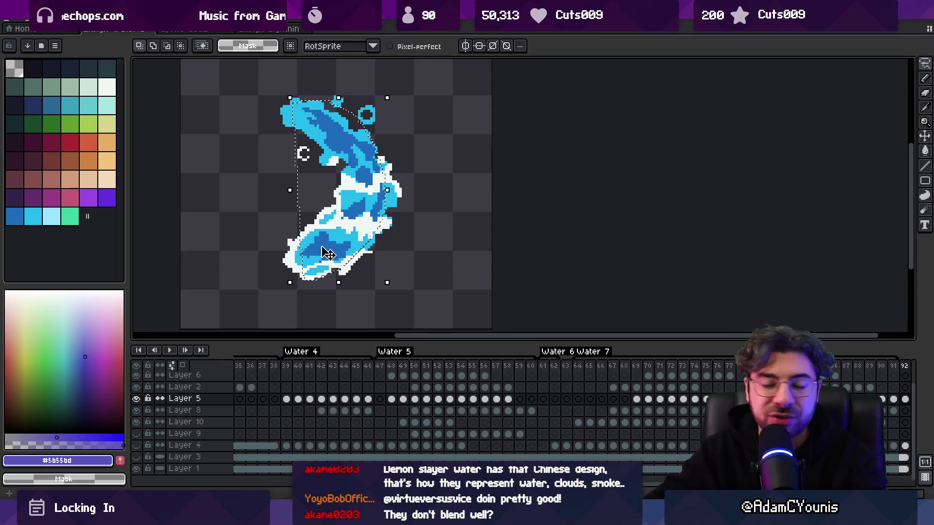
pyautogui.click(319, 208)
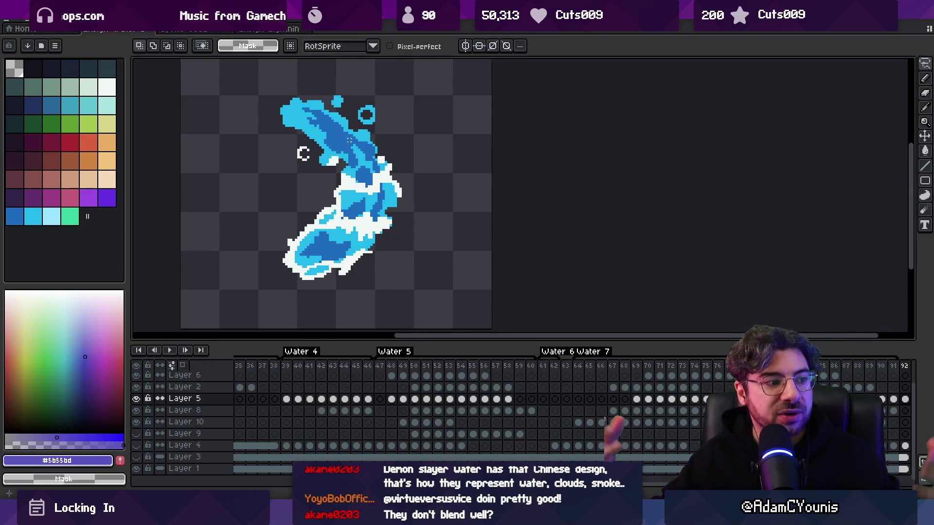
pyautogui.click(266, 31)
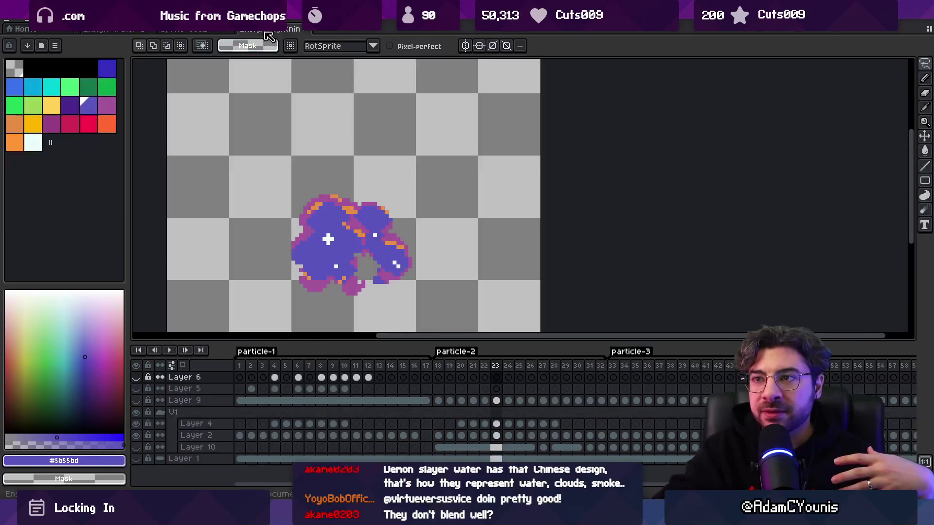
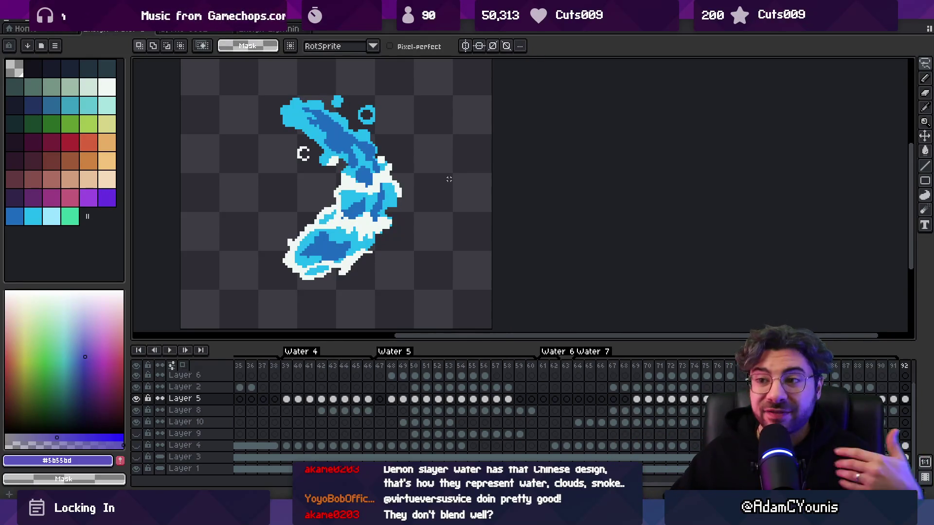
# Step: Switch from the water splash sprite in Aseprite to the Unity editor window
pyautogui.hotkey('alt', 'Tab')
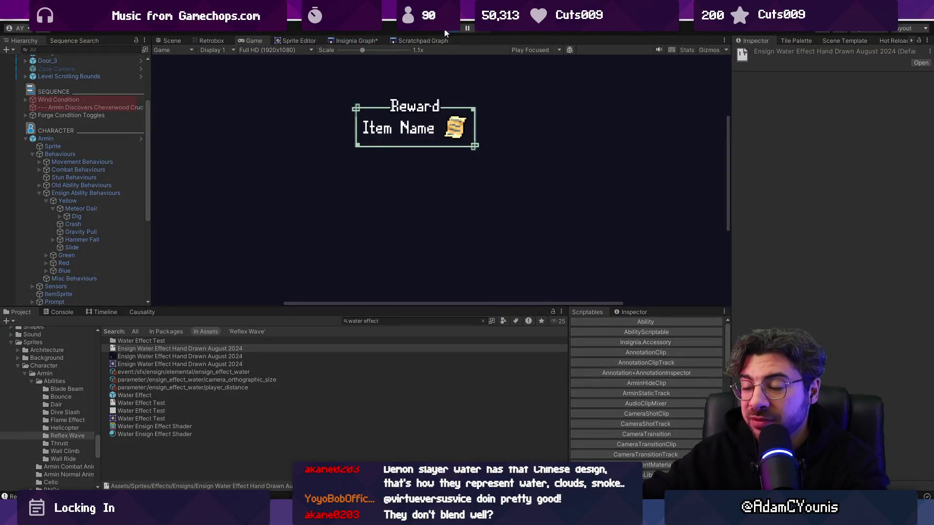
# Step: Playtest briefly, then launch a room from the Insignia Graph and exit play mode
pyautogui.click(444, 33)
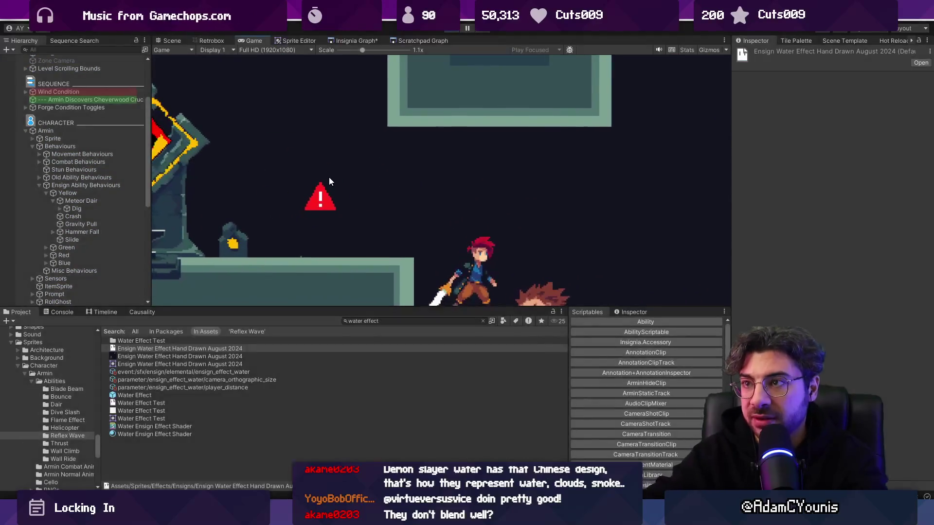
pyautogui.hotkey('ctrl', 'p')
pyautogui.click(358, 41)
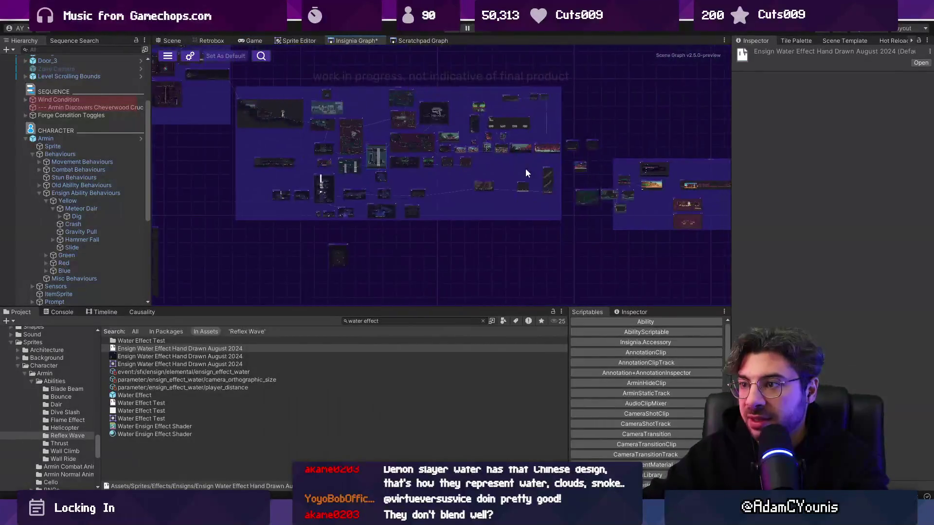
pyautogui.scroll(-3, 600, 150)
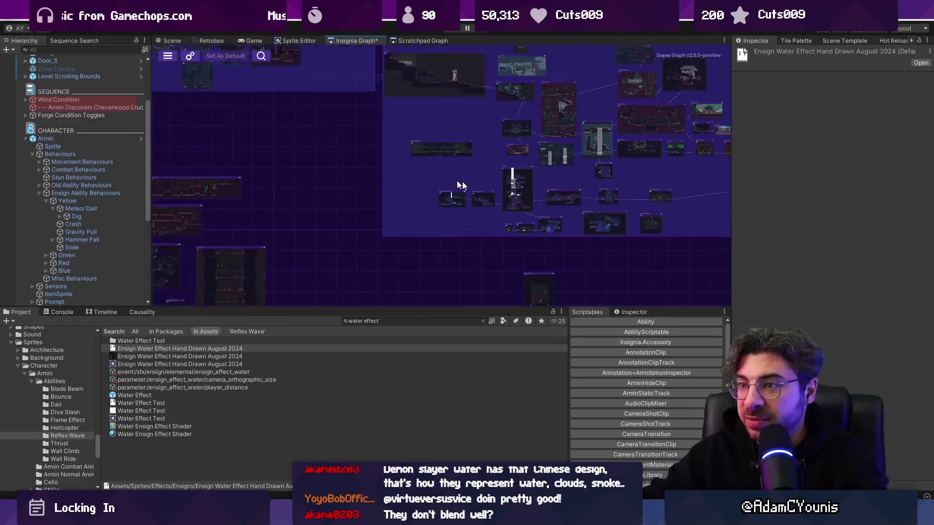
pyautogui.scroll(5, 463, 126)
pyautogui.doubleClick(462, 126)
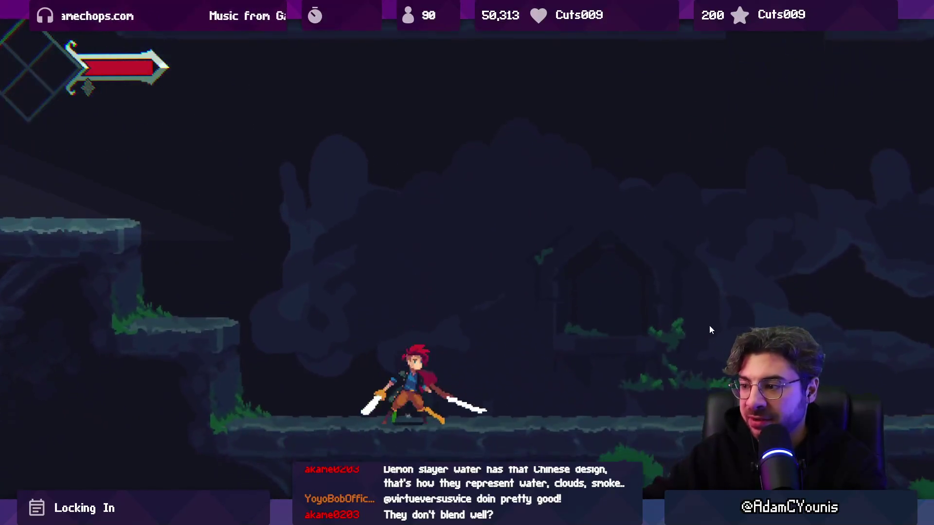
pyautogui.hotkey('ctrl', 'p')
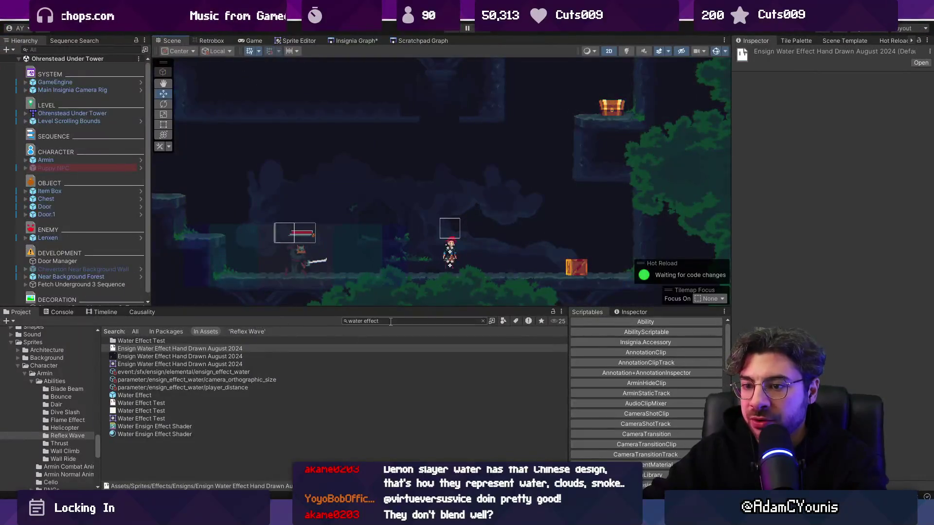
# Step: Search the project for 'flame enemy' and place the Flame Charge Enemy Wrapper in the level
pyautogui.click(378, 332)
pyautogui.click(386, 322)
pyautogui.write('fla')
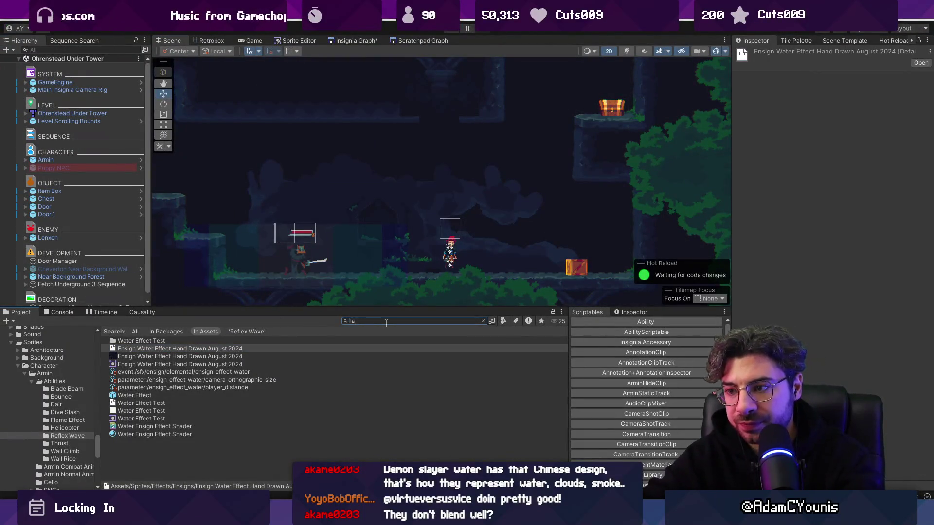
pyautogui.write('me enemy')
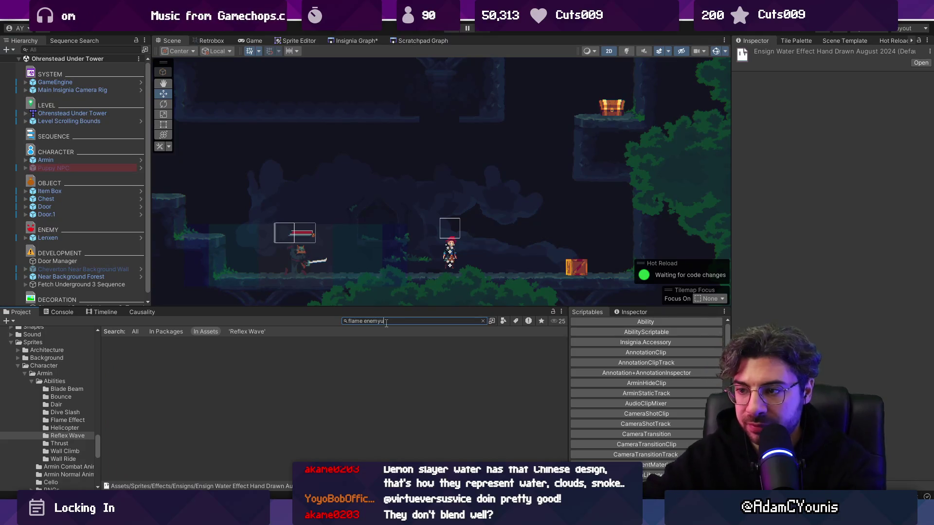
pyautogui.moveTo(199, 340); pyautogui.dragTo(176, 178)
pyautogui.press('f')
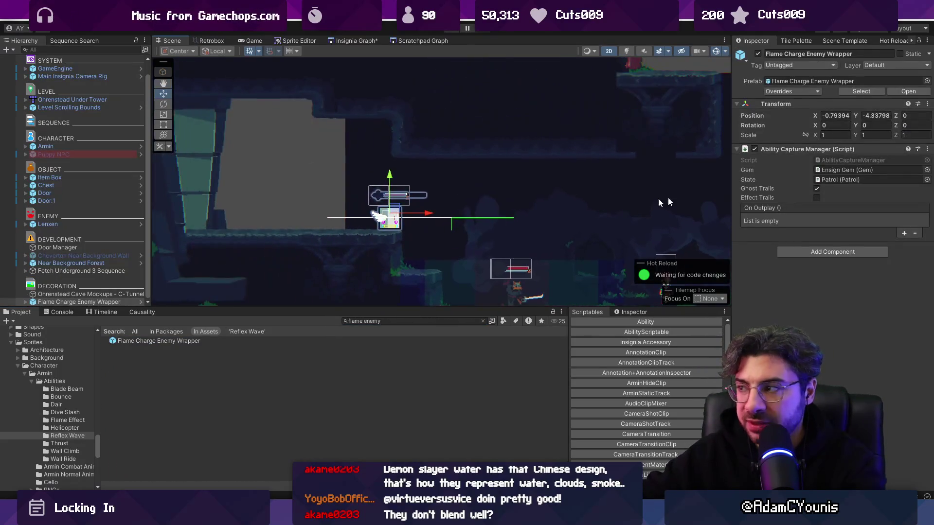
# Step: Set the wrapper's Ensign Gem ability to Step Ability and start a playtest
pyautogui.click(25, 301)
pyautogui.scroll(-1, 68, 291)
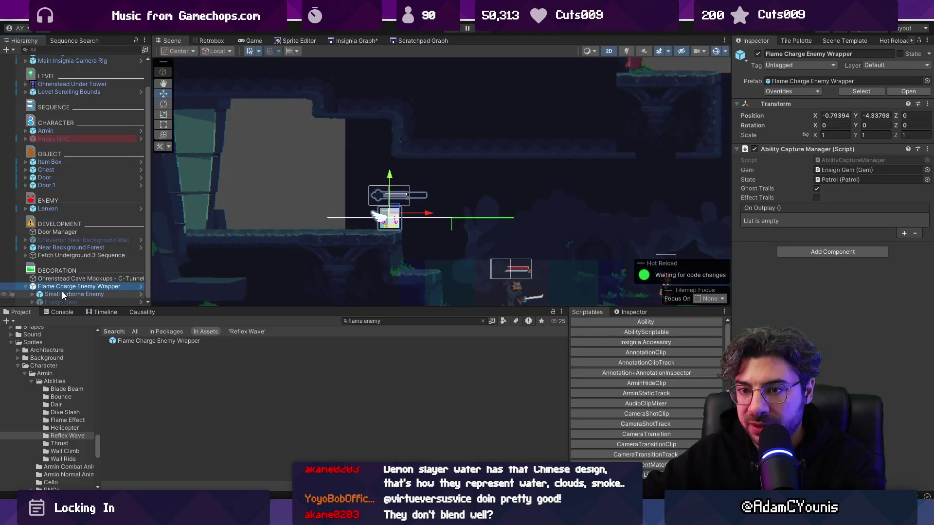
pyautogui.click(68, 301)
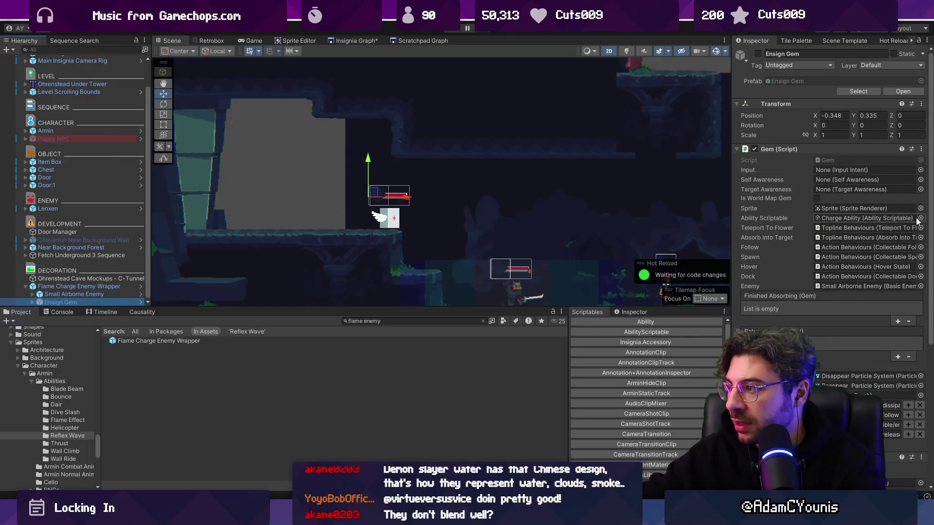
pyautogui.click(920, 218)
pyautogui.write('step')
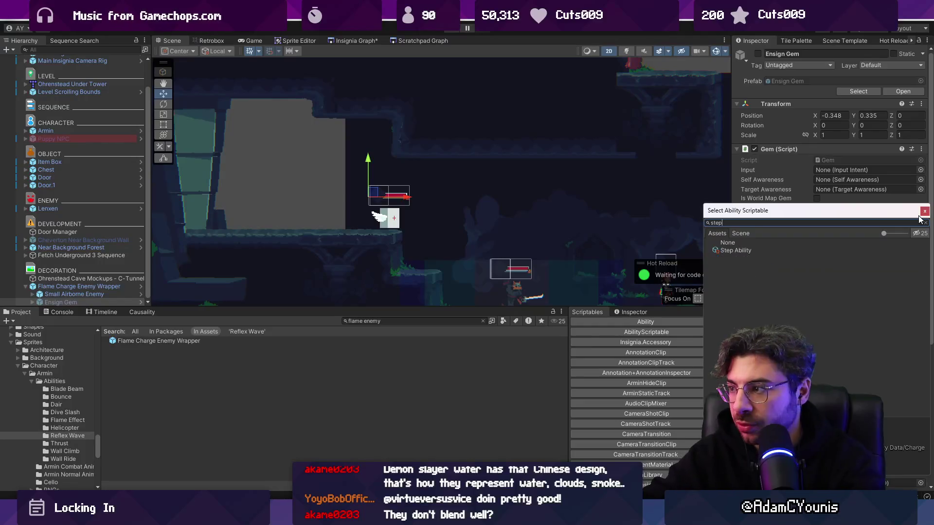
pyautogui.press('Return')
pyautogui.hotkey('ctrl', 'p')
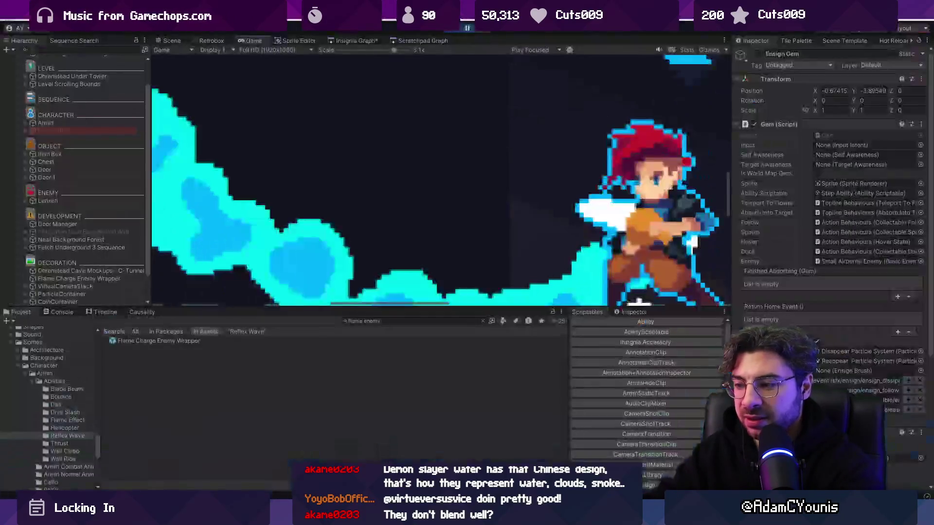
# Step: Set the drawing app's paint colour to pure white
pyautogui.moveTo(617, 515)
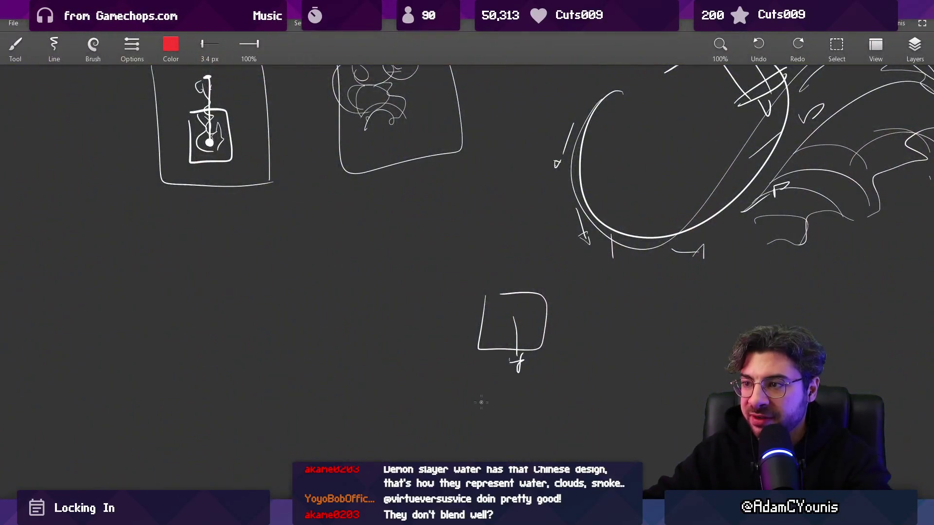
pyautogui.click(586, 450)
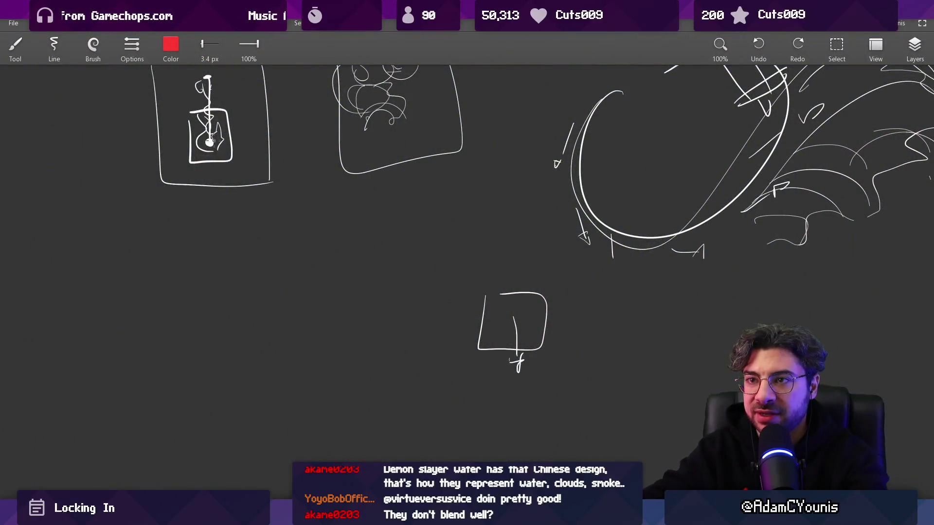
pyautogui.click(171, 44)
pyautogui.moveTo(193, 109); pyautogui.dragTo(195, 110)
pyautogui.moveTo(124, 139); pyautogui.dragTo(234, 139)
pyautogui.moveTo(134, 169); pyautogui.dragTo(235, 168)
pyautogui.moveTo(194, 110); pyautogui.dragTo(234, 109)
pyautogui.click(170, 217)
# Step: Switch to the airbrush and set its size to 90 px
pyautogui.click(109, 59)
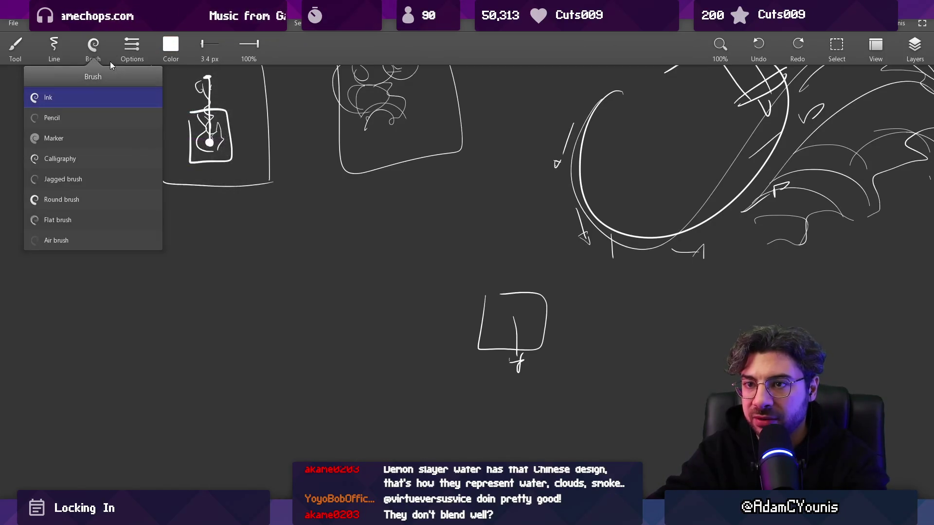
pyautogui.click(96, 199)
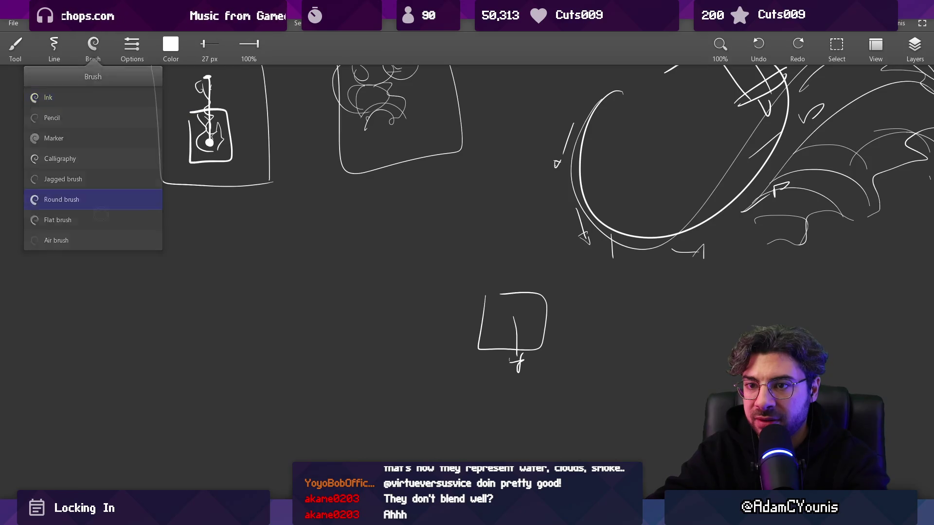
pyautogui.moveTo(156, 299); pyautogui.dragTo(189, 297)
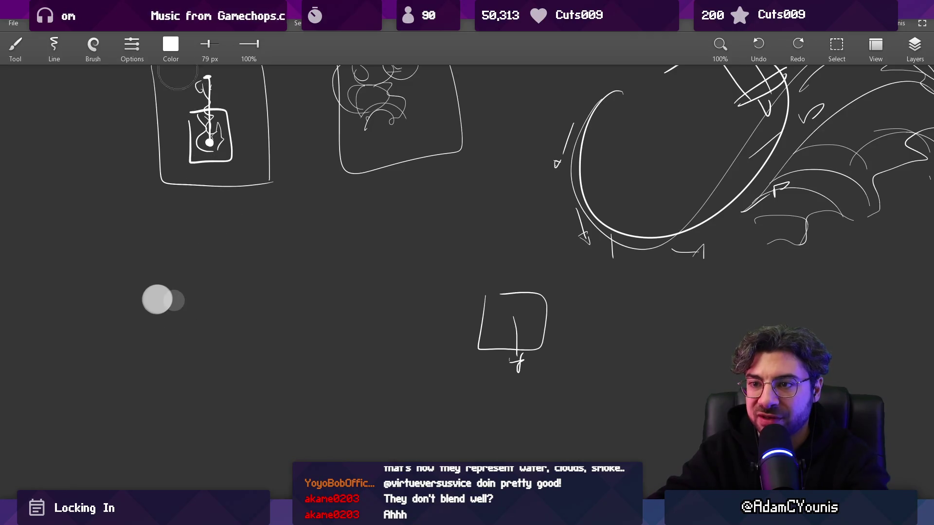
pyautogui.click(93, 46)
pyautogui.click(114, 235)
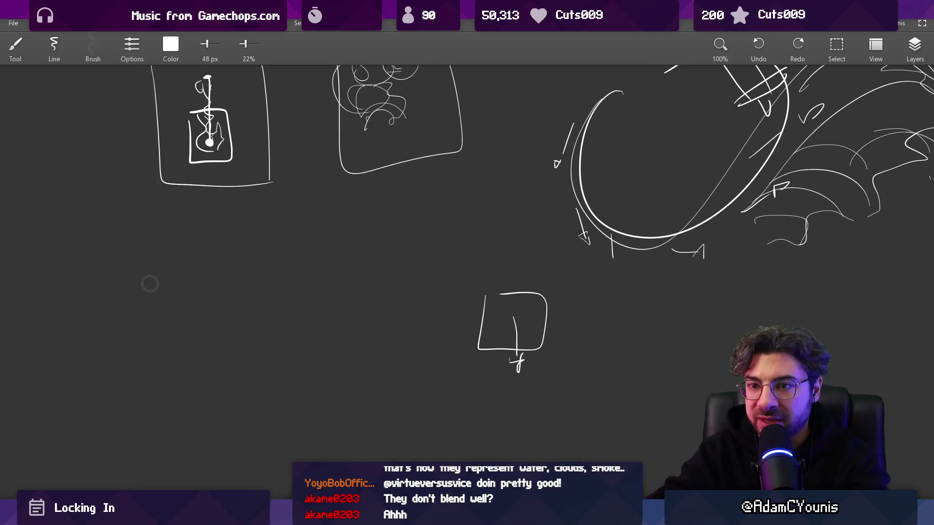
pyautogui.moveTo(150, 284); pyautogui.dragTo(172, 281)
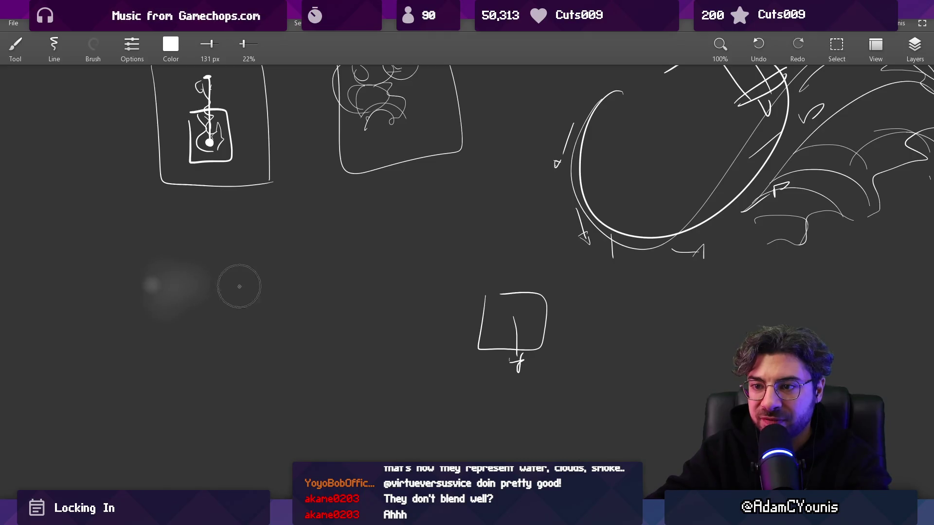
pyautogui.press('[')
# Step: Airbrush a soft white cloud and move it down the canvas
pyautogui.click(186, 270)
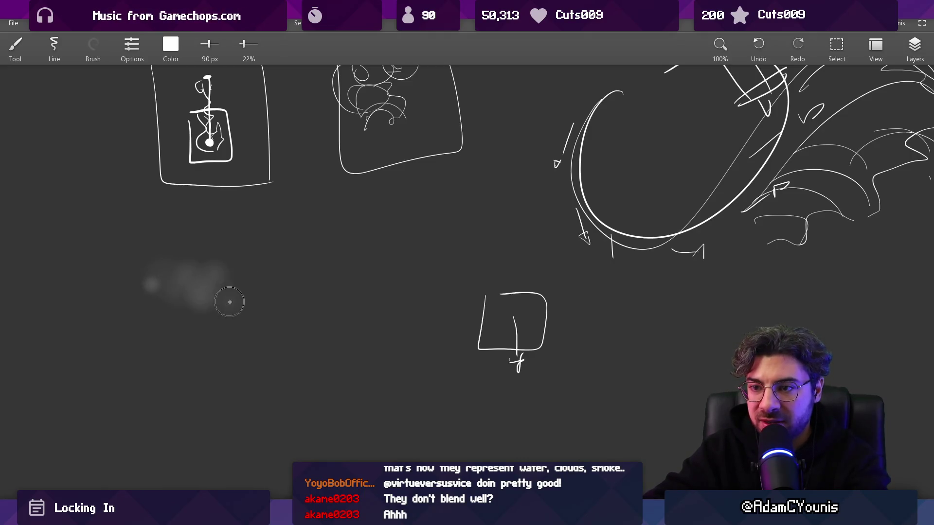
pyautogui.moveTo(278, 267)
pyautogui.mouseDown()
pyautogui.moveTo(261, 243)
pyautogui.moveTo(325, 267)
pyautogui.mouseUp()
pyautogui.press('s')
pyautogui.moveTo(119, 203); pyautogui.dragTo(398, 345)
pyautogui.scroll(-3, 292, 272)
pyautogui.moveTo(315, 207)
pyautogui.mouseDown()
pyautogui.moveTo(313, 400)
pyautogui.moveTo(329, 291)
pyautogui.mouseUp()
pyautogui.scroll(2, 292, 267)
pyautogui.press('Escape')
# Step: Paint solid grey blobs over the cloud with the ink brush, then shrink it to 30 px
pyautogui.press('b')
pyautogui.click(170, 46)
pyautogui.click(89, 46)
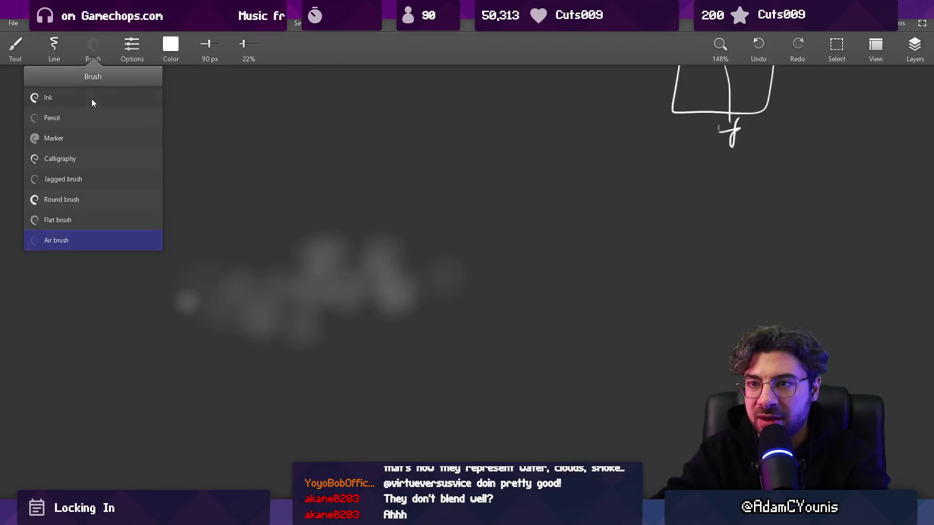
pyautogui.click(91, 98)
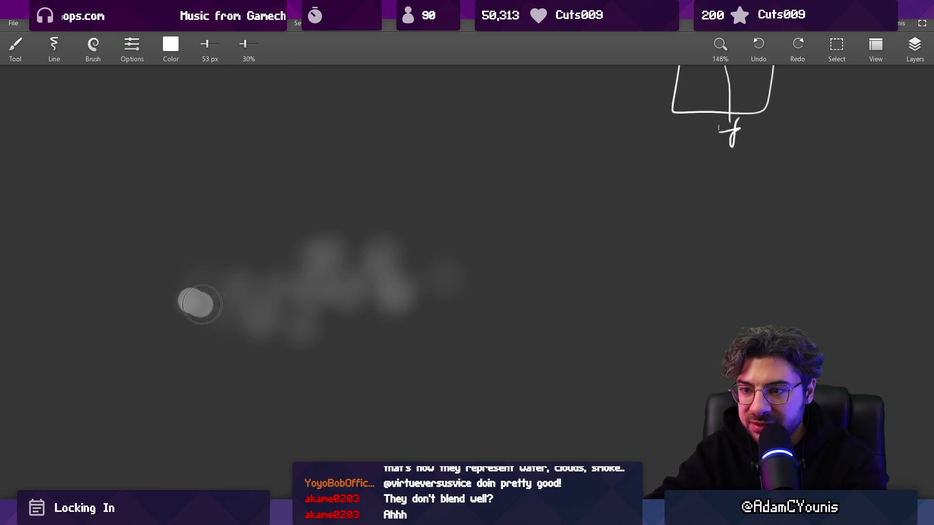
pyautogui.moveTo(265, 320)
pyautogui.mouseDown()
pyautogui.moveTo(380, 255)
pyautogui.moveTo(431, 281)
pyautogui.mouseUp()
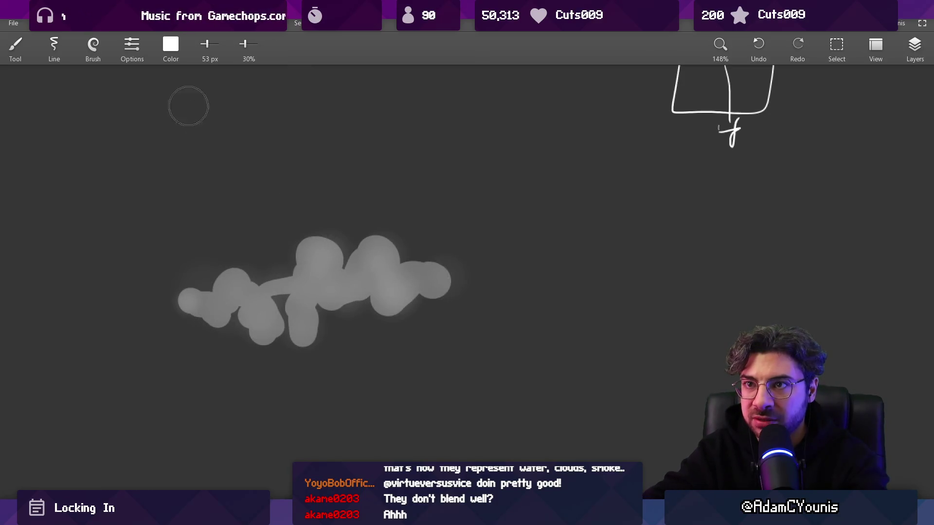
pyautogui.press('[')
pyautogui.press('[')
pyautogui.press('[')
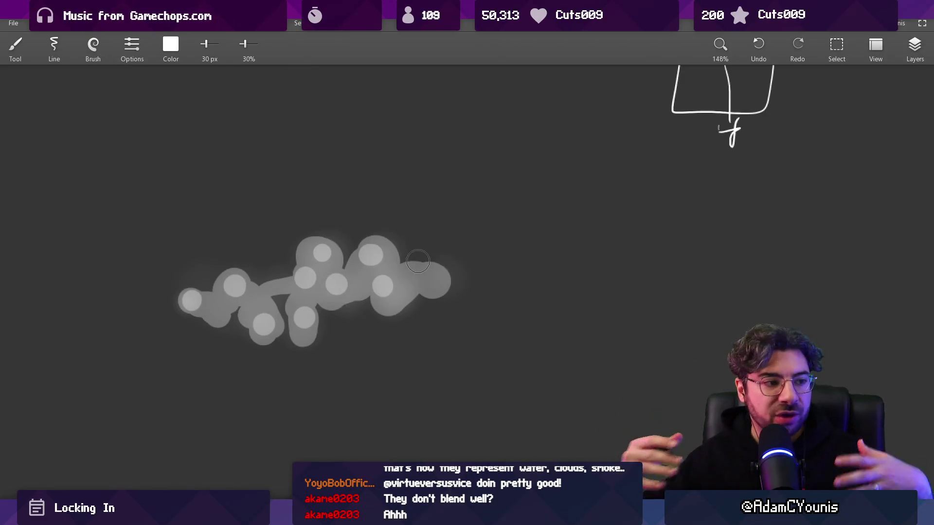
# Step: Undo the grey blobs and airbrushed cloud, then switch to Aseprite
pyautogui.press('s')
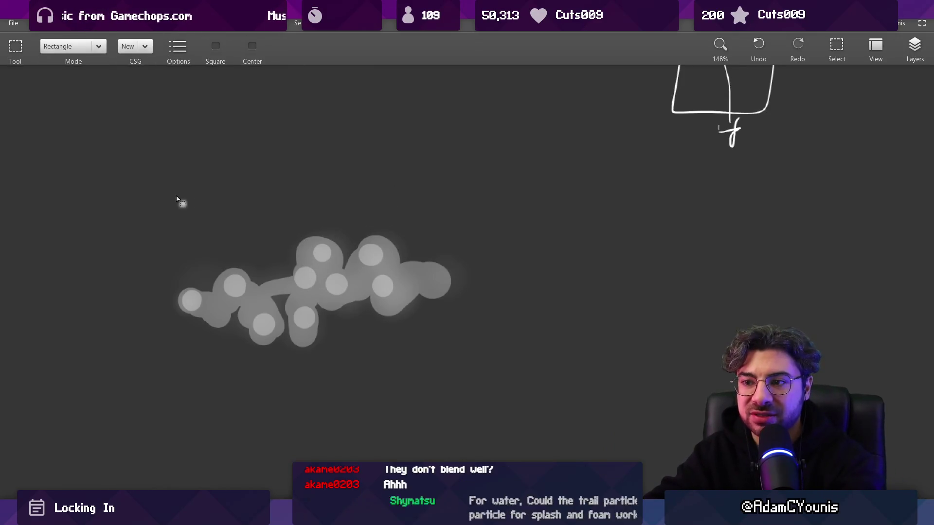
pyautogui.moveTo(172, 210); pyautogui.dragTo(474, 350)
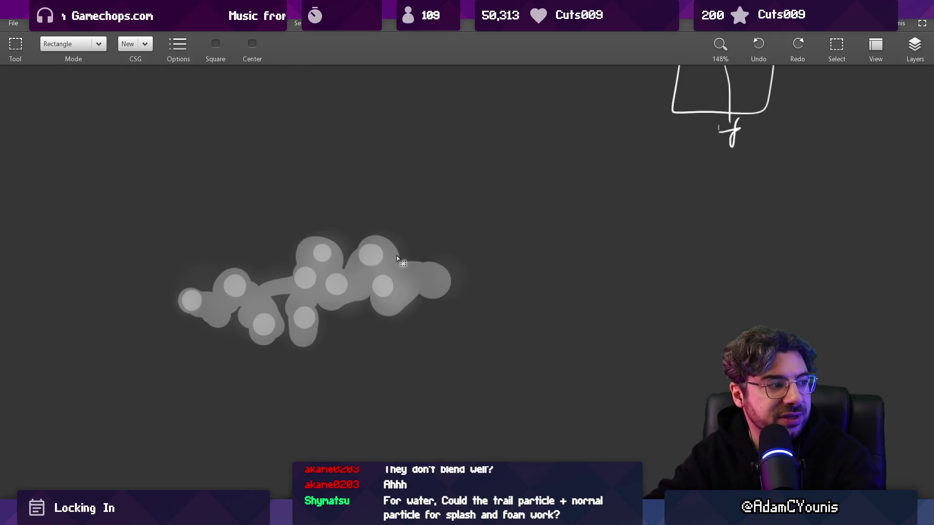
pyautogui.hotkey('ctrl', 'z')
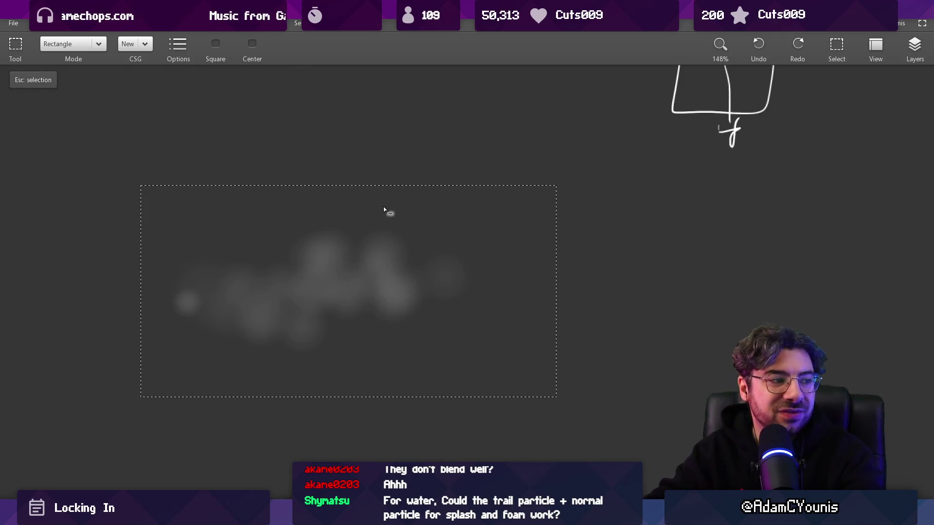
pyautogui.hotkey('ctrl', 'z')
pyautogui.hotkey('ctrl', 'z')
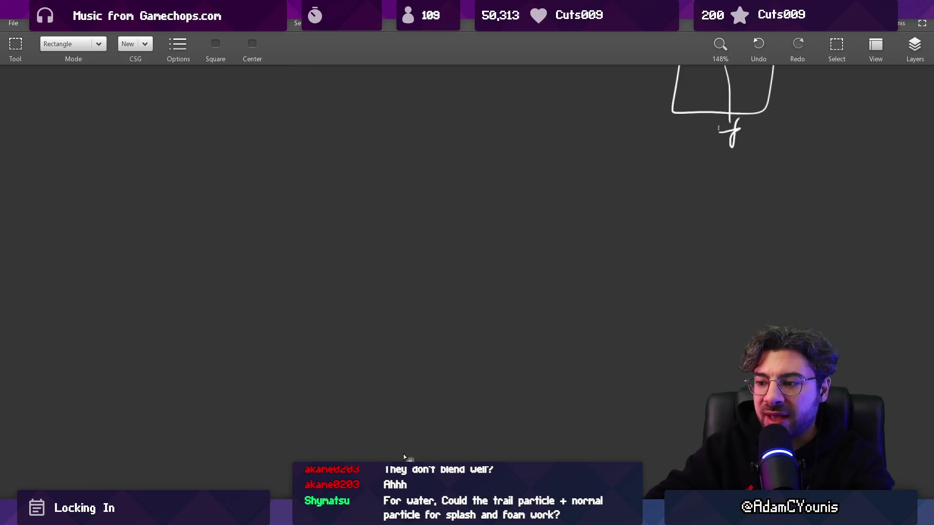
pyautogui.hotkey('alt', 'Tab')
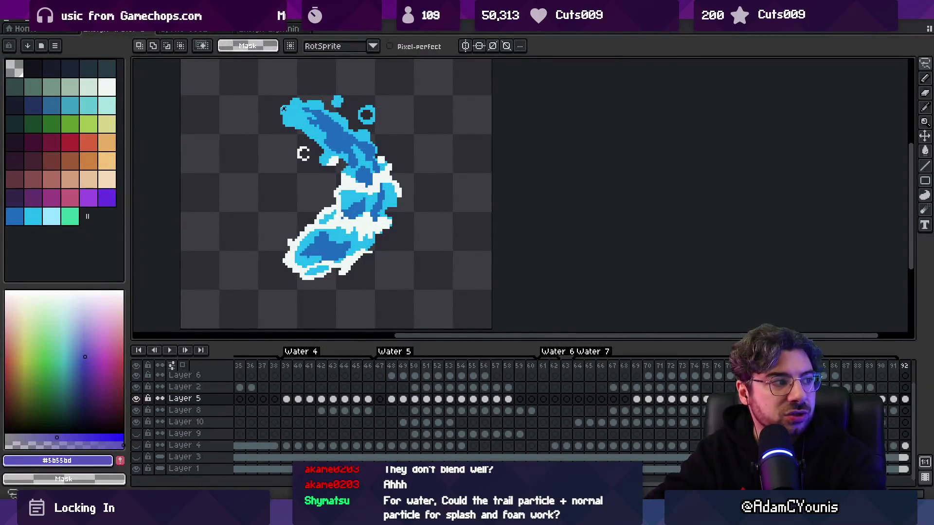
# Step: Back in Unity, zoom the game view out to watch the water trail, then stop the game
pyautogui.moveTo(398, 93); pyautogui.dragTo(284, 107)
pyautogui.hotkey('alt', 'Tab')
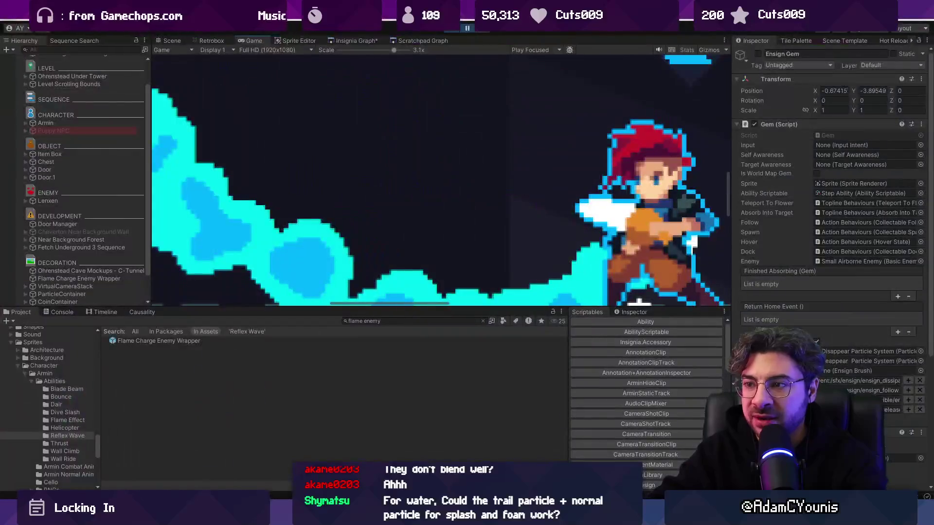
pyautogui.moveTo(364, 49)
pyautogui.mouseDown()
pyautogui.moveTo(372, 51)
pyautogui.moveTo(362, 51)
pyautogui.mouseUp()
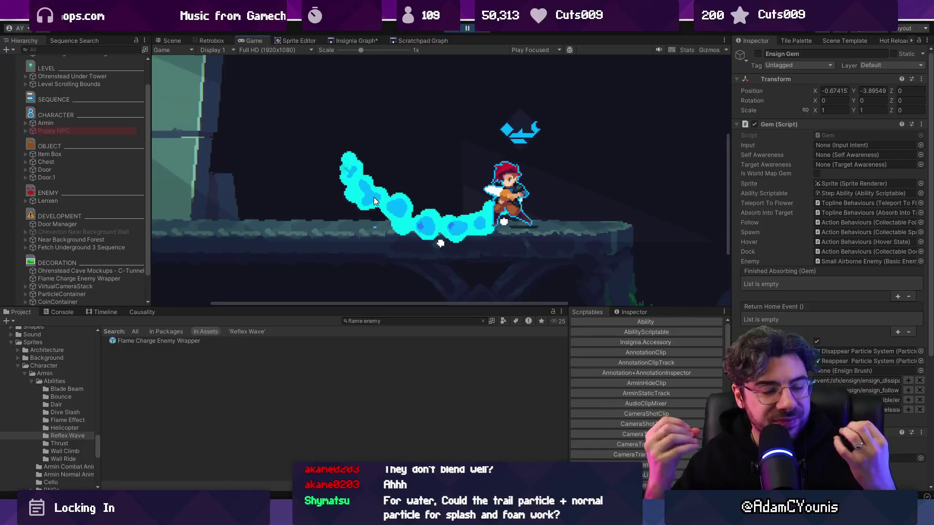
pyautogui.click(454, 29)
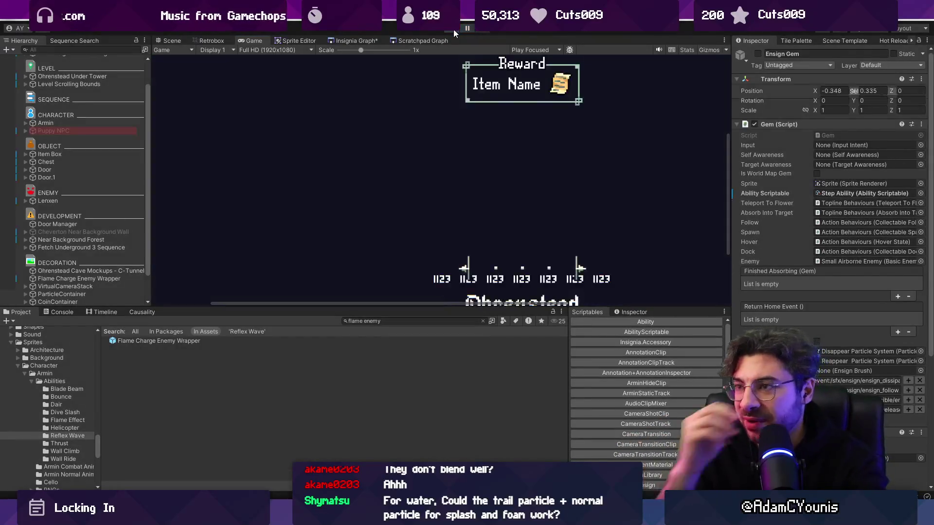
# Step: Load the Camp level from the Insignia Graph, choosing Don't Save for the previous scene
pyautogui.click(354, 40)
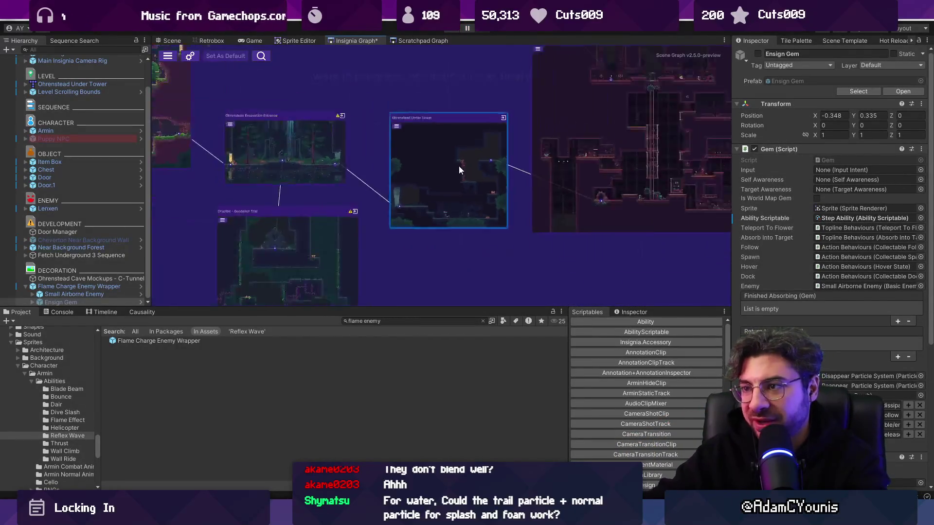
pyautogui.click(483, 321)
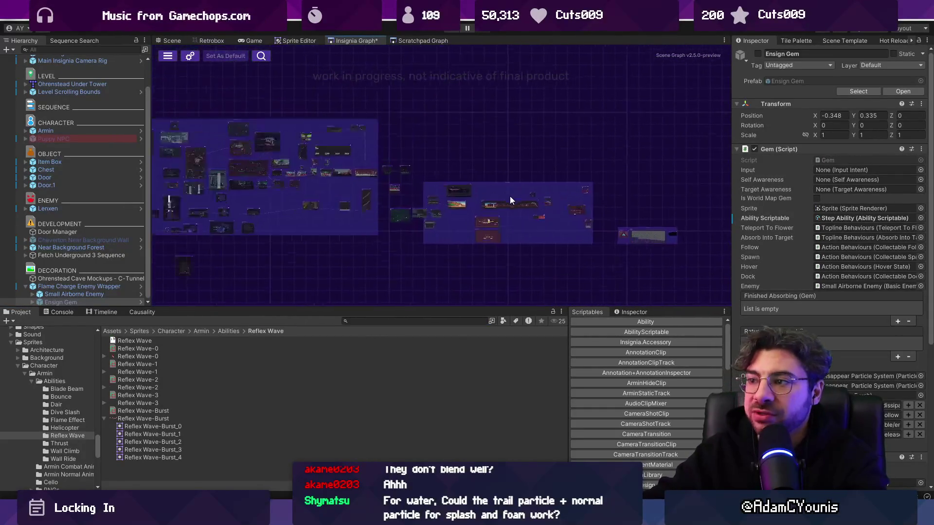
pyautogui.scroll(5, 458, 238)
pyautogui.moveTo(433, 229); pyautogui.dragTo(489, 226)
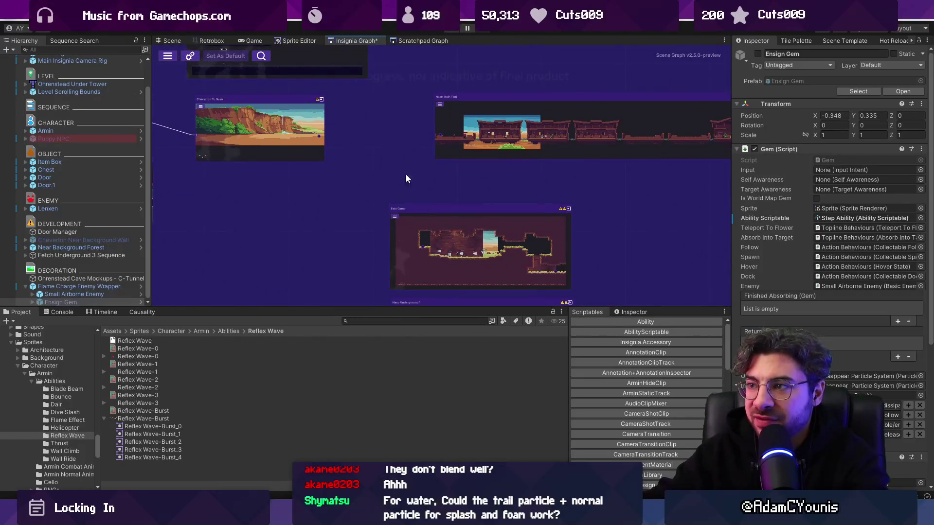
pyautogui.doubleClick(477, 240)
pyautogui.click(495, 276)
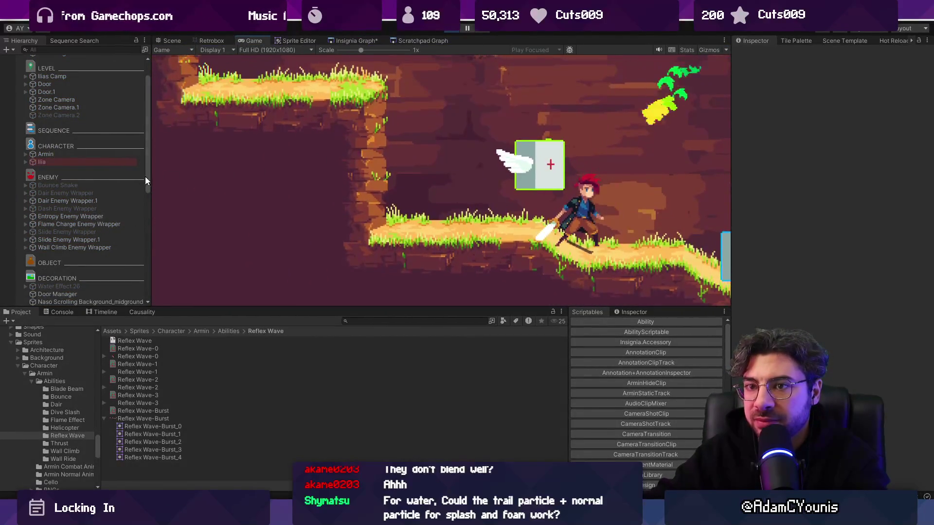
# Step: Select Water Effect.26 and toggle its components to test its trail in the game
pyautogui.scroll(-8, 101, 200)
pyautogui.click(84, 119)
pyautogui.click(83, 112)
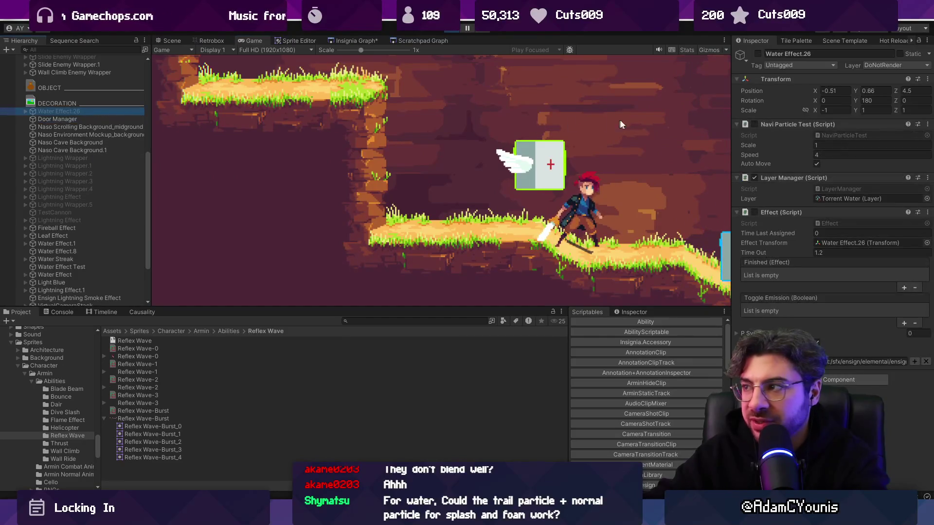
pyautogui.click(343, 50)
pyautogui.click(754, 178)
pyautogui.click(754, 124)
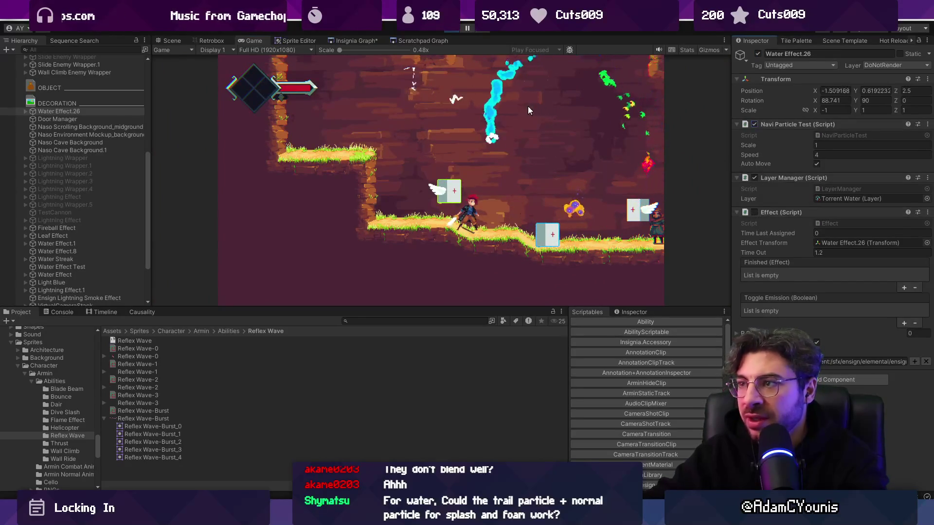
pyautogui.click(754, 212)
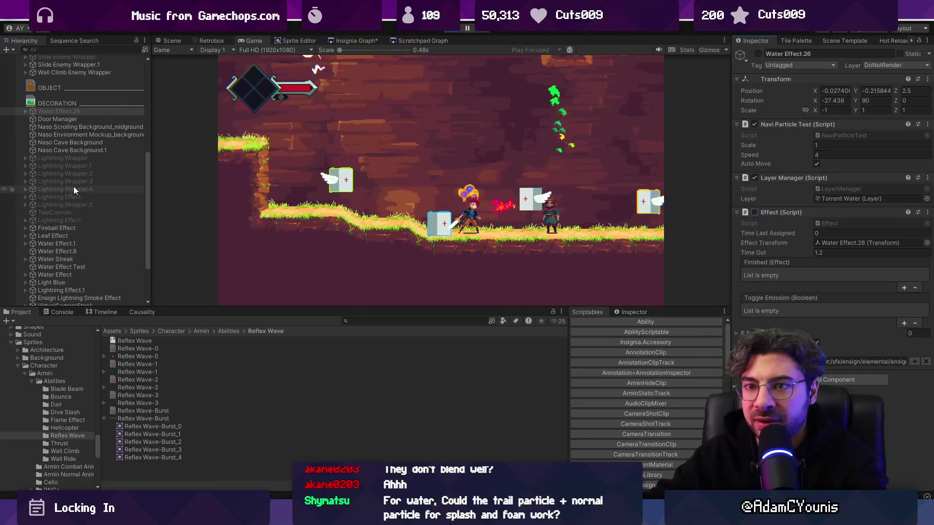
# Step: Search the project for "water effect" and stop play mode
pyautogui.scroll(-5, 74, 186)
pyautogui.click(380, 321)
pyautogui.write('water effect')
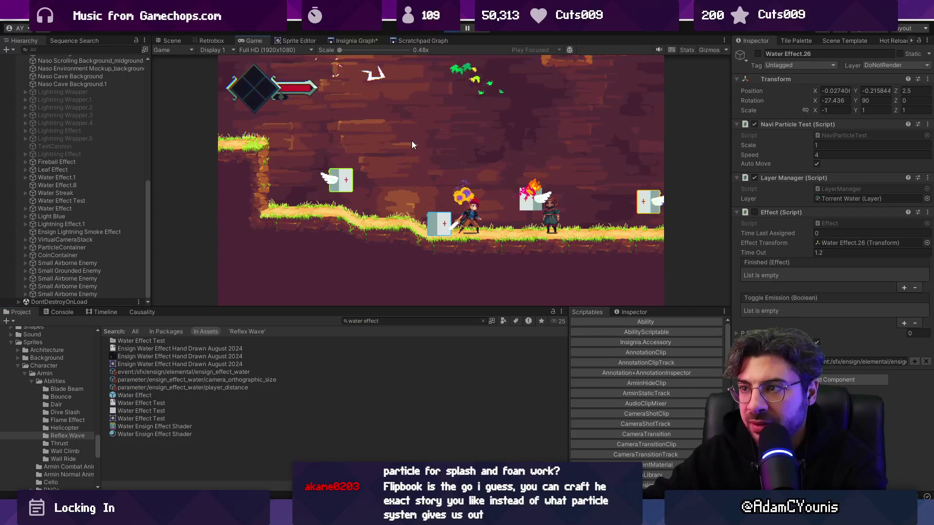
pyautogui.click(447, 30)
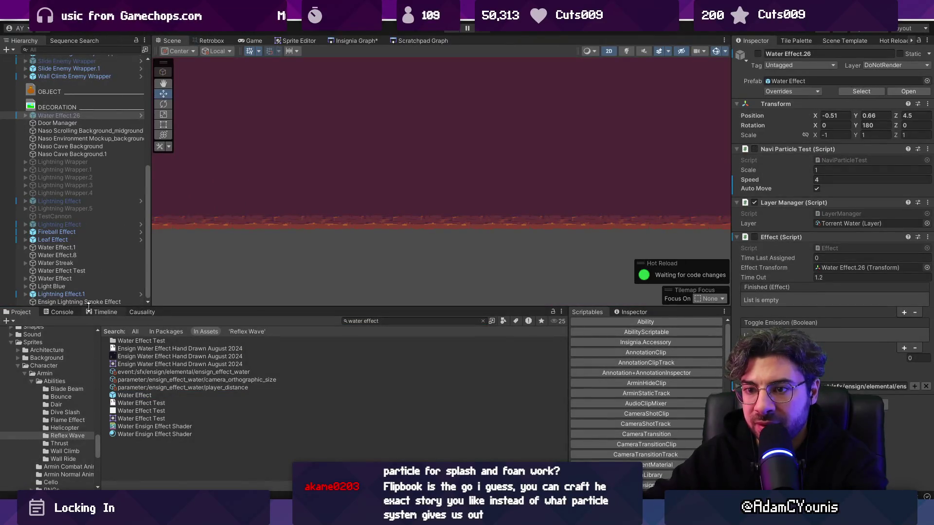
# Step: Add a Water Effect instance, enable Navi Particle Test, disable the Effect script, and start play
pyautogui.moveTo(129, 395)
pyautogui.mouseDown()
pyautogui.moveTo(72, 224)
pyautogui.moveTo(85, 119)
pyautogui.mouseUp()
pyautogui.click(754, 149)
pyautogui.click(754, 237)
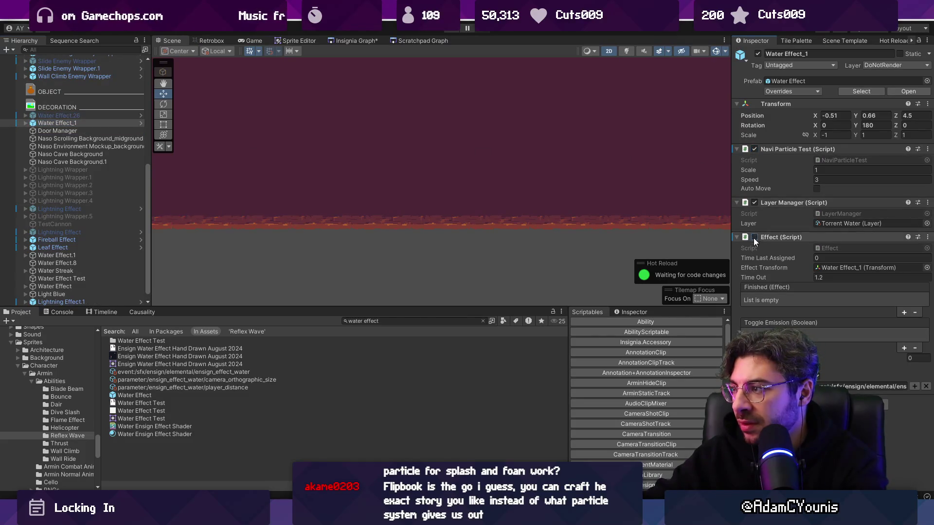
pyautogui.hotkey('ctrl', 'p')
# Step: Turn on Auto Move for Water Effect_1 and return to the game view
pyautogui.click(68, 124)
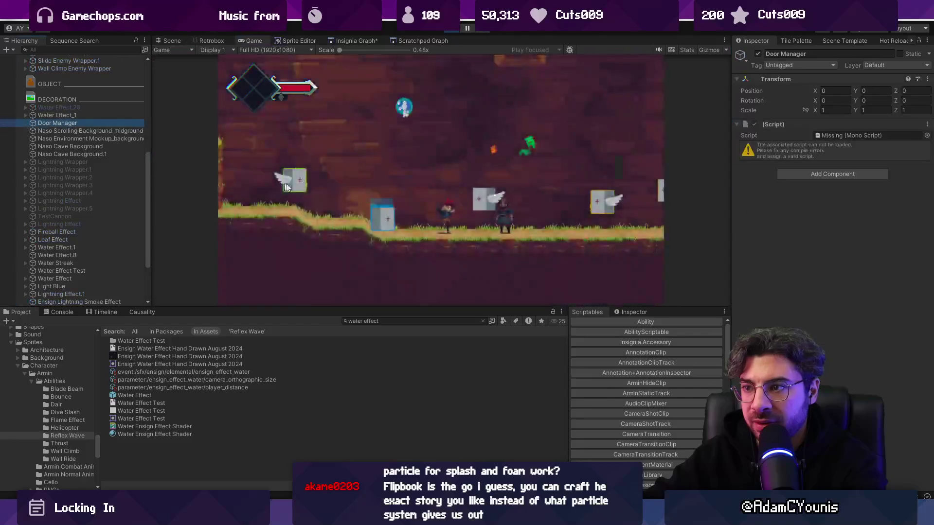
pyautogui.click(857, 90)
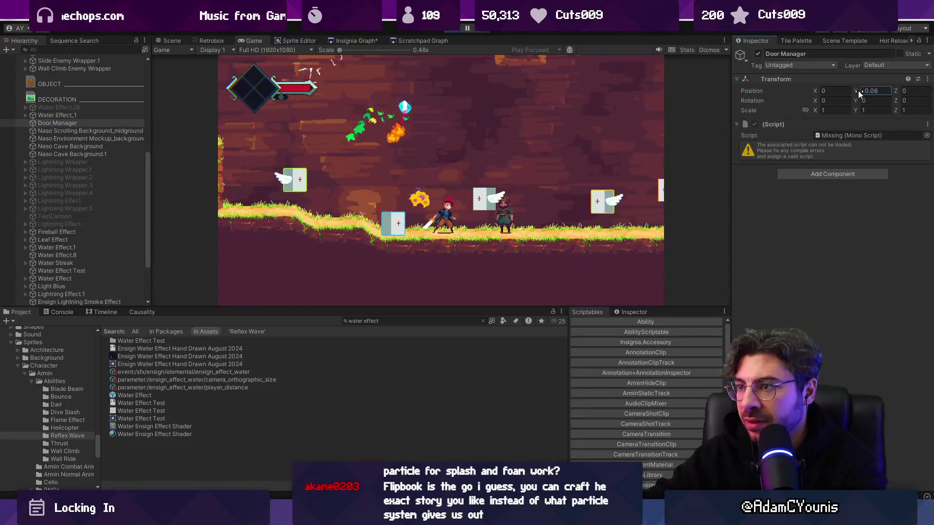
pyautogui.click(173, 39)
pyautogui.scroll(-5, 341, 165)
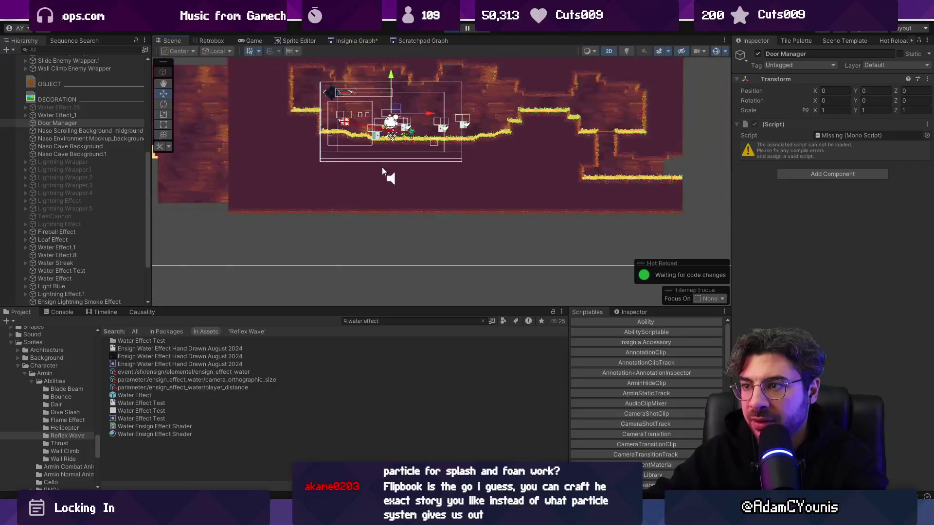
pyautogui.scroll(5, 416, 174)
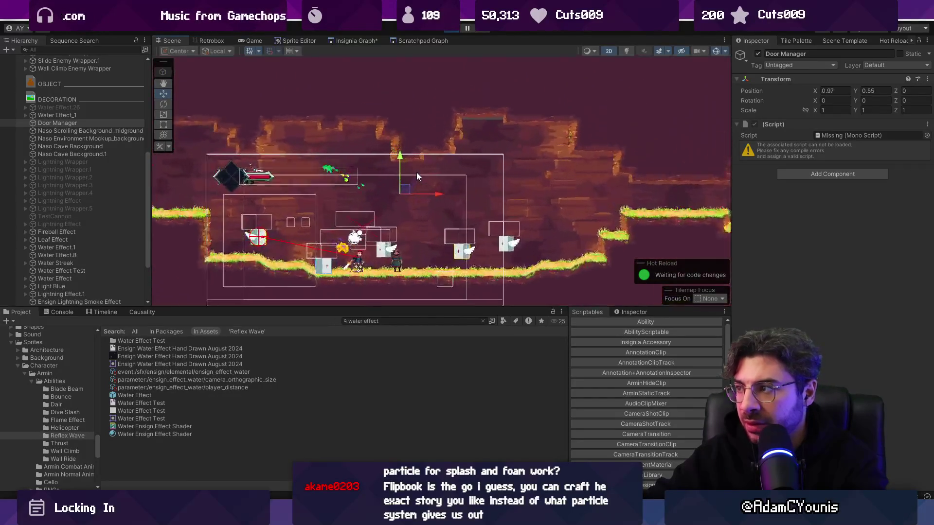
pyautogui.click(138, 115)
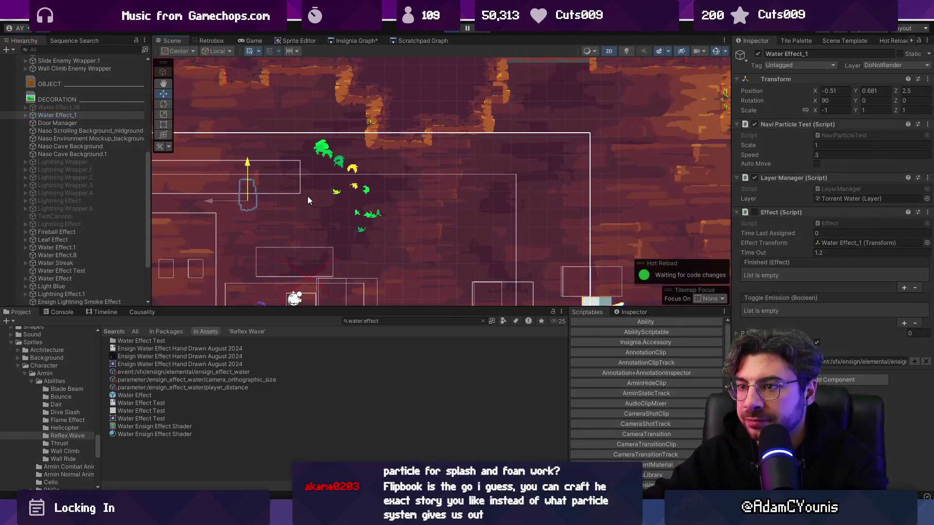
pyautogui.click(817, 164)
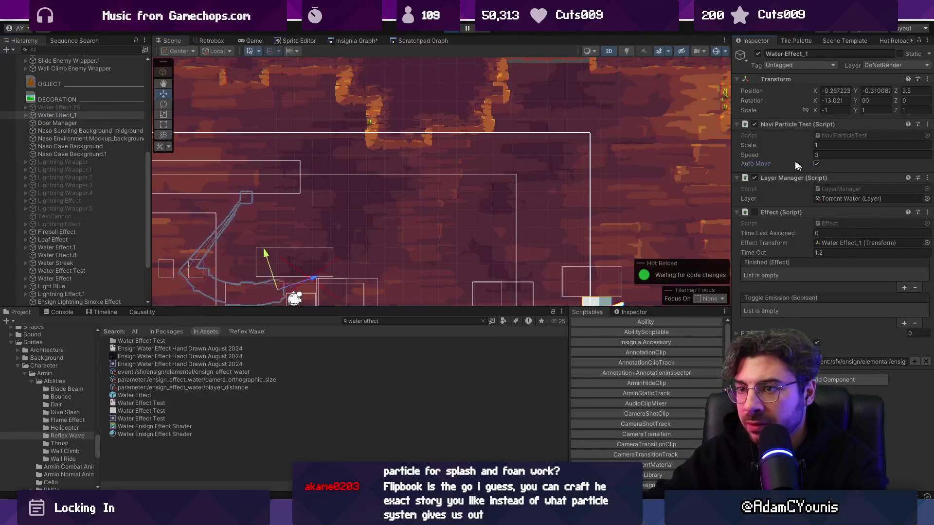
pyautogui.click(251, 40)
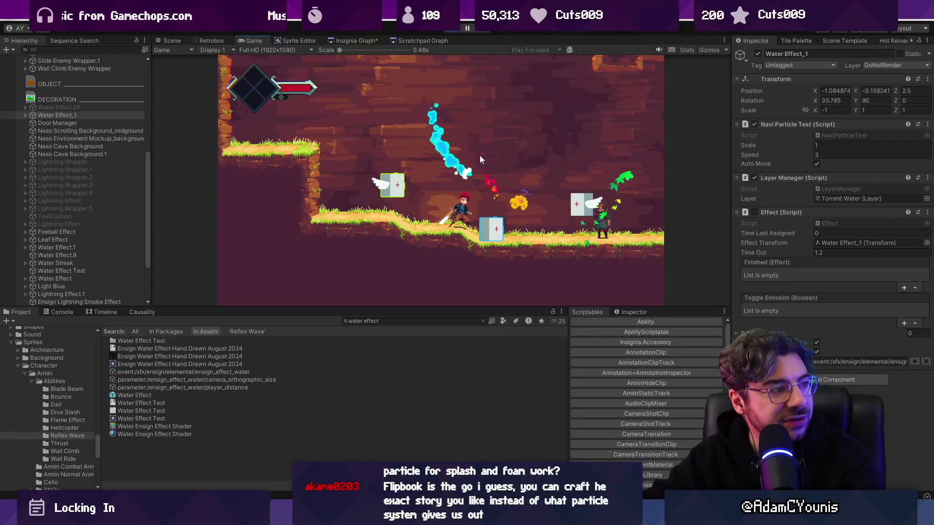
# Step: Set Navi Particle Test scale to 0.4 and speed to about 5.9, then stop and return to Aseprite
pyautogui.moveTo(801, 145)
pyautogui.mouseDown()
pyautogui.moveTo(789, 144)
pyautogui.moveTo(786, 155)
pyautogui.moveTo(796, 159)
pyautogui.mouseUp()
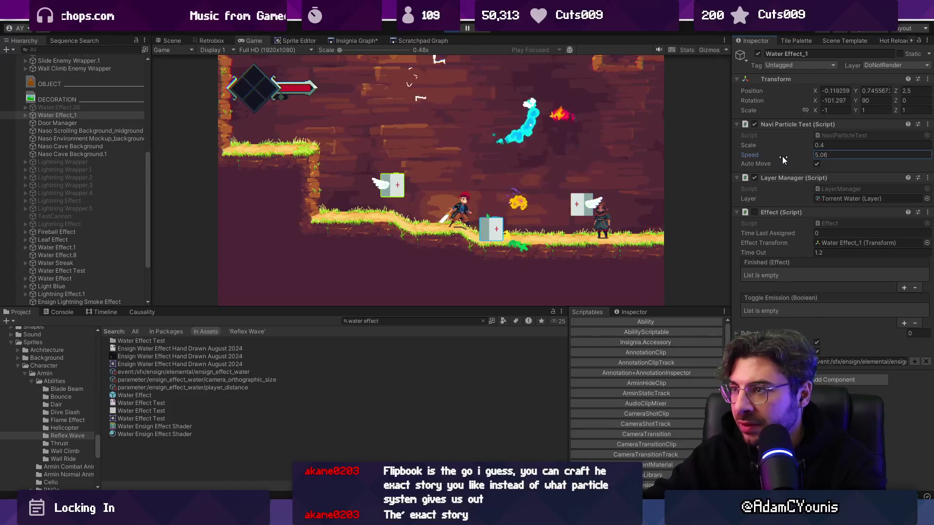
pyautogui.moveTo(780, 156); pyautogui.dragTo(786, 157)
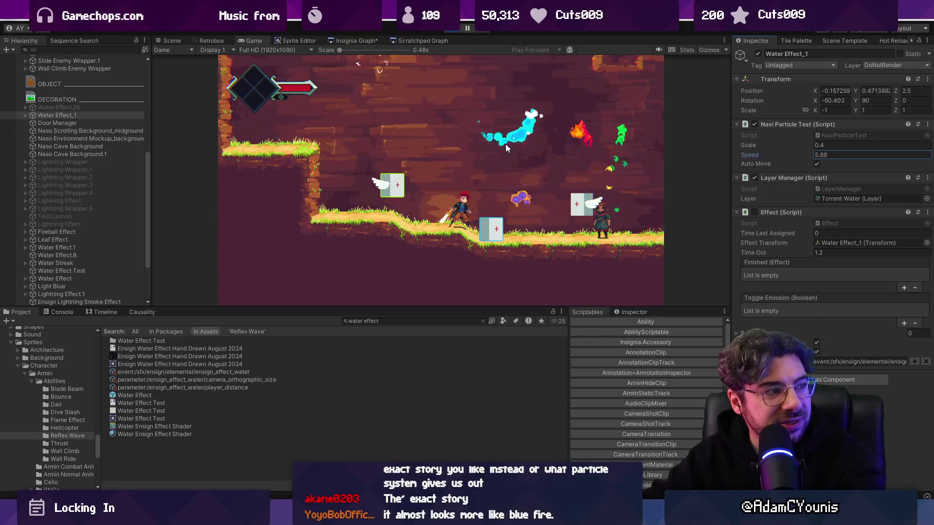
pyautogui.click(451, 30)
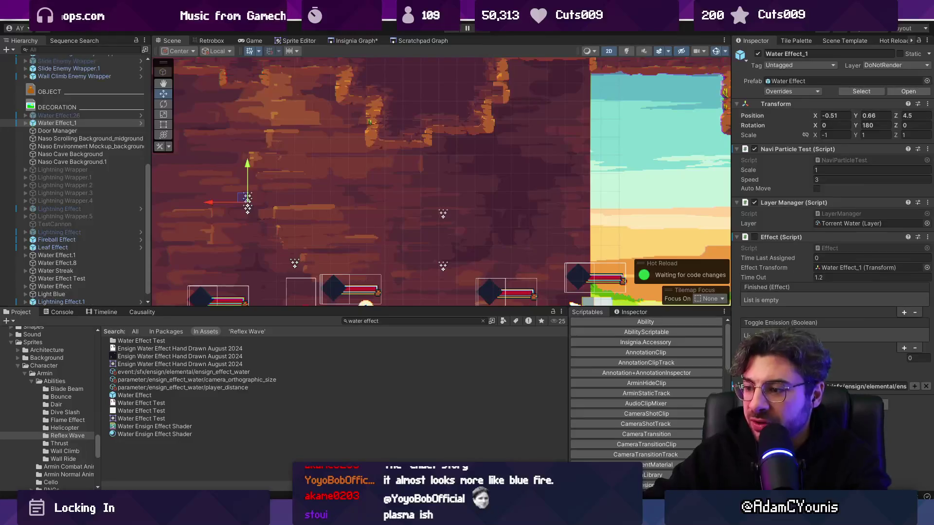
pyautogui.hotkey('alt', 'Tab')
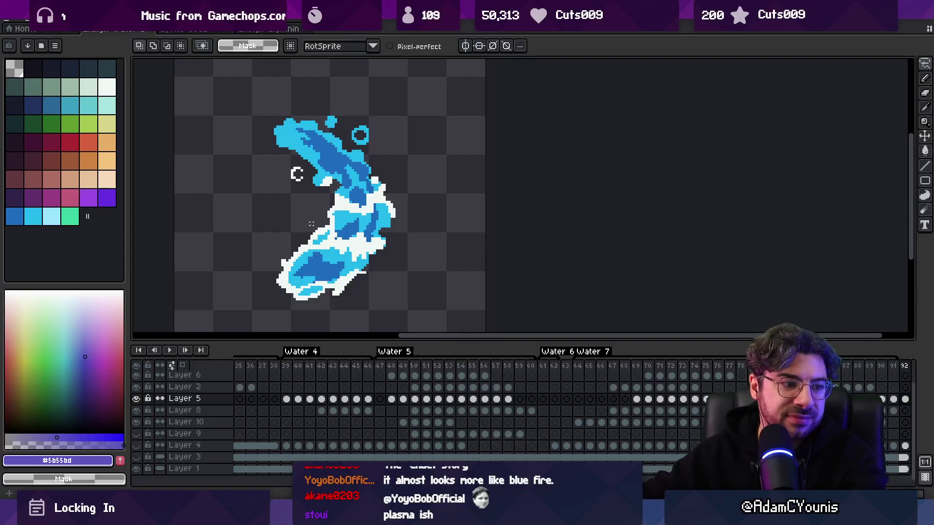
# Step: Look through the open red fire and purple particle sprites and the File and Sprite menus
pyautogui.press('z')
pyautogui.scroll(-4, 403, 259)
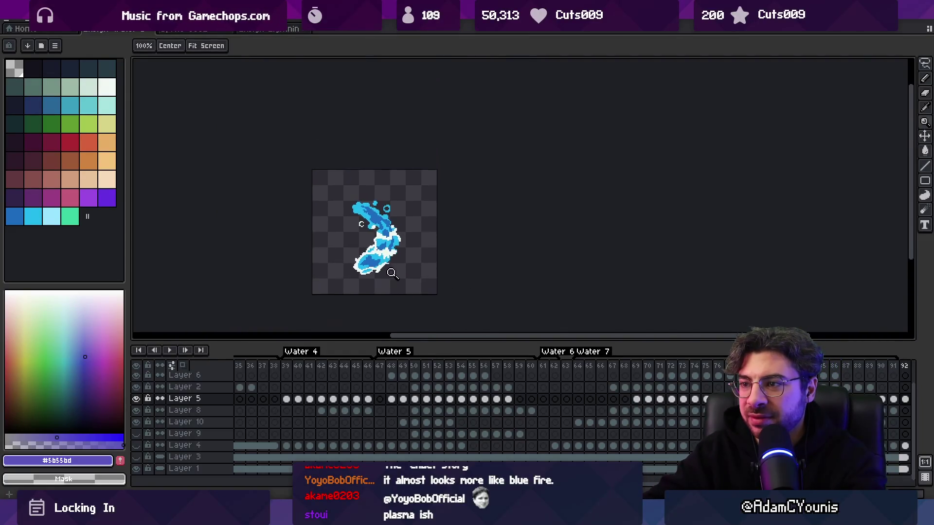
pyautogui.scroll(2, 379, 192)
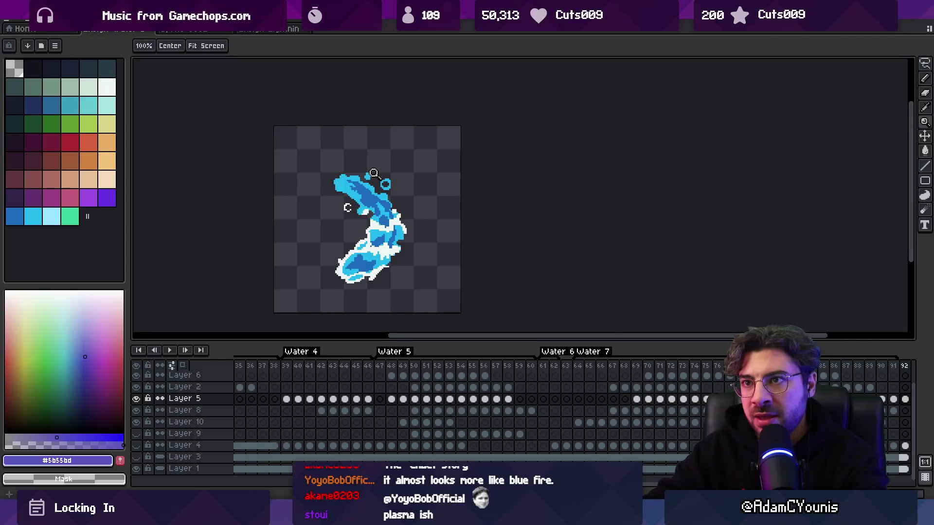
pyautogui.click(197, 30)
pyautogui.click(262, 30)
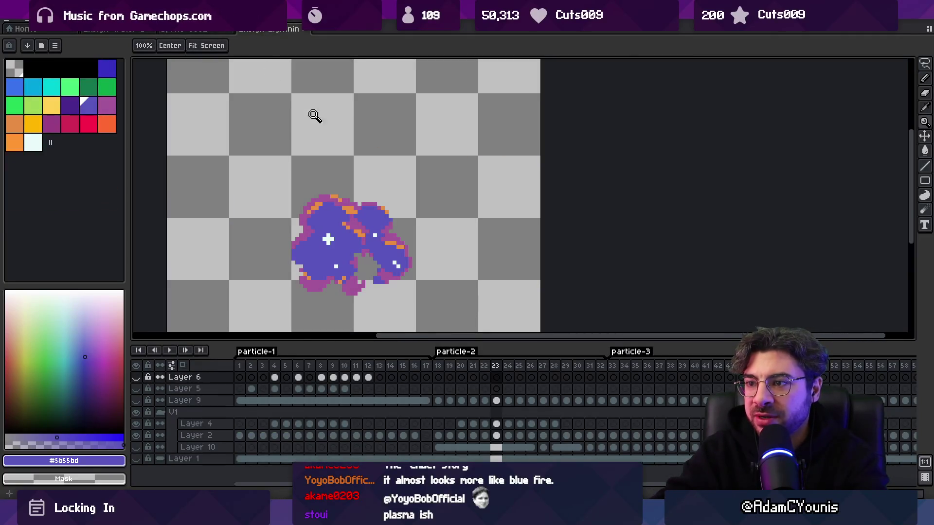
pyautogui.scroll(-2, 314, 116)
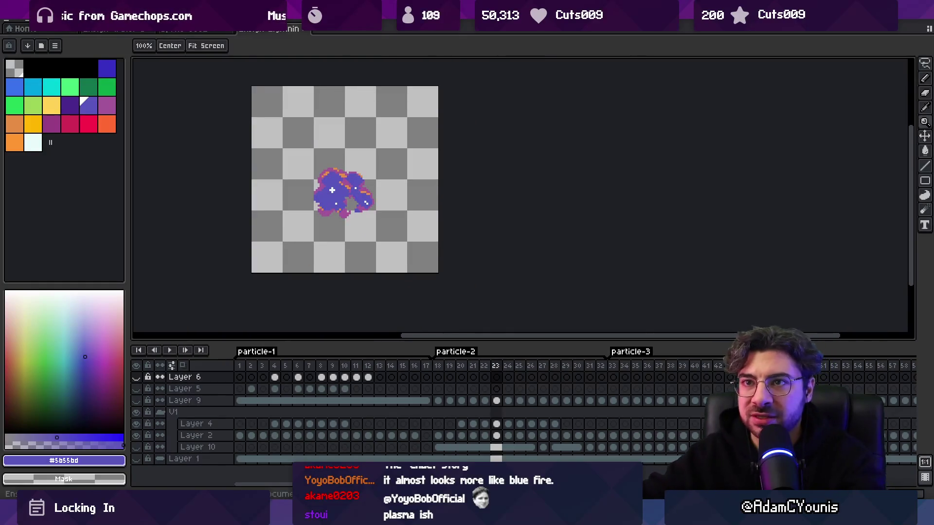
pyautogui.click(19, 24)
pyautogui.click(18, 24)
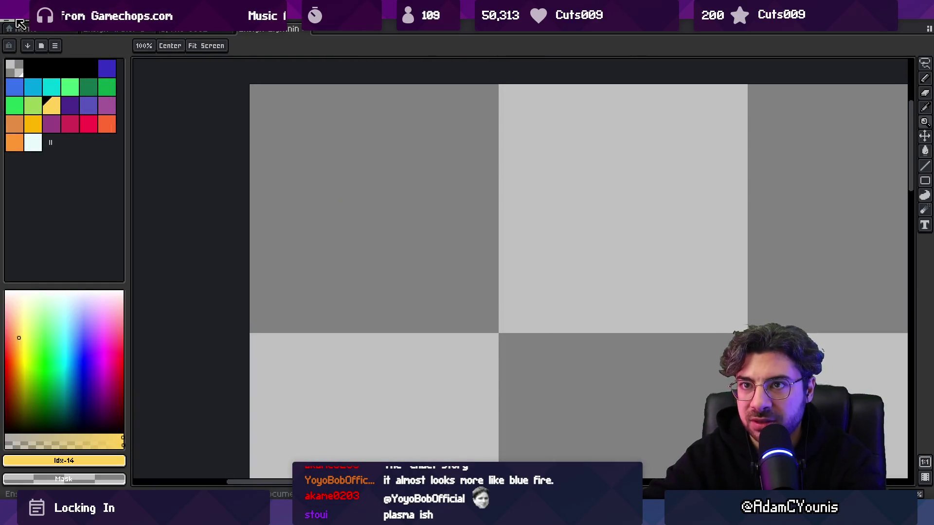
pyautogui.click(18, 24)
pyautogui.click(18, 24)
pyautogui.click(18, 24)
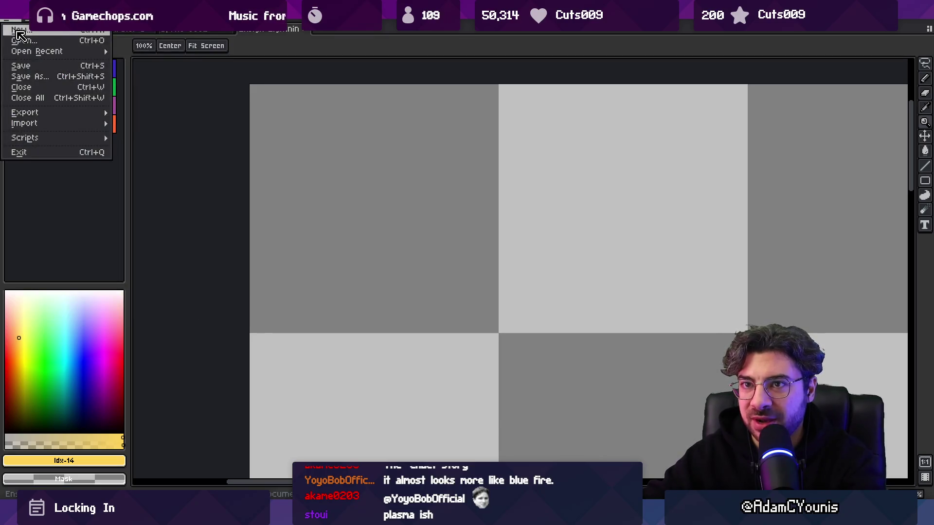
pyautogui.press('Escape')
pyautogui.click(49, 23)
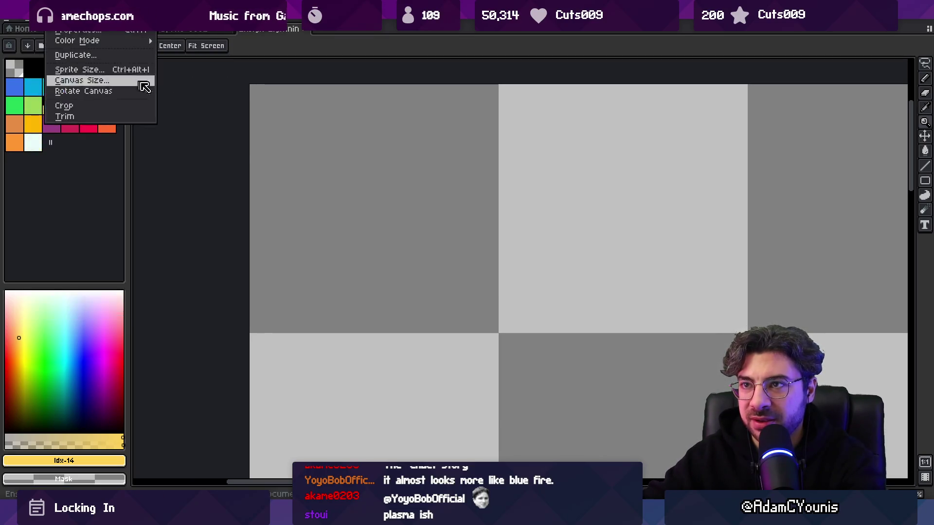
pyautogui.scroll(-5, 209, 149)
# Step: Create a new blank square sprite 6 pixels wide
pyautogui.click(10, 22)
pyautogui.click(17, 31)
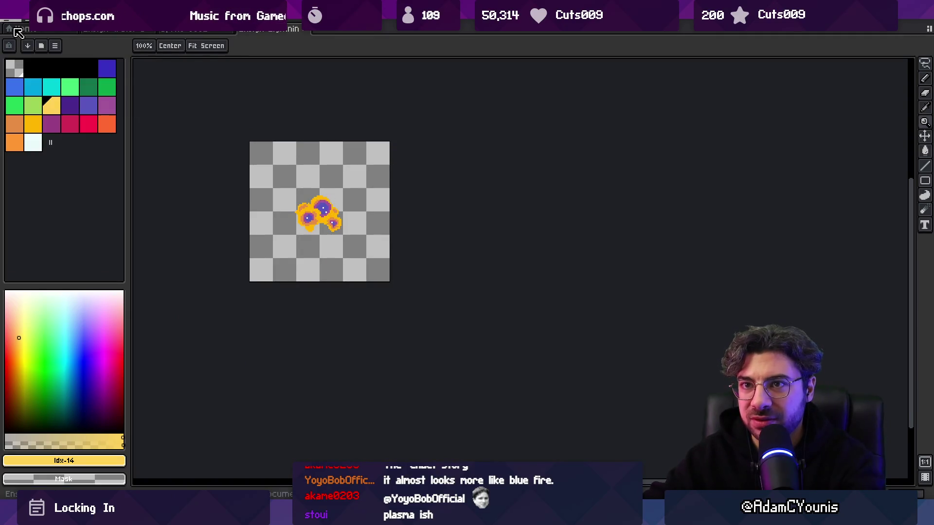
pyautogui.write('6')
pyautogui.press('Return')
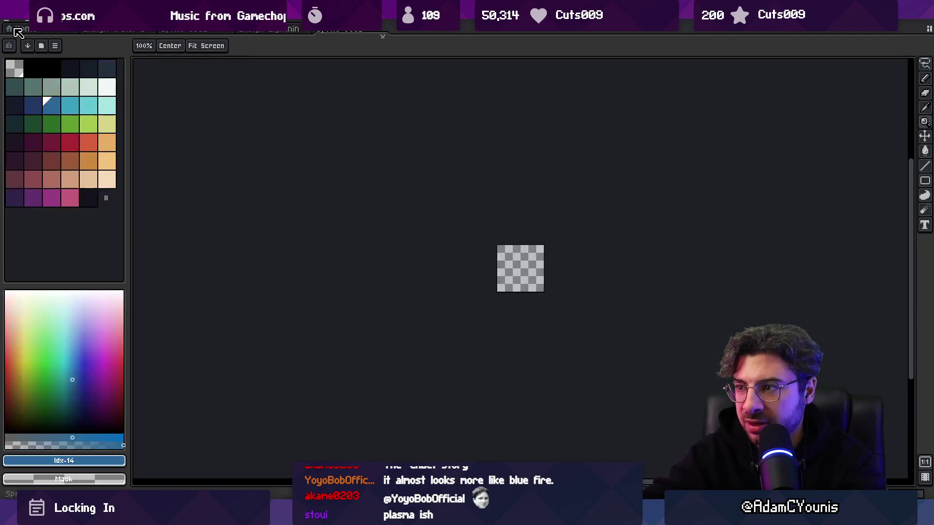
# Step: Centre and enlarge the canvas view, then bucket-fill the sprite with the darkest palette colour
pyautogui.moveTo(508, 270); pyautogui.dragTo(362, 234)
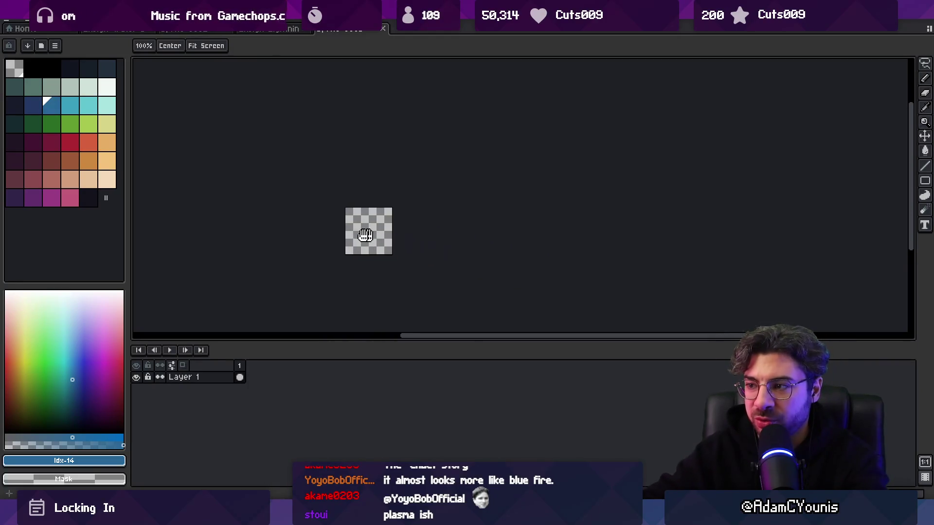
pyautogui.scroll(5, 396, 241)
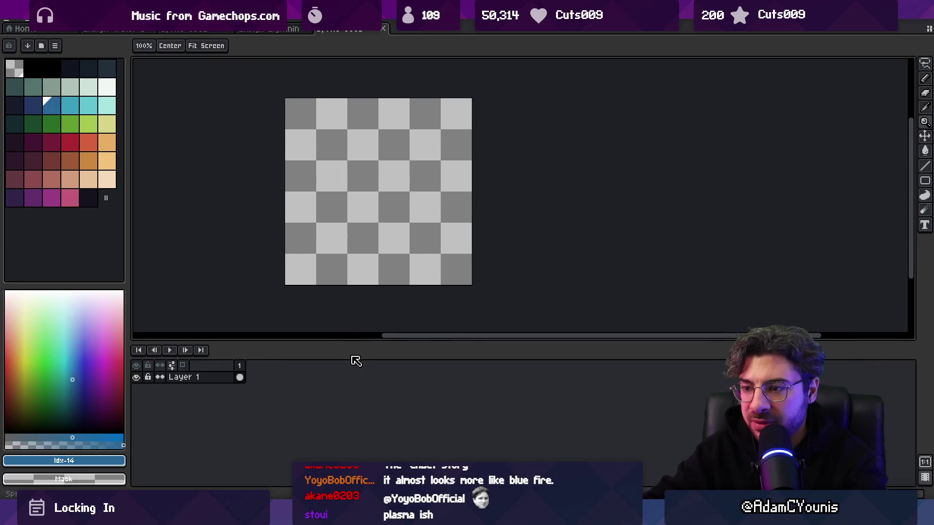
pyautogui.moveTo(349, 343); pyautogui.dragTo(348, 392)
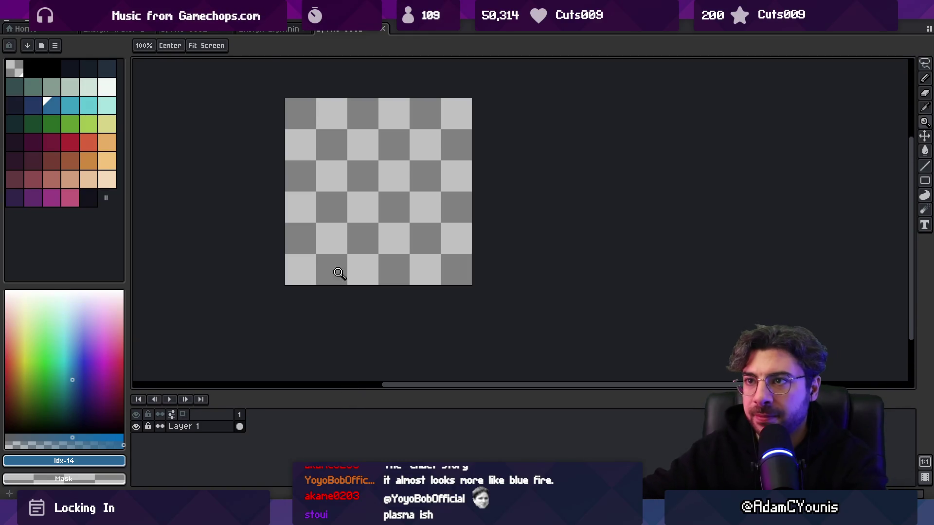
pyautogui.click(70, 68)
pyautogui.press('g')
pyautogui.click(302, 219)
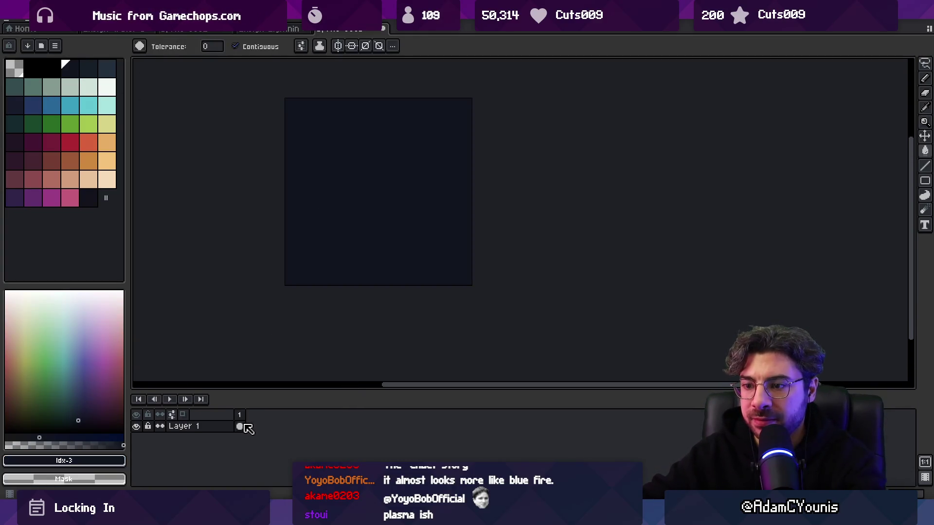
# Step: Lower Layer 1's opacity to 68%
pyautogui.doubleClick(214, 428)
pyautogui.click(361, 279)
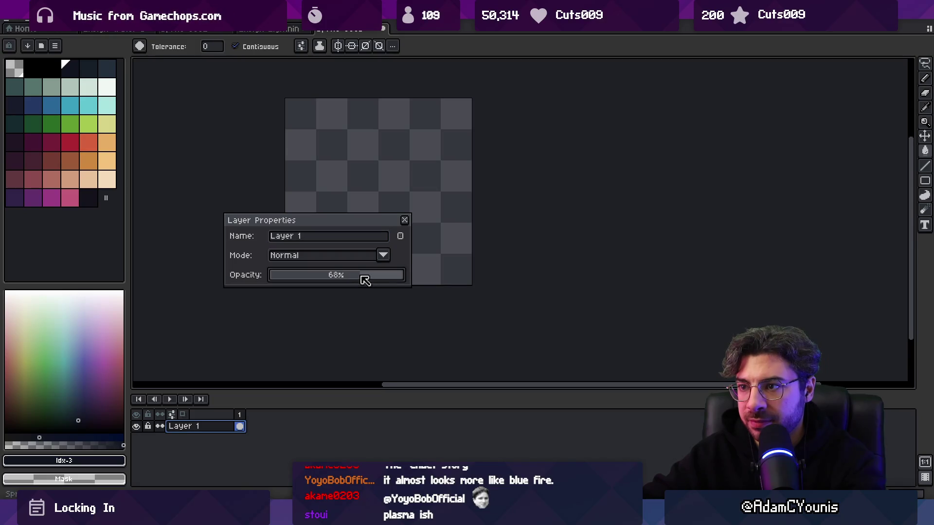
pyautogui.click(406, 221)
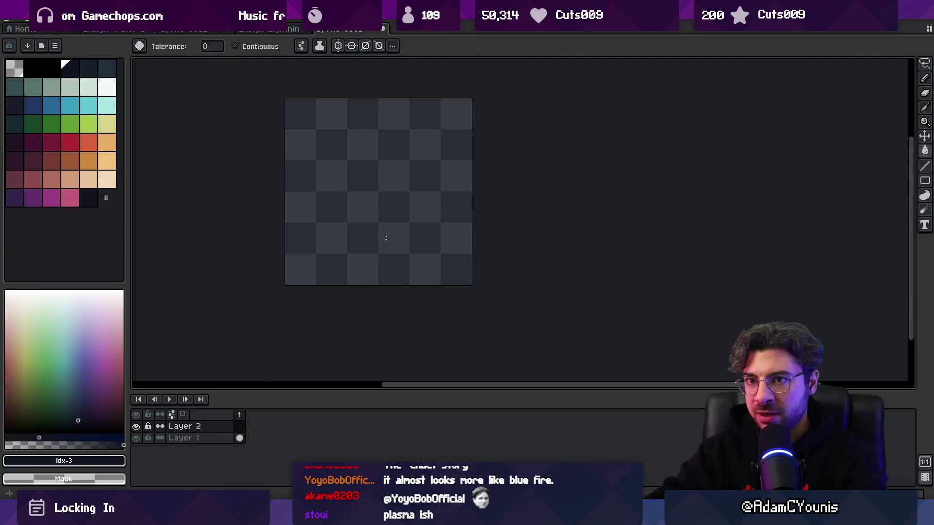
pyautogui.click(55, 46)
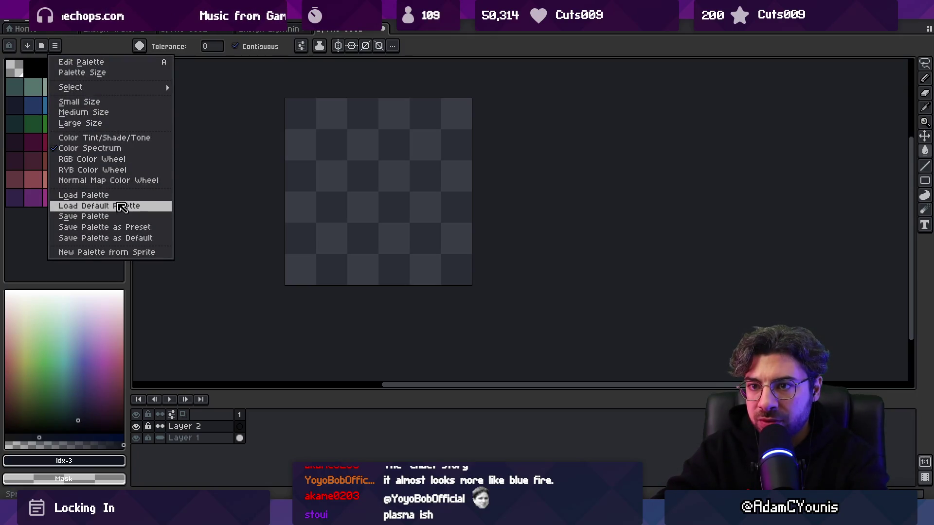
# Step: Load the Ensigns palette preset by searching 'ensi'
pyautogui.moveTo(142, 88)
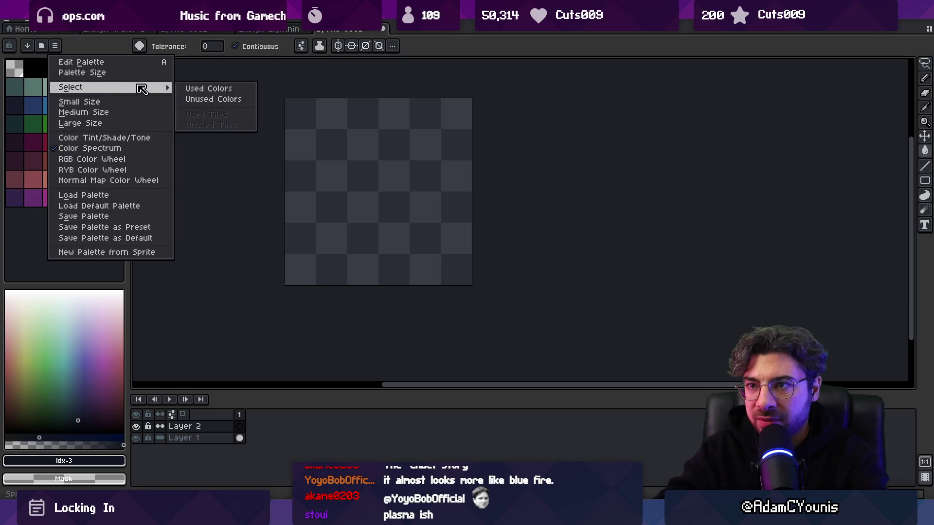
pyautogui.click(41, 45)
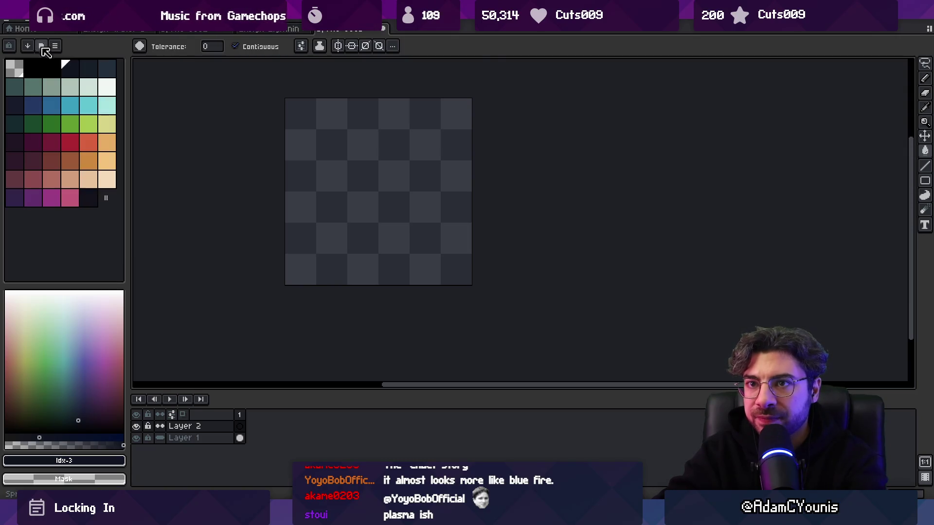
pyautogui.write('ensi')
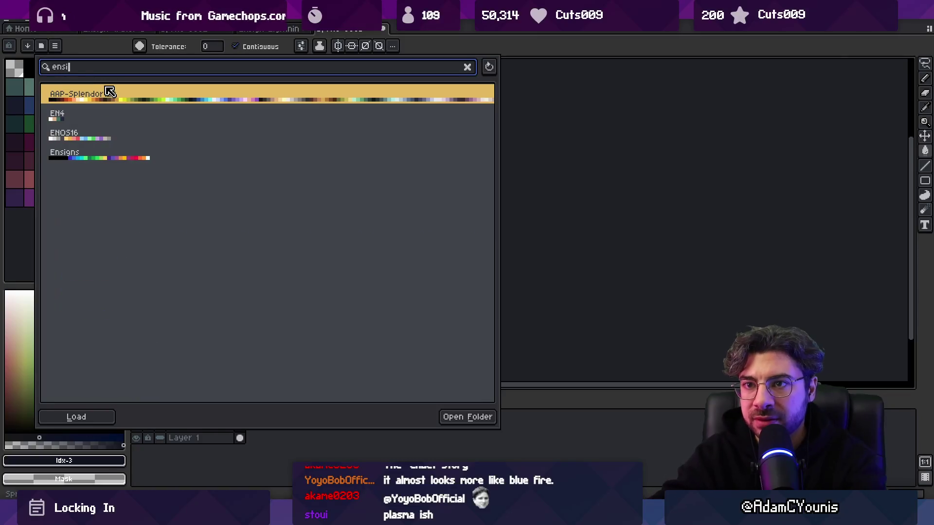
pyautogui.click(109, 92)
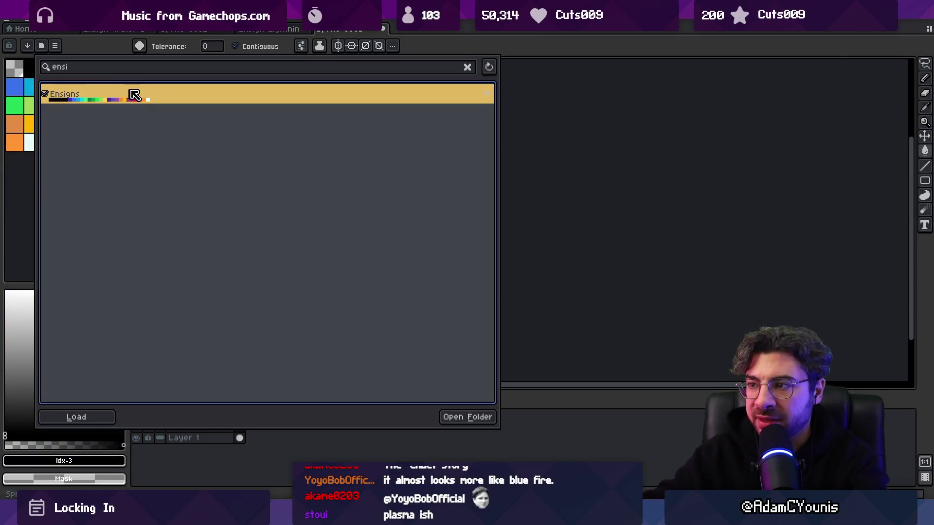
pyautogui.click(478, 53)
# Step: Narrow the palette panel, undo a stray blue mark, zoom in, and pick cyan
pyautogui.moveTo(134, 122); pyautogui.dragTo(114, 120)
pyautogui.click(93, 87)
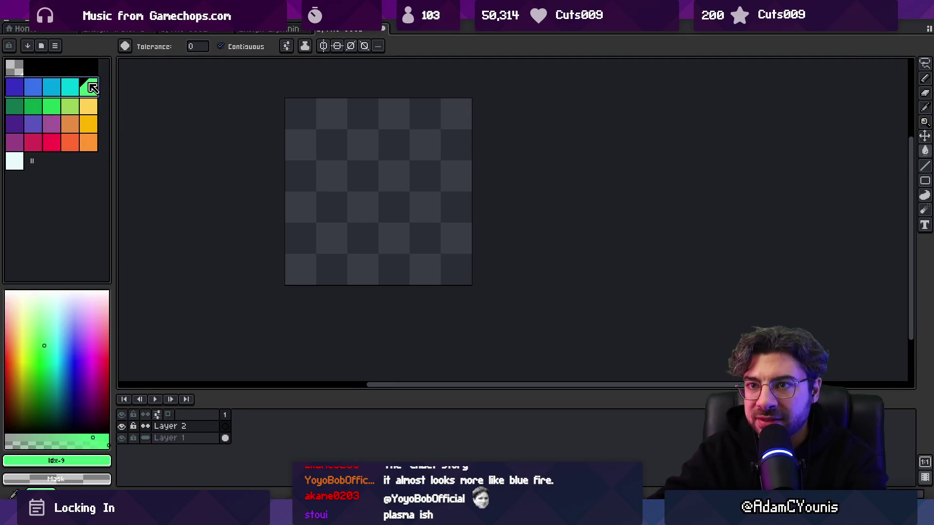
pyautogui.click(14, 86)
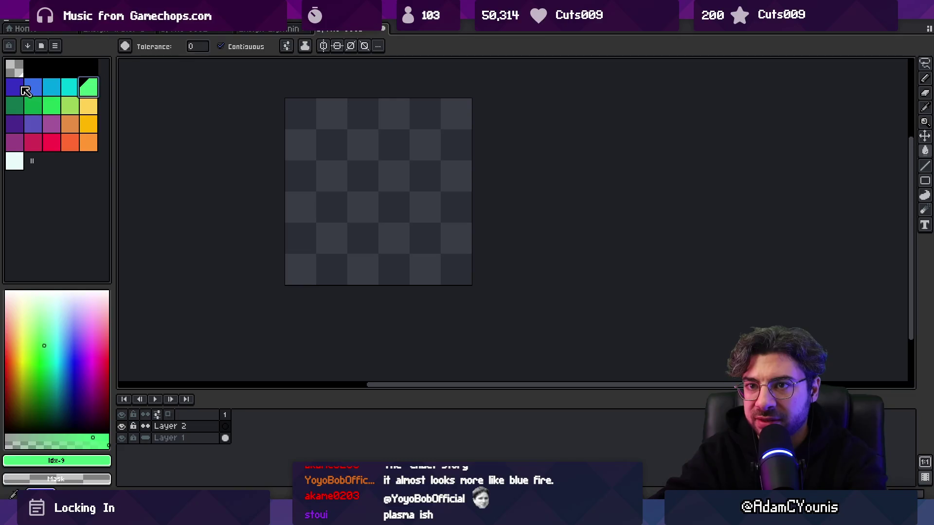
pyautogui.press('b')
pyautogui.press('z')
pyautogui.hotkey('ctrl', 'z')
pyautogui.click(371, 198)
pyautogui.click(52, 87)
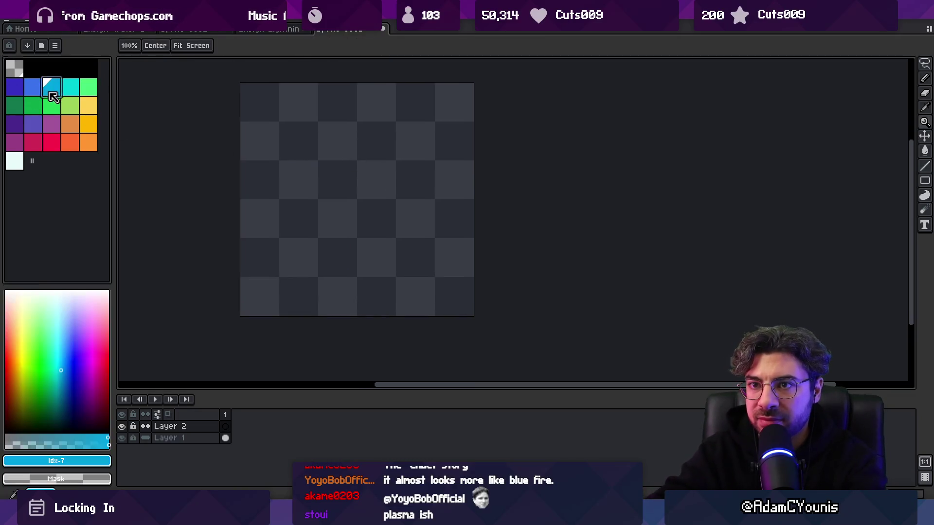
# Step: Choose white for the pencil, undo the test stroke, and extend the animation to 12 frames
pyautogui.press('b')
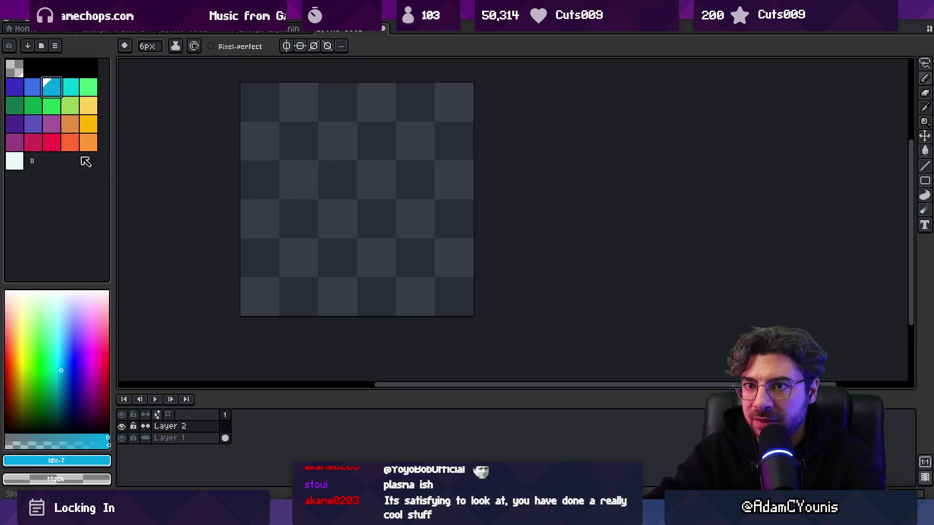
pyautogui.click(20, 166)
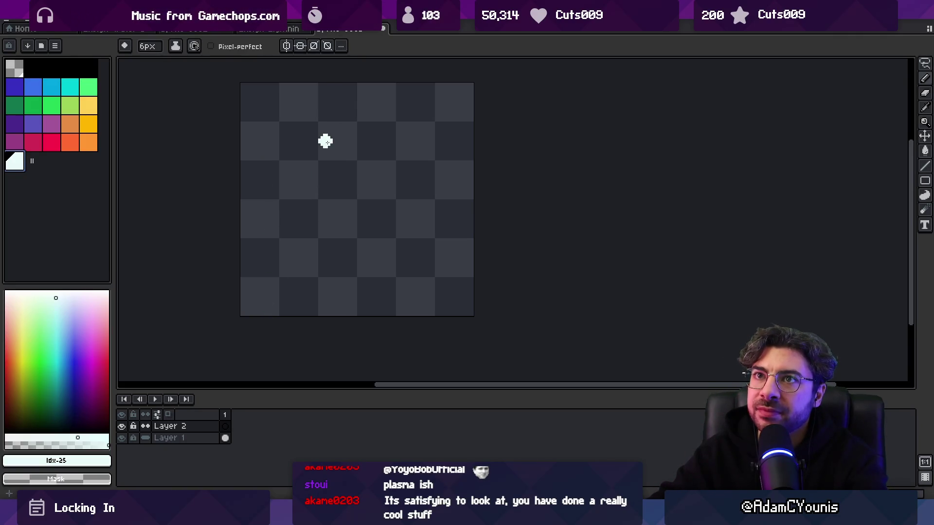
pyautogui.hotkey('ctrl', 'z')
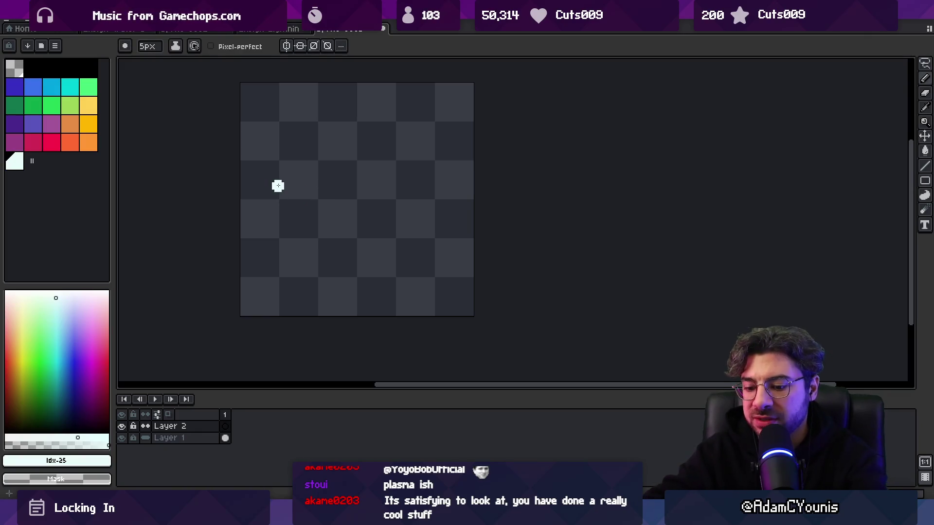
pyautogui.hotkey('alt', 'n')
pyautogui.hotkey('alt', 'n')
pyautogui.hotkey('alt', 'n')
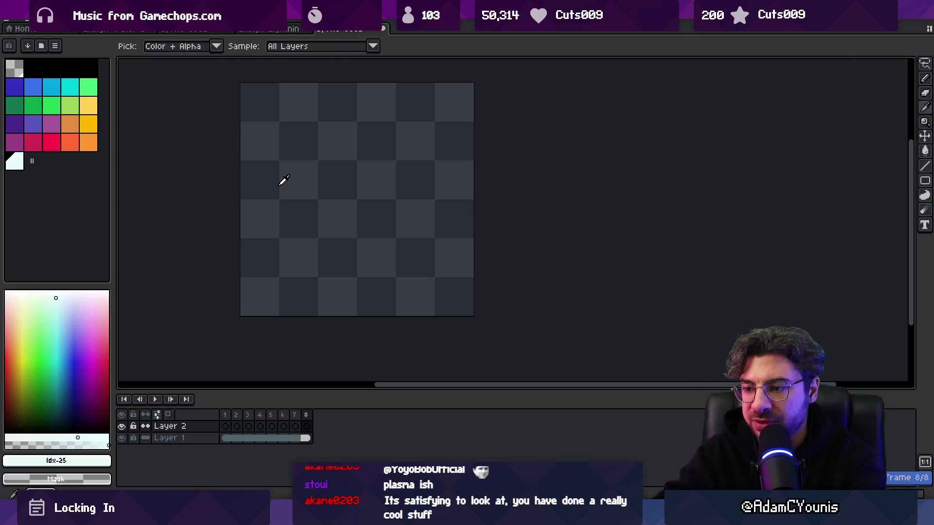
pyautogui.hotkey('alt', 'n')
pyautogui.hotkey('alt', 'n')
pyautogui.hotkey('alt', 'n')
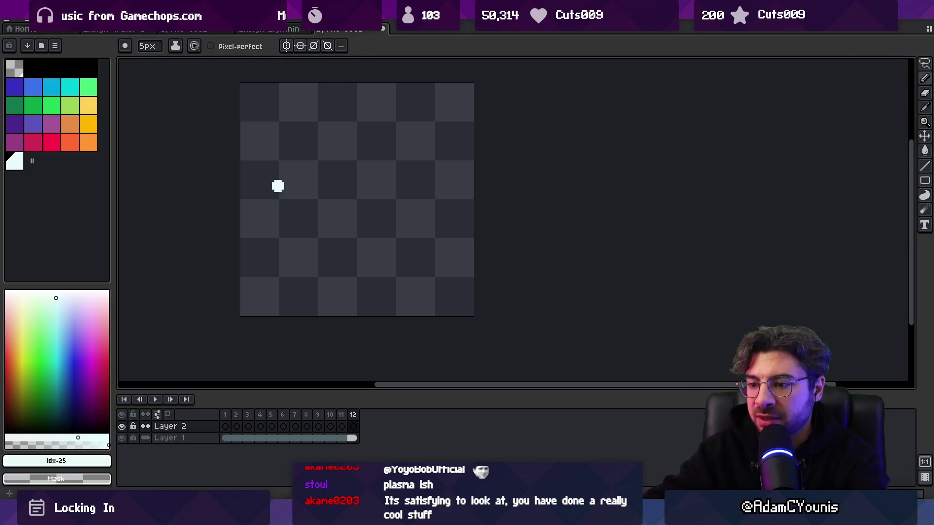
# Step: Draw a white dot moving rightward across frames 1 through 9
pyautogui.click(224, 426)
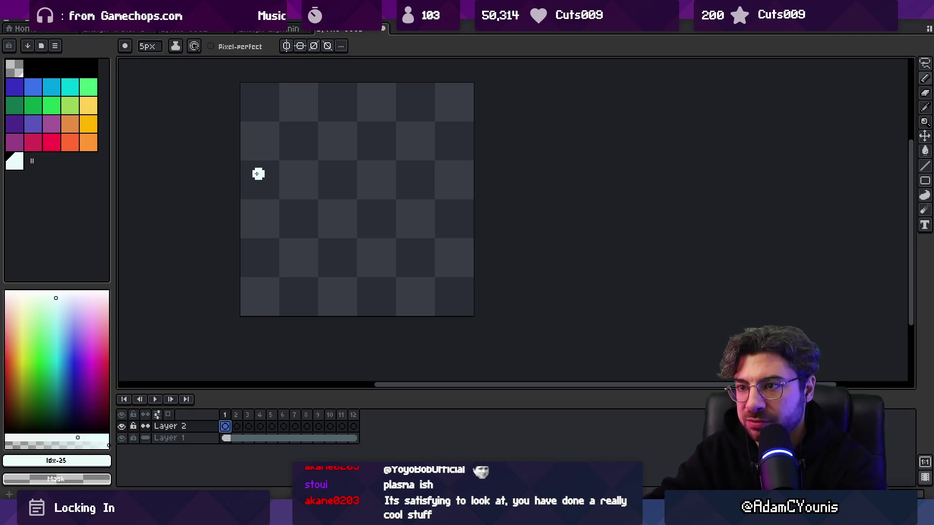
pyautogui.click(251, 193)
pyautogui.press('Right')
pyautogui.click(273, 195)
pyautogui.press('Right')
pyautogui.click(298, 195)
pyautogui.press('Right')
pyautogui.press('Right')
pyautogui.click(350, 195)
pyautogui.press('Right')
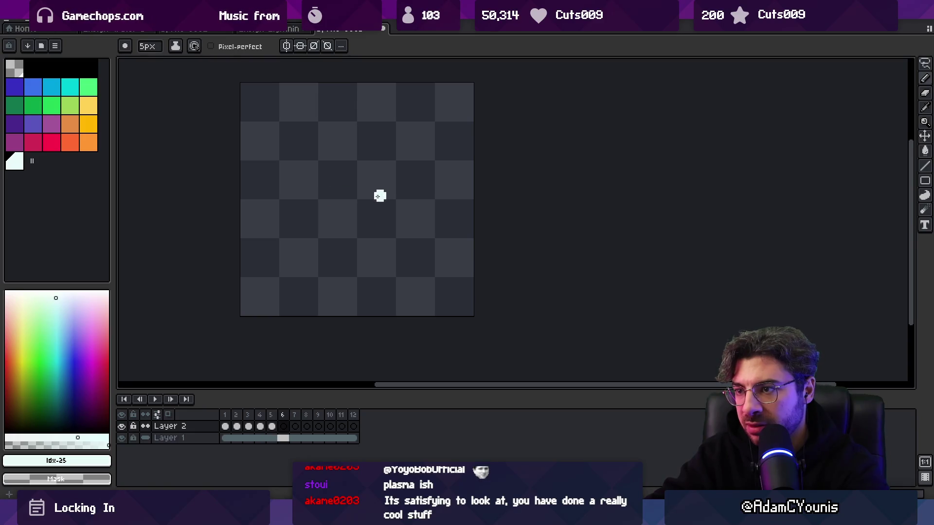
pyautogui.press('Right')
pyautogui.click(427, 193)
pyautogui.press('Right')
pyautogui.press('Right')
pyautogui.click(467, 189)
# Step: Preview the dot animation, then select all 12 frames for Frame Properties
pyautogui.press('Return')
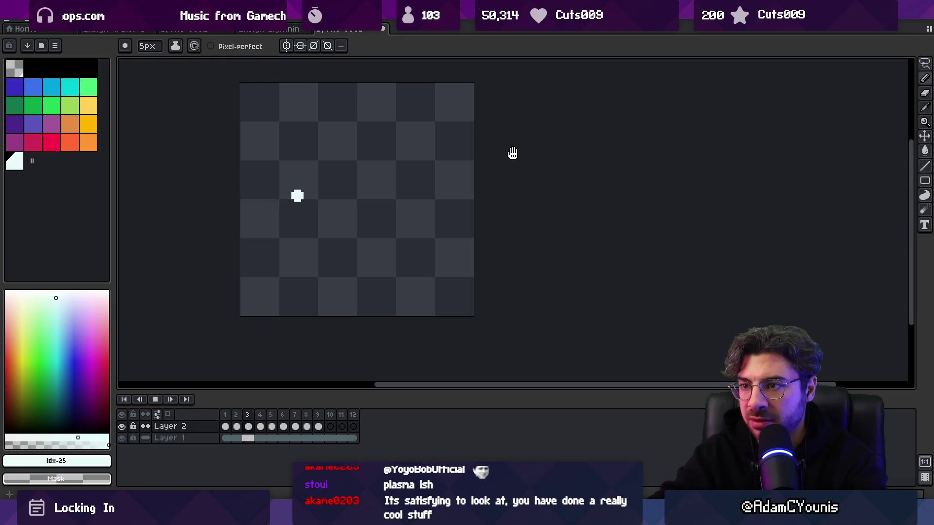
pyautogui.press('Return')
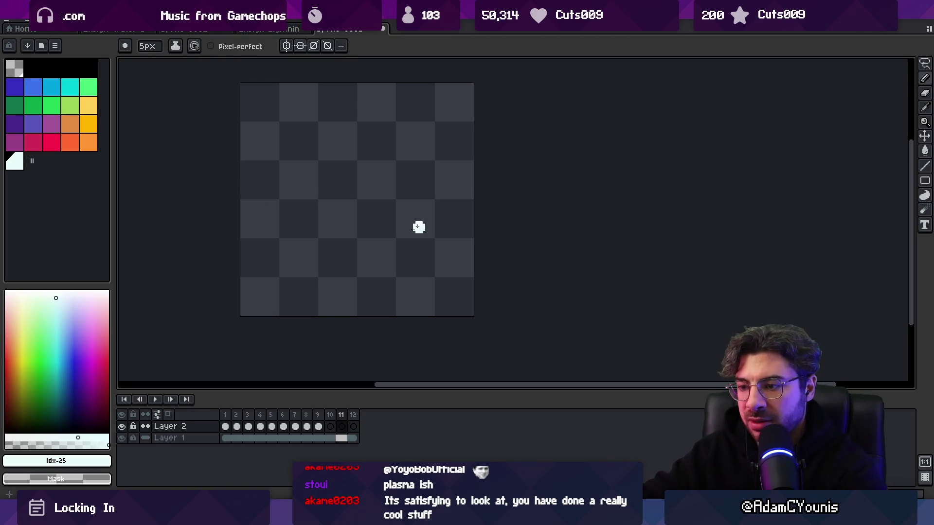
pyautogui.moveTo(353, 415); pyautogui.dragTo(225, 415)
pyautogui.rightClick(246, 414)
pyautogui.click(277, 421)
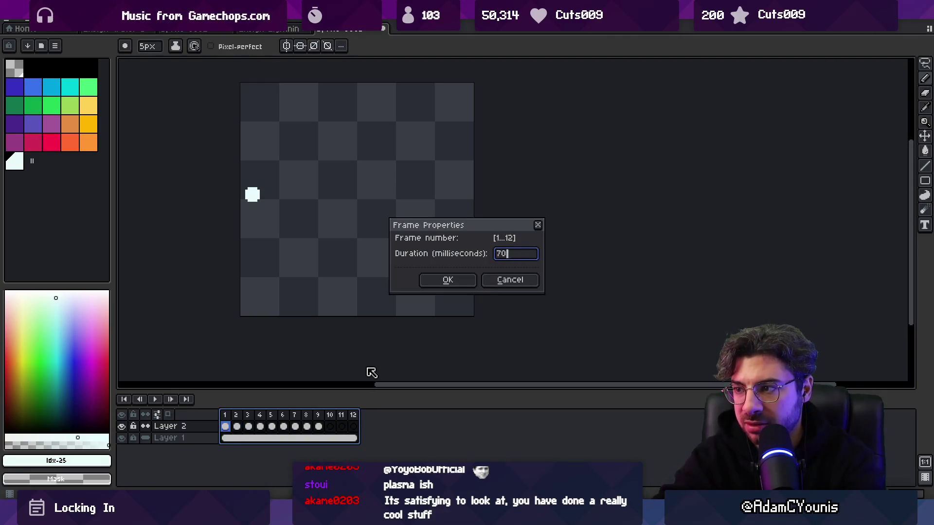
# Step: Apply a 70 ms frame duration, extend to 14 frames, and add a new layer
pyautogui.press('Return')
pyautogui.press('Return')
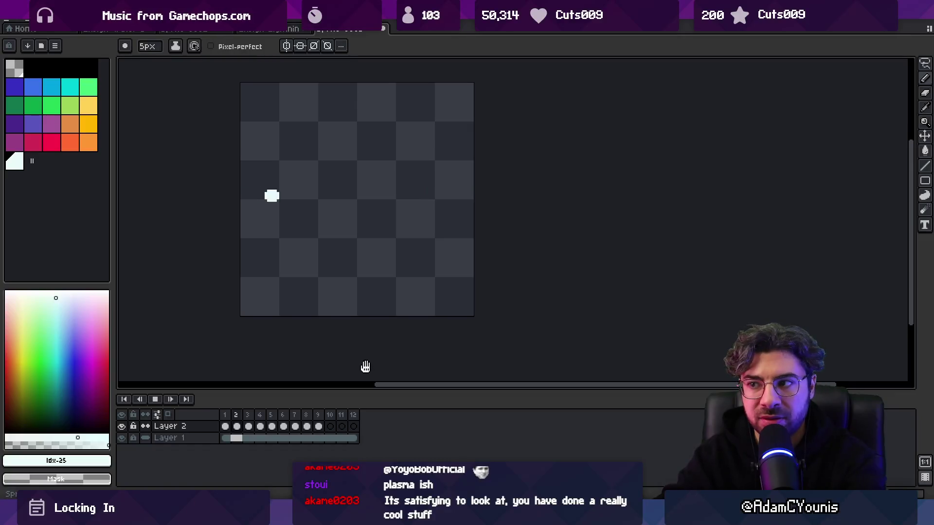
pyautogui.press('Return')
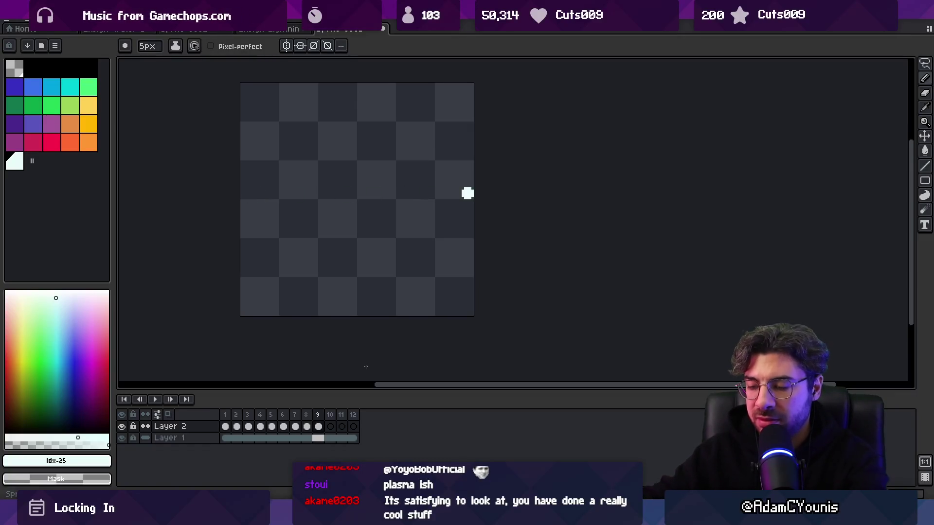
pyautogui.press('End')
pyautogui.hotkey('alt', 'n')
pyautogui.hotkey('alt', 'n')
pyautogui.hotkey('shift', 'n')
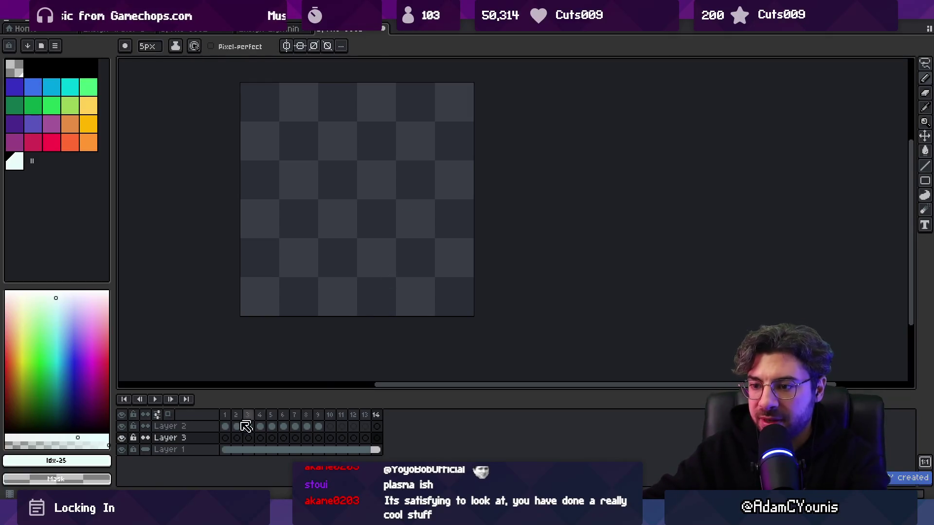
pyautogui.press('Home')
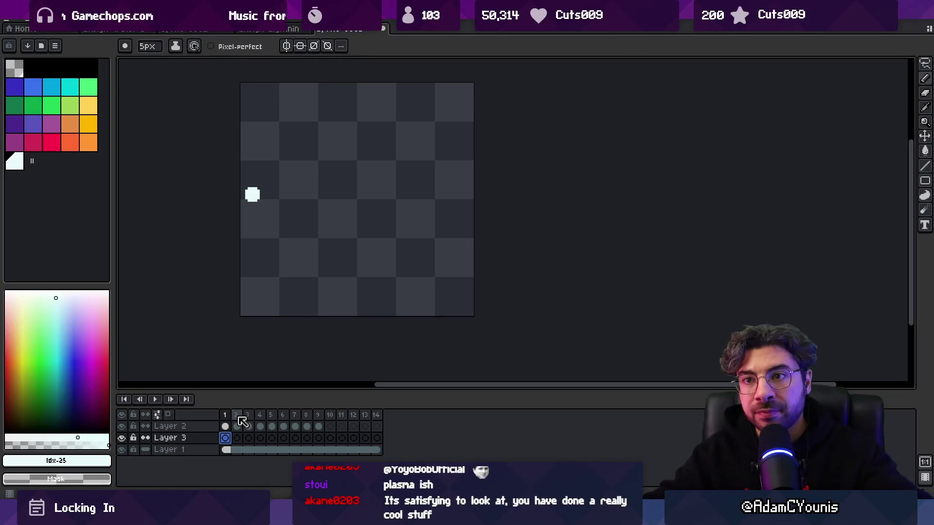
# Step: Move Layer 2's white dot lower on frame 1 and near the top on frame 7
pyautogui.press('v')
pyautogui.click(227, 427)
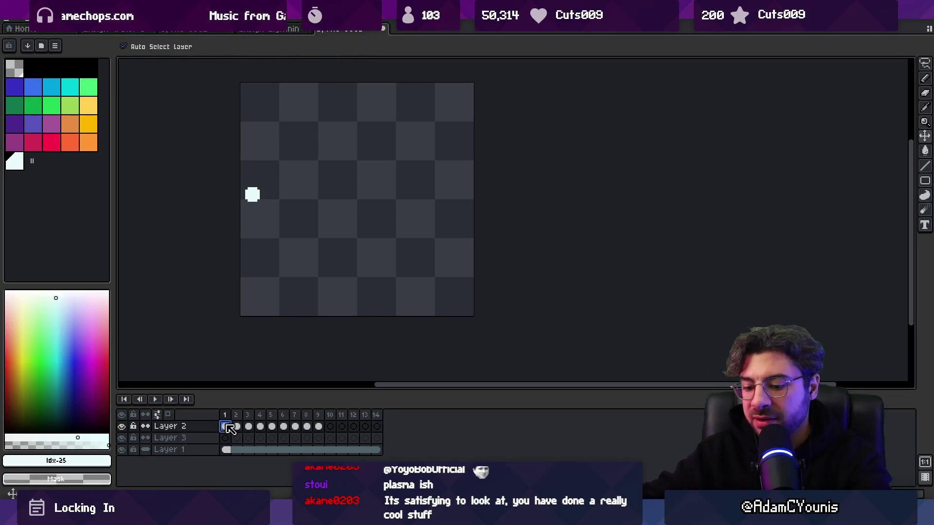
pyautogui.moveTo(256, 202)
pyautogui.mouseDown()
pyautogui.moveTo(254, 252)
pyautogui.moveTo(271, 204)
pyautogui.moveTo(271, 227)
pyautogui.moveTo(306, 197)
pyautogui.mouseUp()
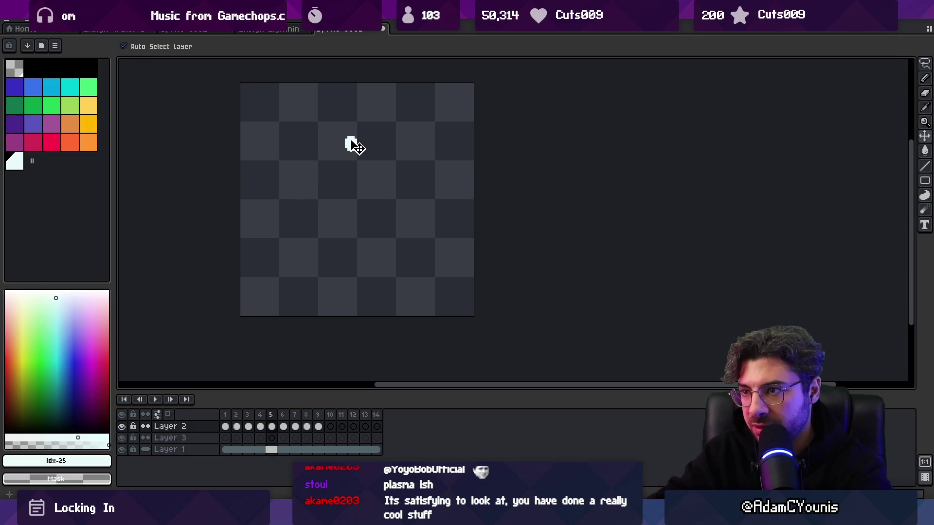
pyautogui.moveTo(402, 164); pyautogui.dragTo(406, 105)
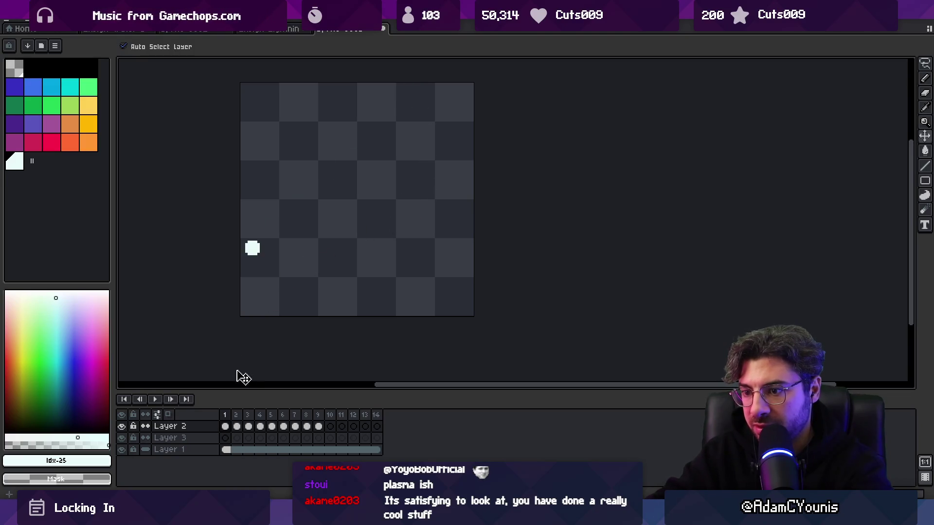
# Step: Lower the dot further on frame 1, raise it near the top on frame 8, and select frames 1–8
pyautogui.moveTo(295, 426); pyautogui.dragTo(225, 426)
pyautogui.moveTo(254, 251); pyautogui.dragTo(256, 298)
pyautogui.moveTo(224, 415); pyautogui.dragTo(306, 415)
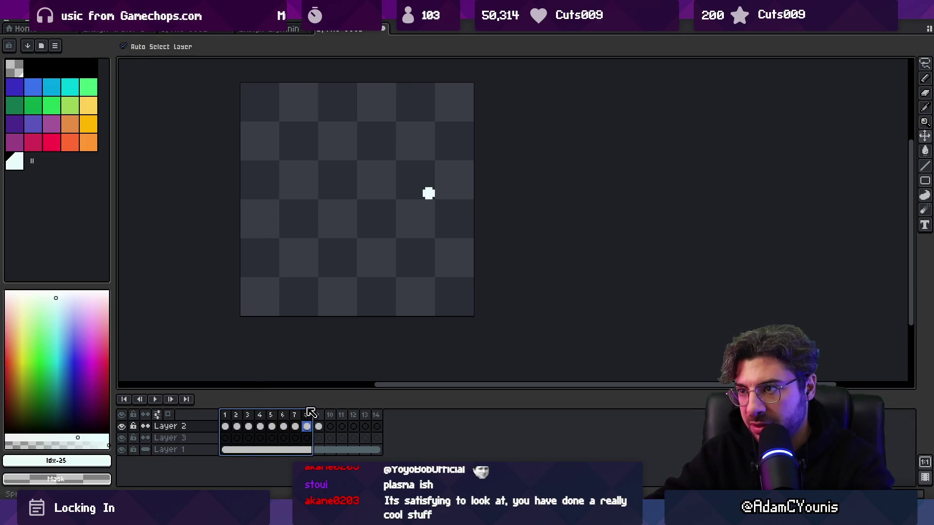
pyautogui.moveTo(435, 196); pyautogui.dragTo(431, 112)
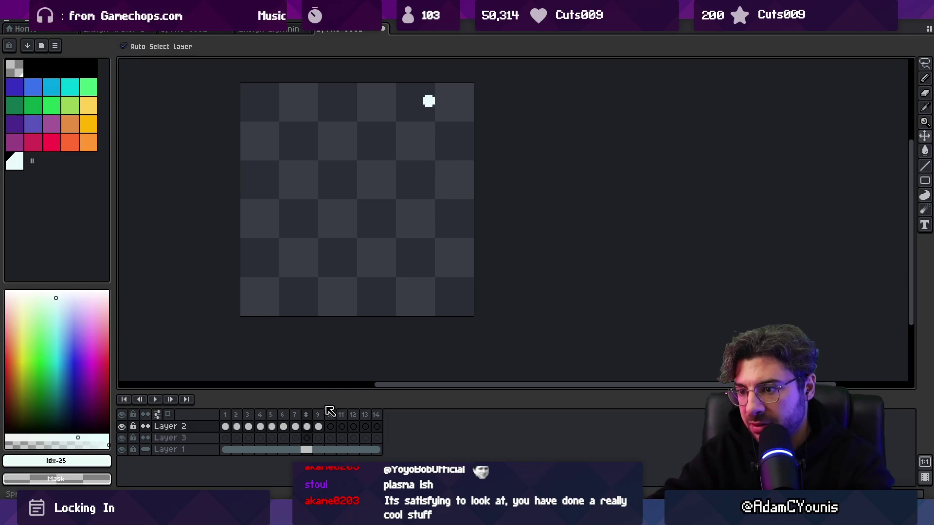
pyautogui.click(307, 426)
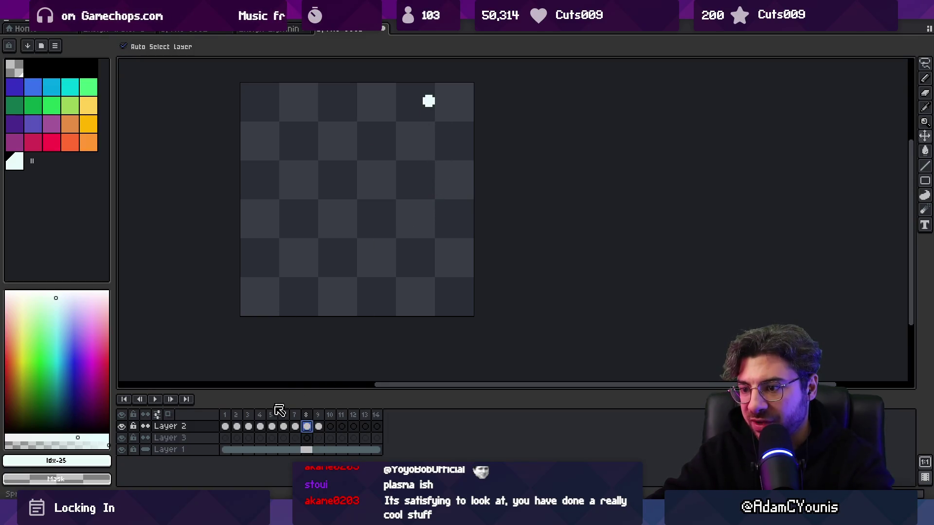
pyautogui.moveTo(299, 434); pyautogui.dragTo(225, 428)
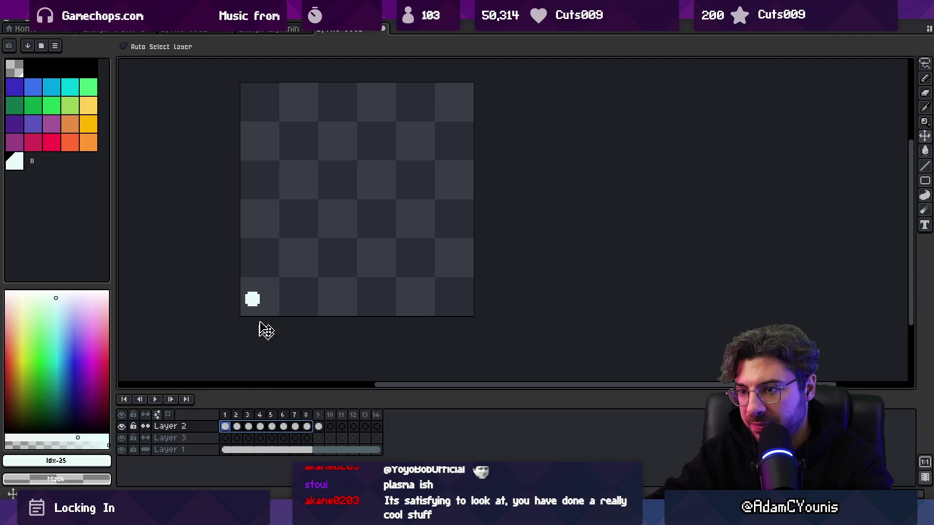
# Step: Preview the dot's motion, nudge the frame 1 dot, and select Layer 2's frames 1–9
pyautogui.press('Return')
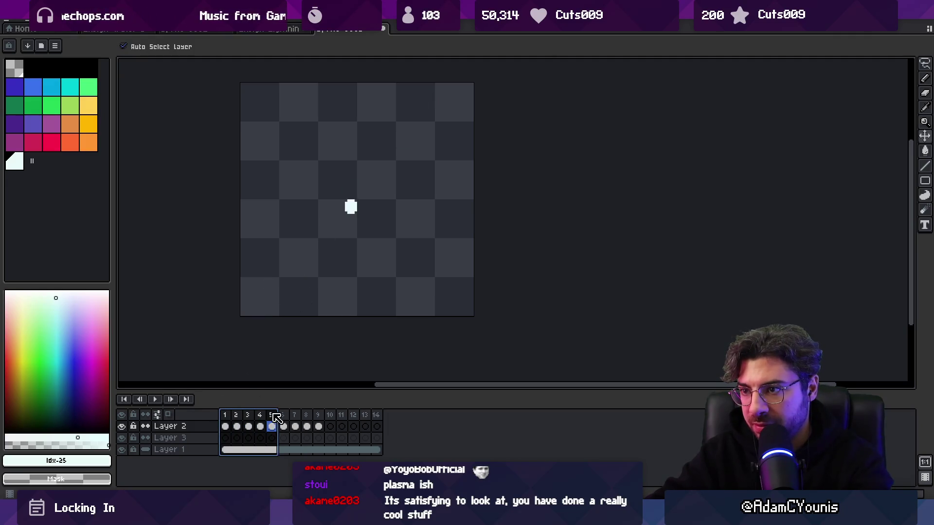
pyautogui.press('Escape')
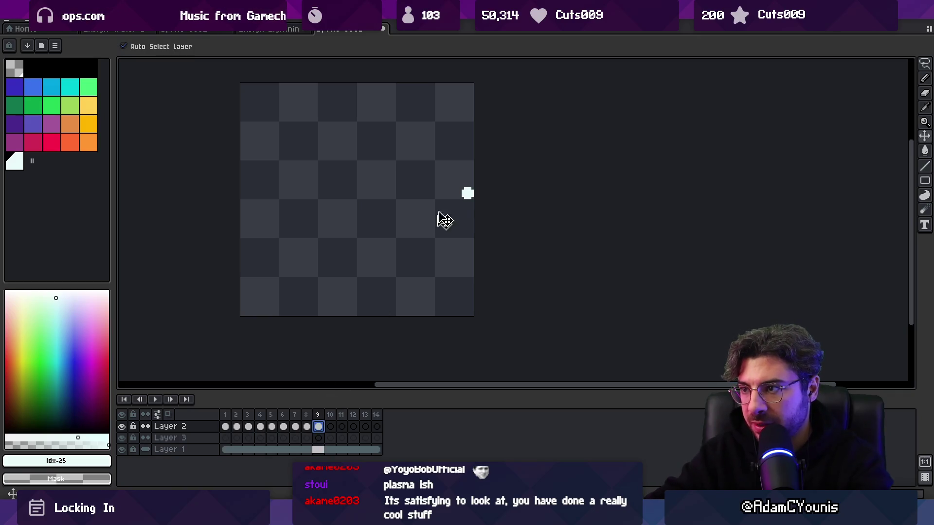
pyautogui.press('Return')
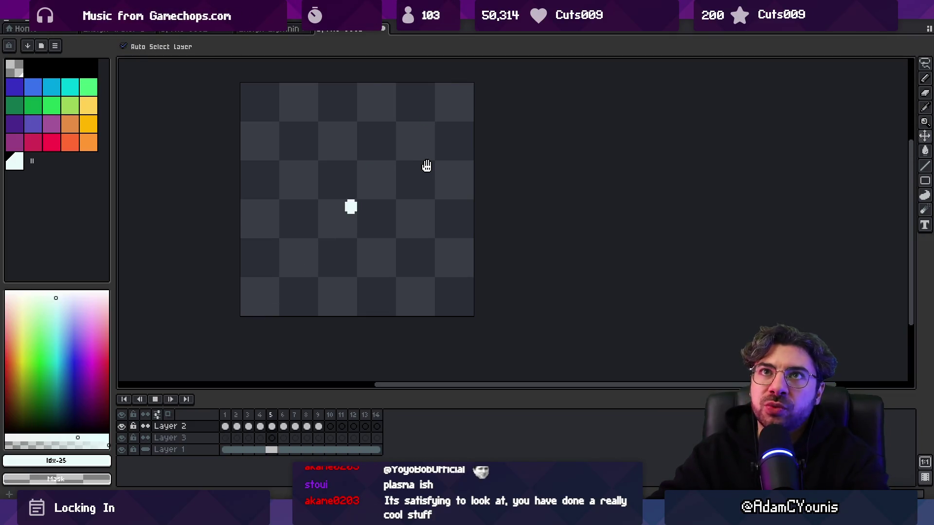
pyautogui.press('Return')
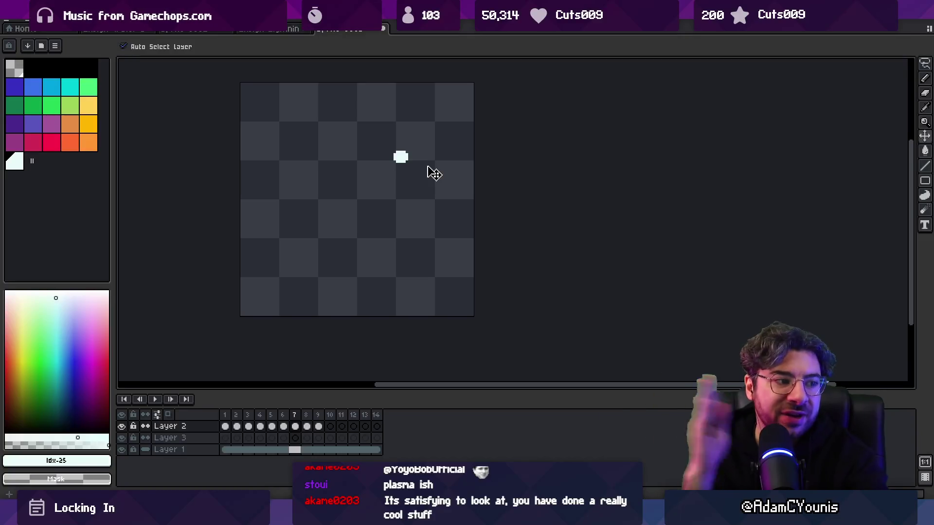
pyautogui.press('Home')
pyautogui.hotkey('ctrl', 'z')
pyautogui.hotkey('ctrl', 'z')
pyautogui.hotkey('ctrl', 'z')
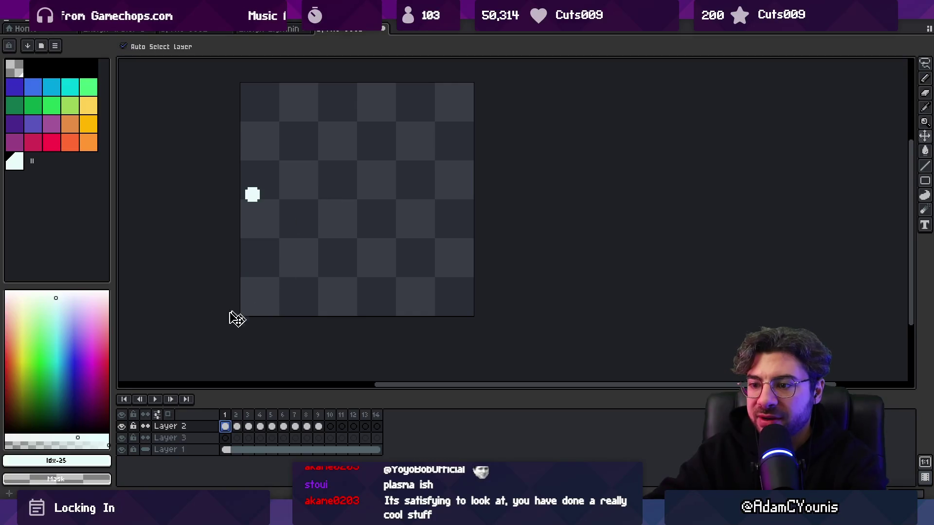
pyautogui.moveTo(225, 426)
pyautogui.mouseDown()
pyautogui.moveTo(331, 425)
pyautogui.moveTo(256, 429)
pyautogui.moveTo(237, 424)
pyautogui.moveTo(244, 419)
pyautogui.mouseUp()
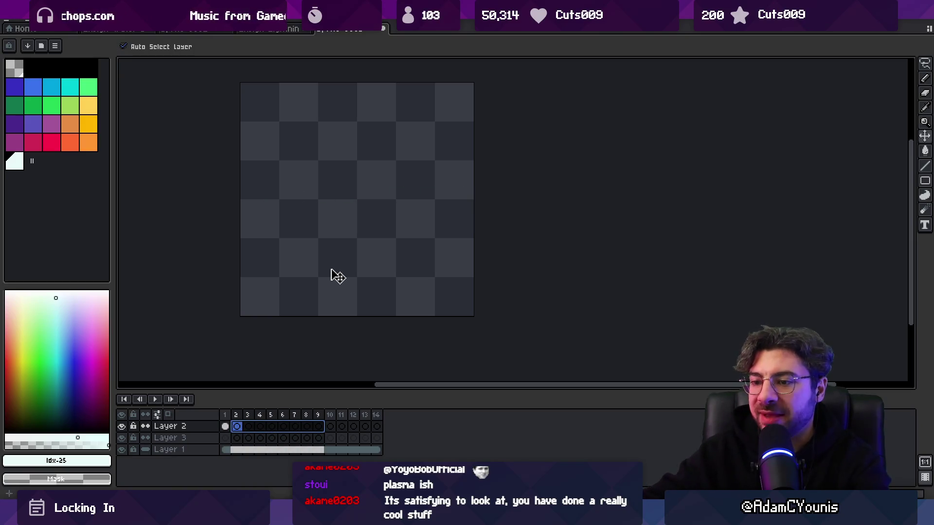
# Step: Zoom in on frame 1 of Layer 2
pyautogui.click(225, 427)
pyautogui.press('z')
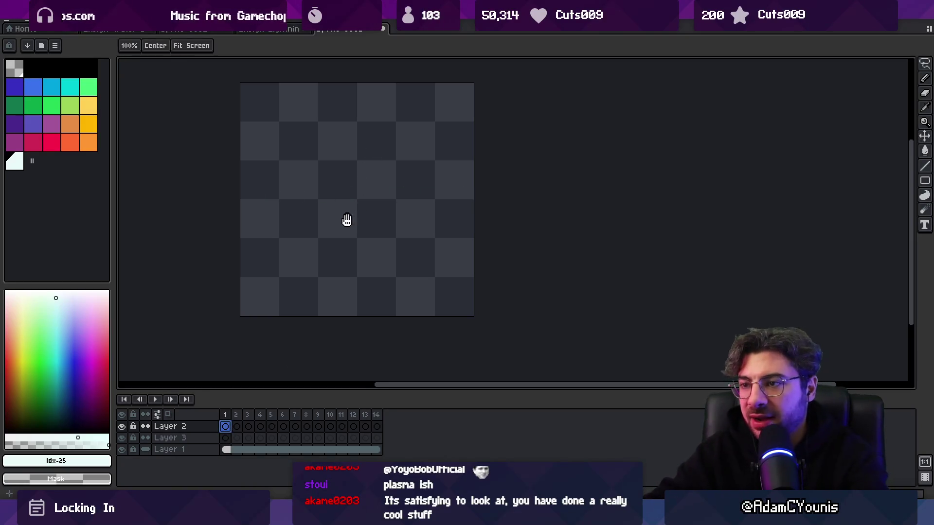
pyautogui.click(347, 219)
pyautogui.click(335, 237)
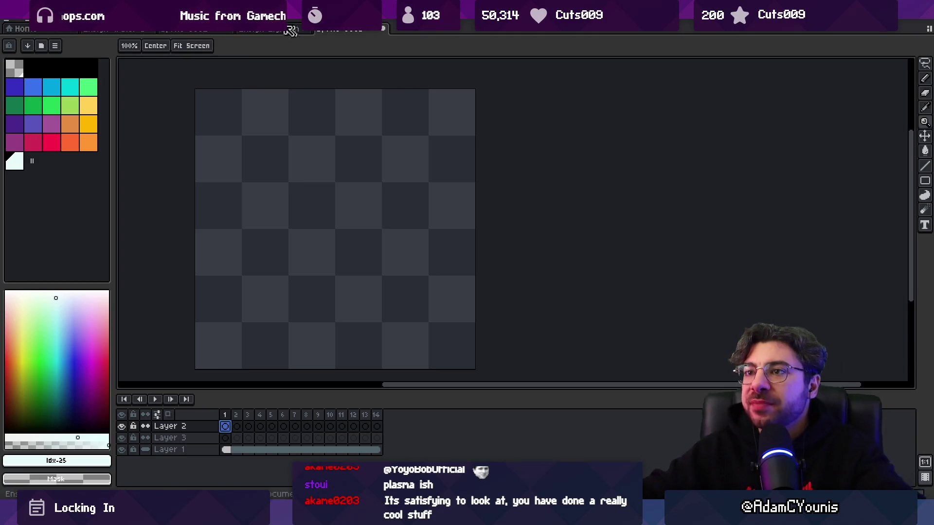
# Step: Find 'vfx .ase' in file search and open Pixel Art VFX Sword Slash Practics.aseprite
pyautogui.hotkey('ctrl', 'shift', 'Tab')
pyautogui.click(336, 30)
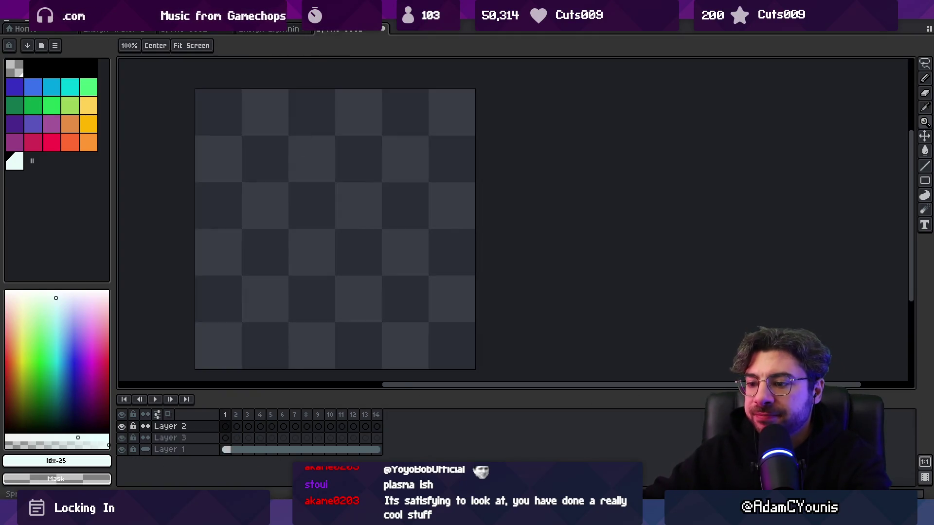
pyautogui.moveTo(445, 517)
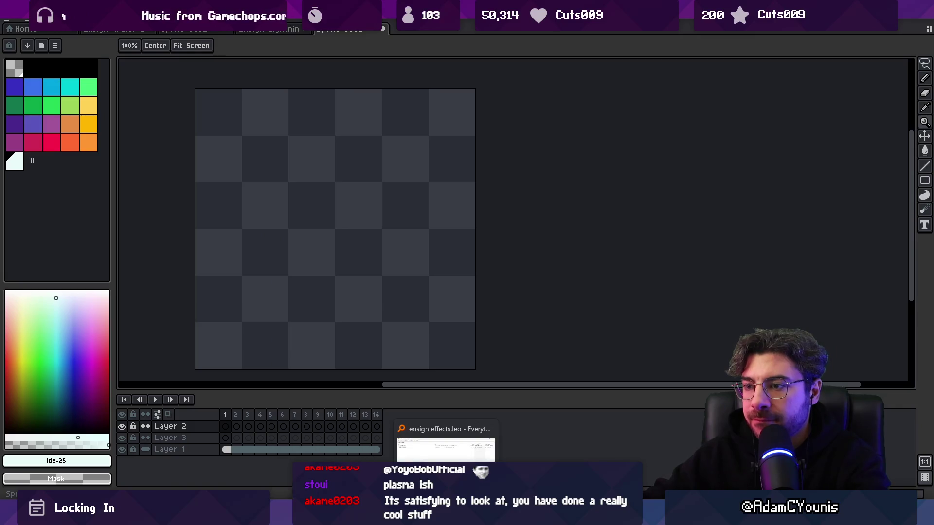
pyautogui.click(445, 448)
pyautogui.write('vfx .ase')
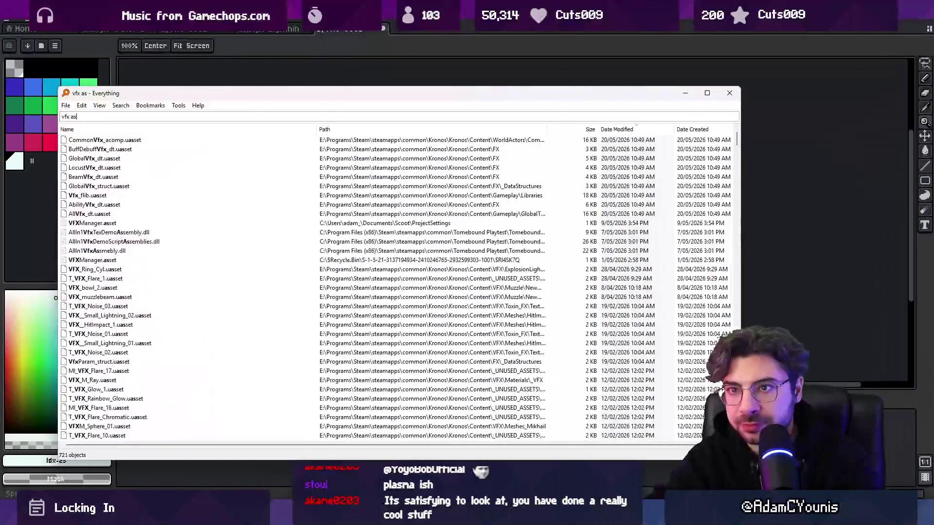
pyautogui.press('Down')
pyautogui.press('Down')
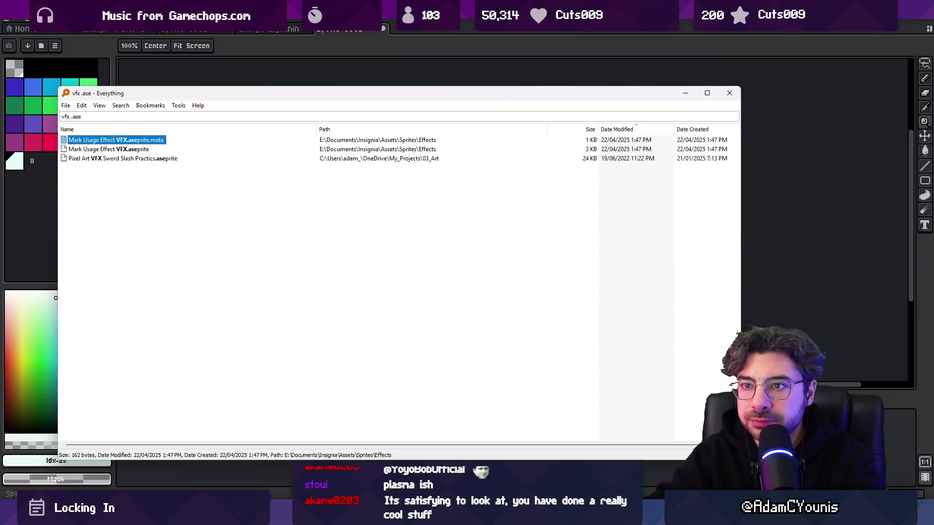
pyautogui.press('Down')
pyautogui.press('Return')
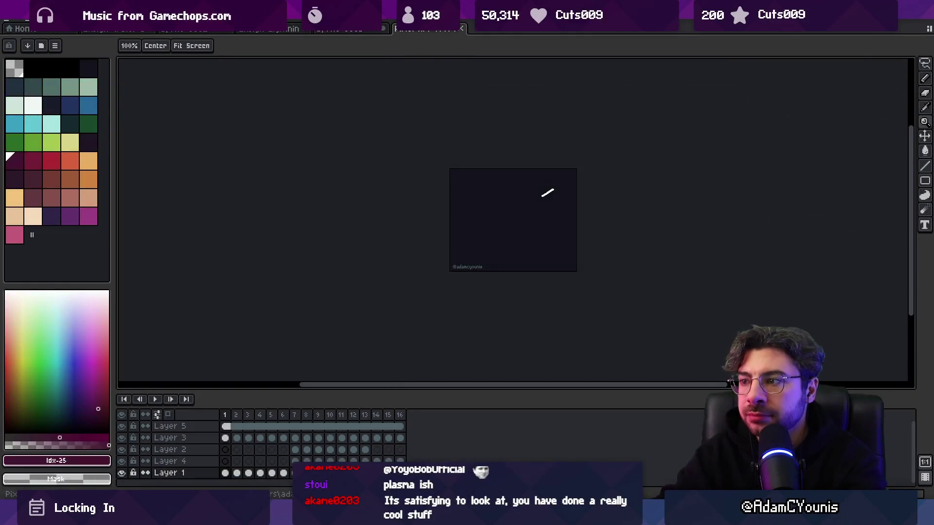
pyautogui.scroll(1, 504, 294)
# Step: Play the sword slash reference animation, then cycle tabs back to the empty 14-frame sprite
pyautogui.press('Return')
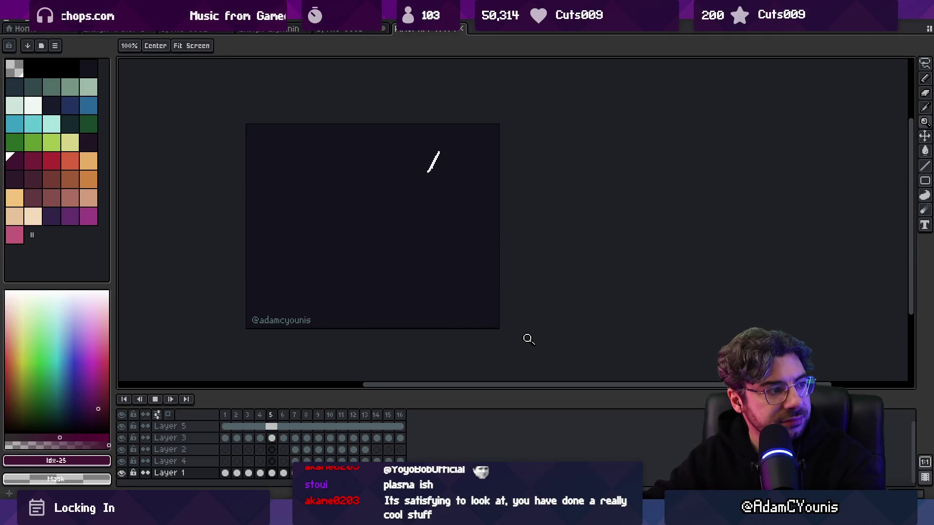
pyautogui.click(343, 29)
pyautogui.click(284, 30)
pyautogui.click(336, 30)
pyautogui.click(354, 30)
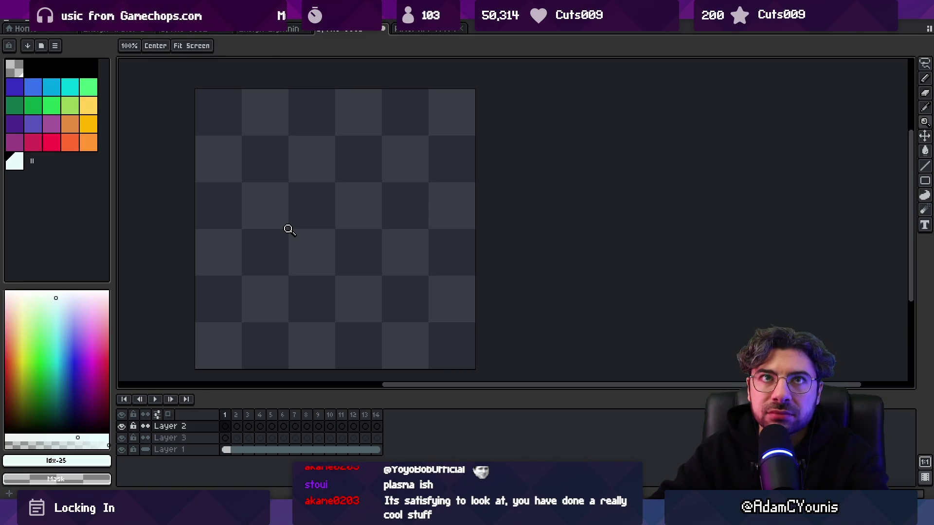
# Step: Make Layer 3 active and open Armin Idle 7 from the recent files
pyautogui.scroll(1, 350, 289)
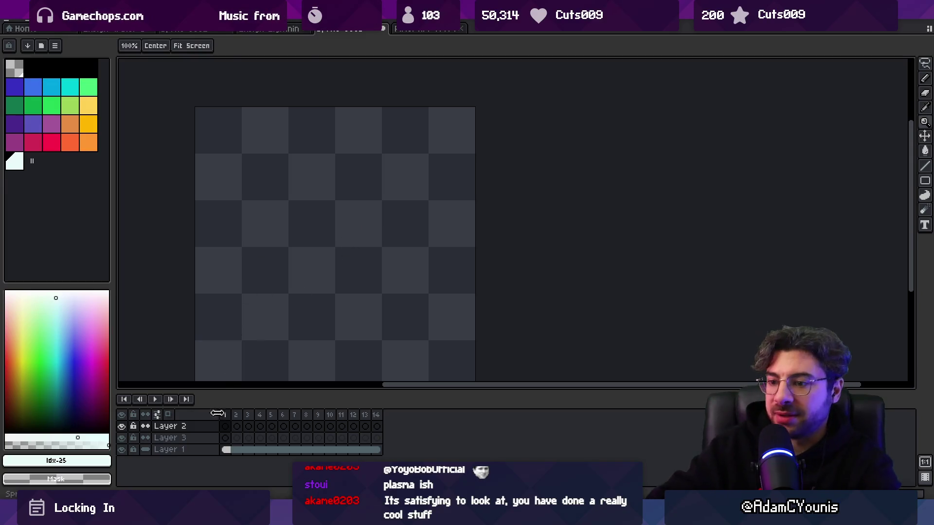
pyautogui.click(225, 437)
pyautogui.click(53, 88)
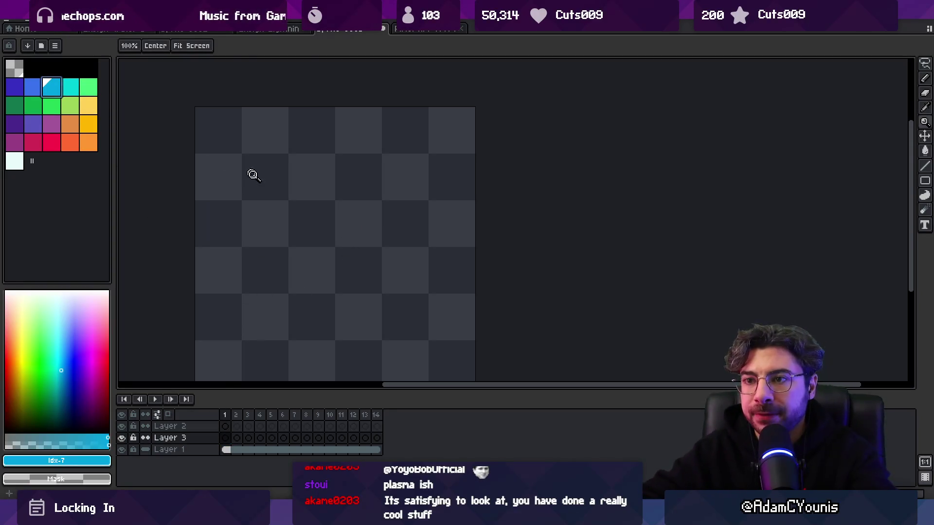
pyautogui.scroll(1, 339, 263)
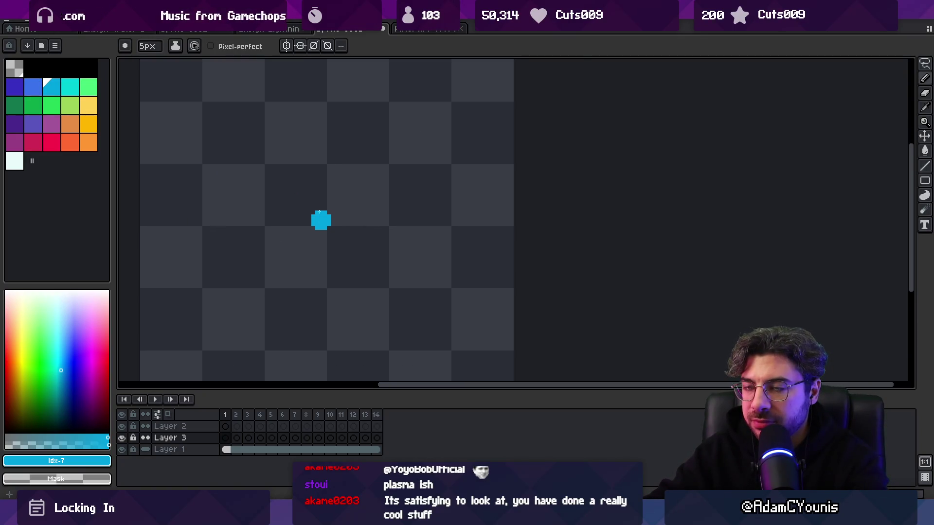
pyautogui.click(12, 23)
pyautogui.moveTo(73, 51)
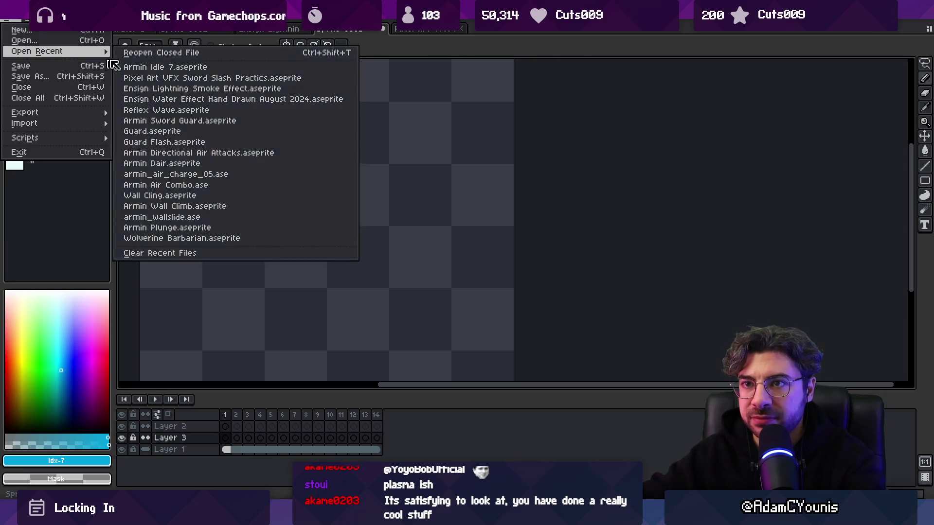
pyautogui.click(148, 67)
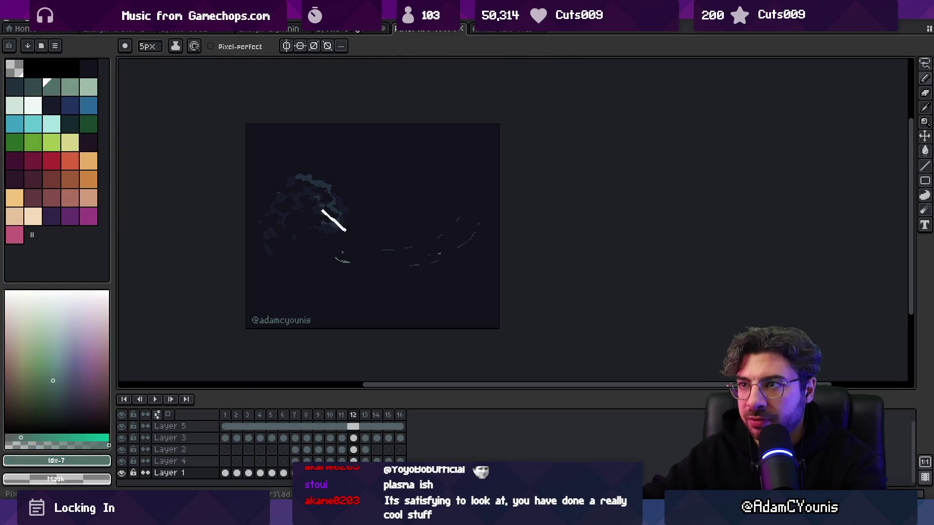
# Step: Switch to the Move tool and make Layer 3 continuous across frames
pyautogui.press('m')
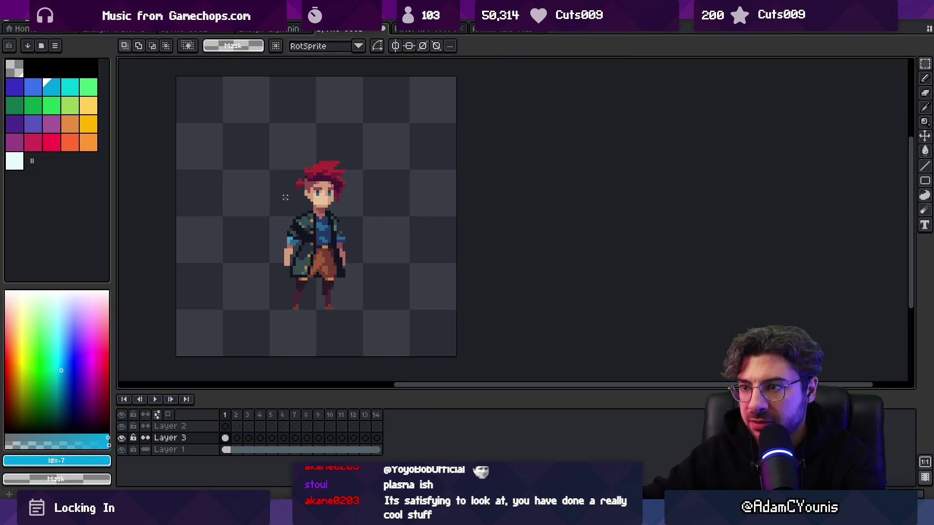
pyautogui.press('v')
pyautogui.scroll(-2, 265, 243)
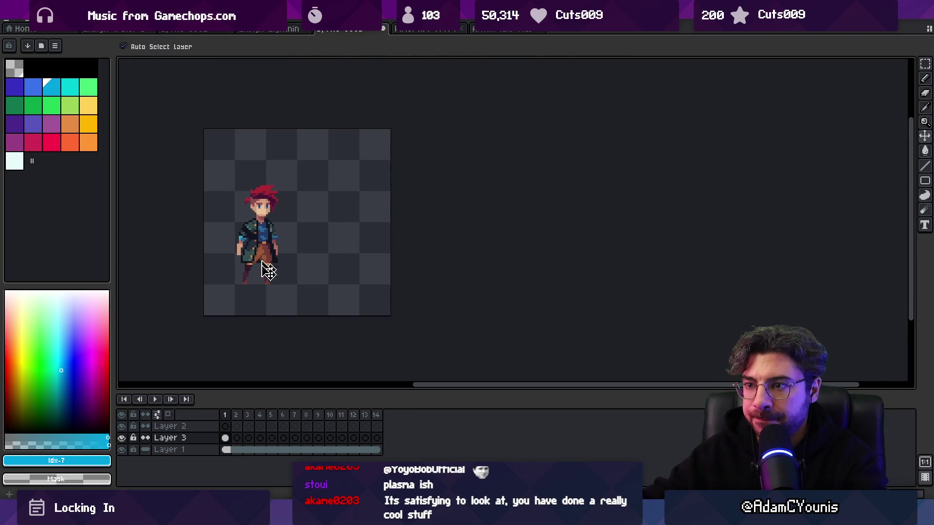
pyautogui.rightClick(193, 448)
pyautogui.click(145, 440)
pyautogui.click(145, 438)
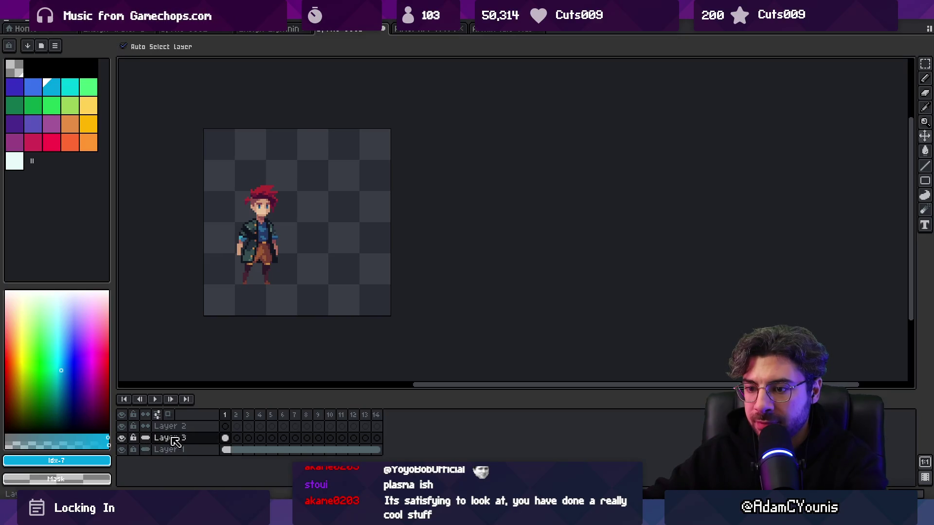
pyautogui.rightClick(176, 440)
pyautogui.click(319, 441)
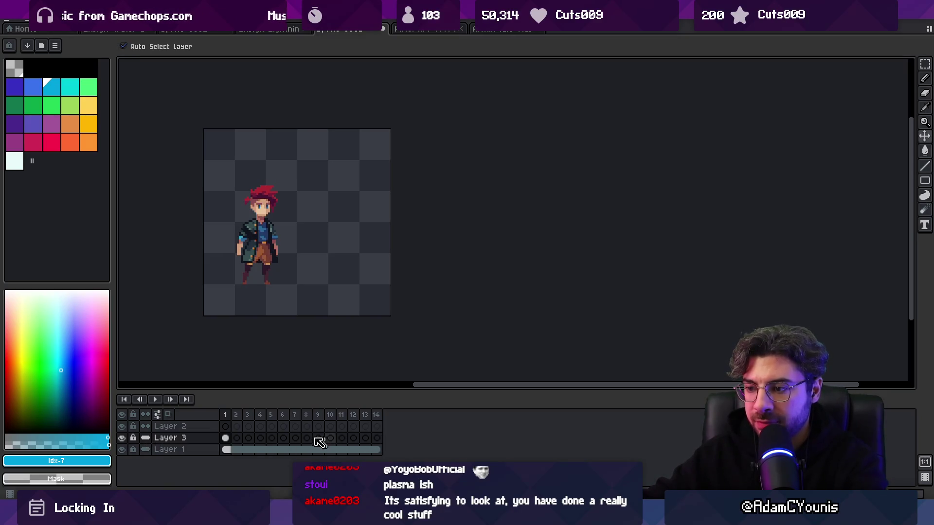
# Step: Link Layer 3's cels across all 14 frames
pyautogui.moveTo(349, 442); pyautogui.dragTo(225, 438)
pyautogui.rightClick(291, 438)
pyautogui.click(253, 469)
pyautogui.click(377, 437)
pyautogui.moveTo(378, 442); pyautogui.dragTo(225, 438)
pyautogui.rightClick(226, 438)
pyautogui.click(252, 469)
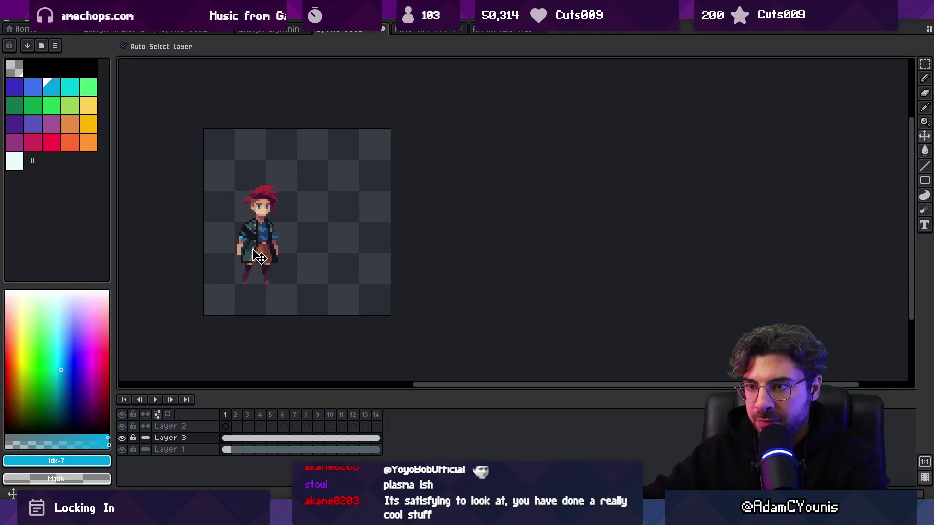
# Step: Shift the character about 44 px left, fade Layer 3 to 32% opacity, and select Layer 2
pyautogui.moveTo(260, 257); pyautogui.dragTo(238, 257)
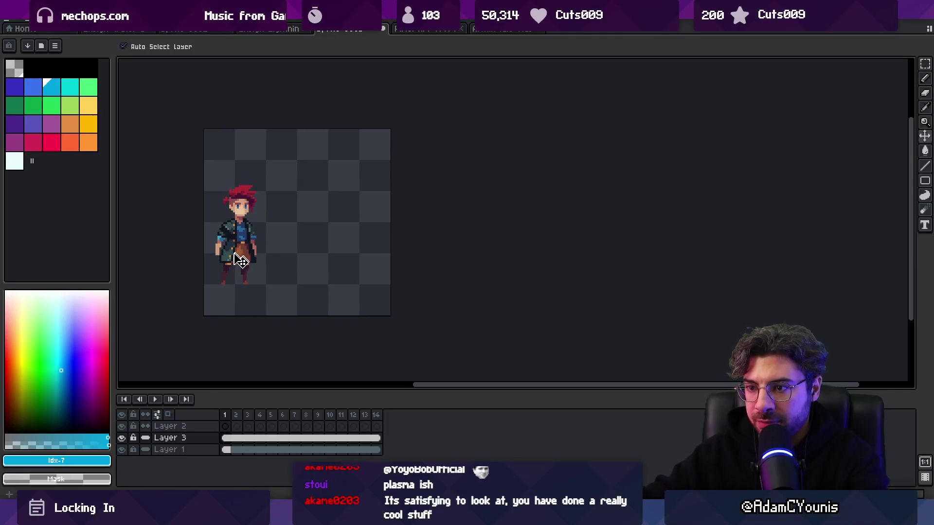
pyautogui.doubleClick(183, 440)
pyautogui.moveTo(334, 273); pyautogui.dragTo(315, 275)
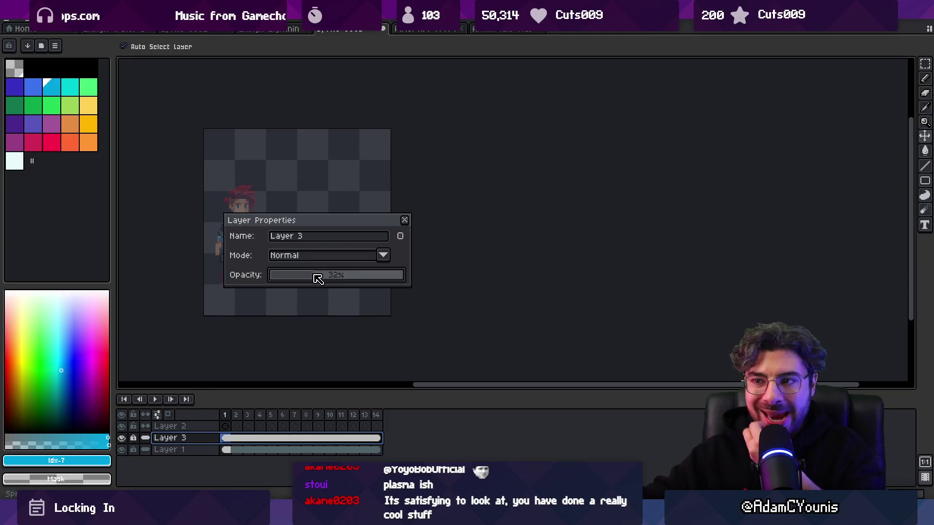
pyautogui.click(404, 221)
pyautogui.click(227, 427)
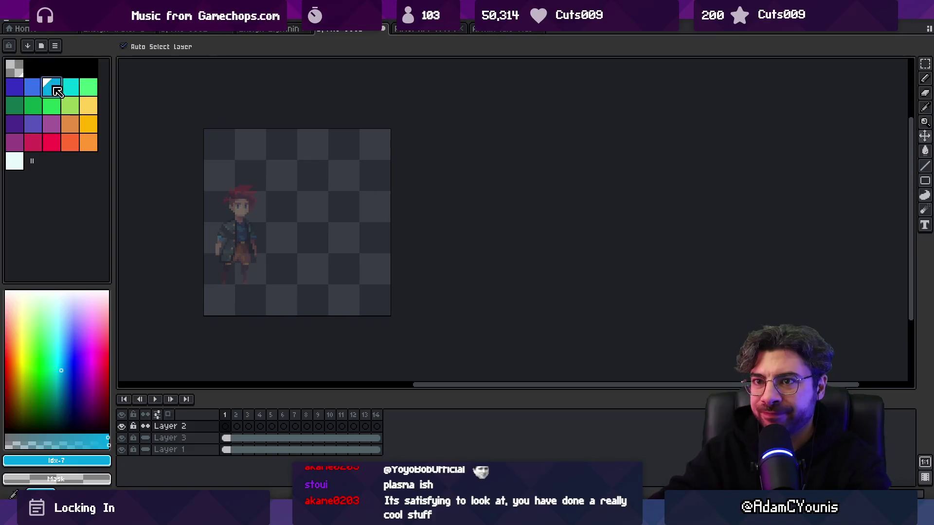
pyautogui.scroll(1, 219, 223)
# Step: Check frames 2–23 of the Lightning particle sprite for reference, then return to the character sprite
pyautogui.press('b')
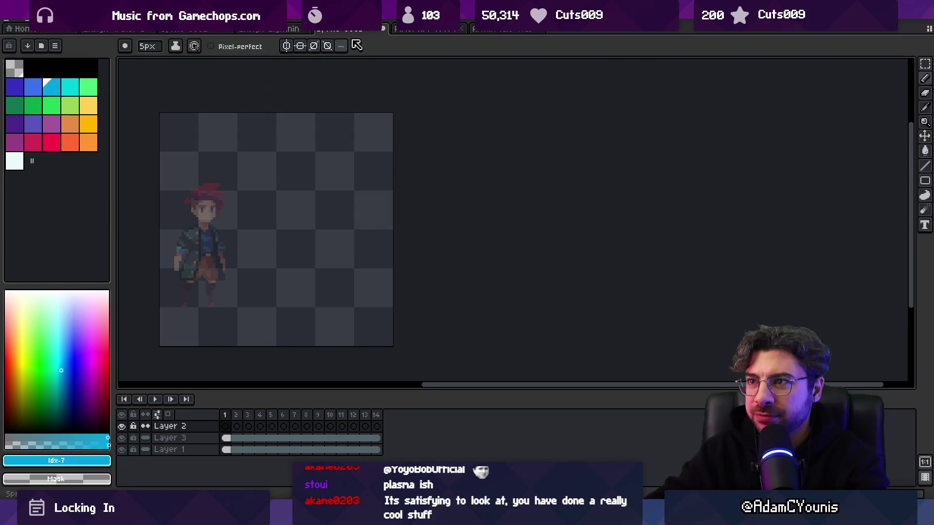
pyautogui.click(269, 28)
pyautogui.moveTo(237, 415)
pyautogui.mouseDown()
pyautogui.moveTo(444, 414)
pyautogui.moveTo(486, 425)
pyautogui.mouseUp()
pyautogui.click(470, 426)
pyautogui.press('Escape')
pyautogui.press('v')
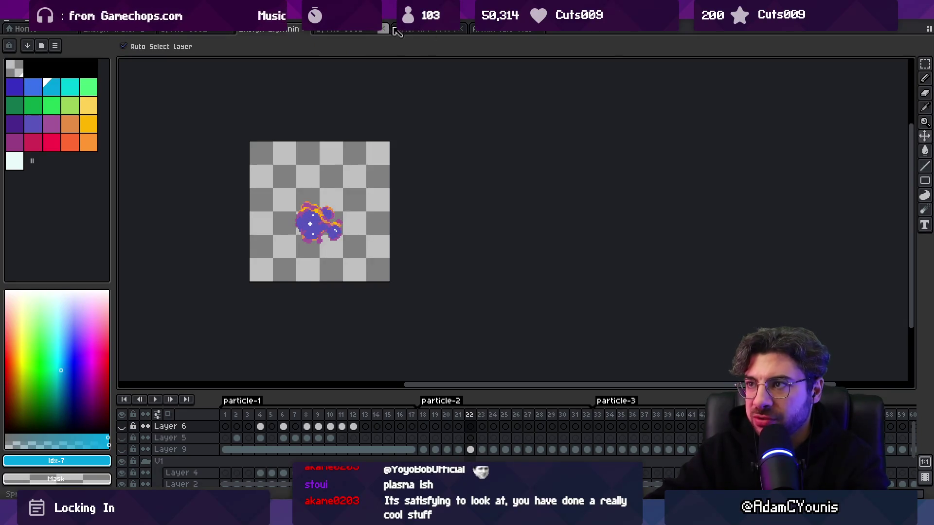
pyautogui.click(365, 29)
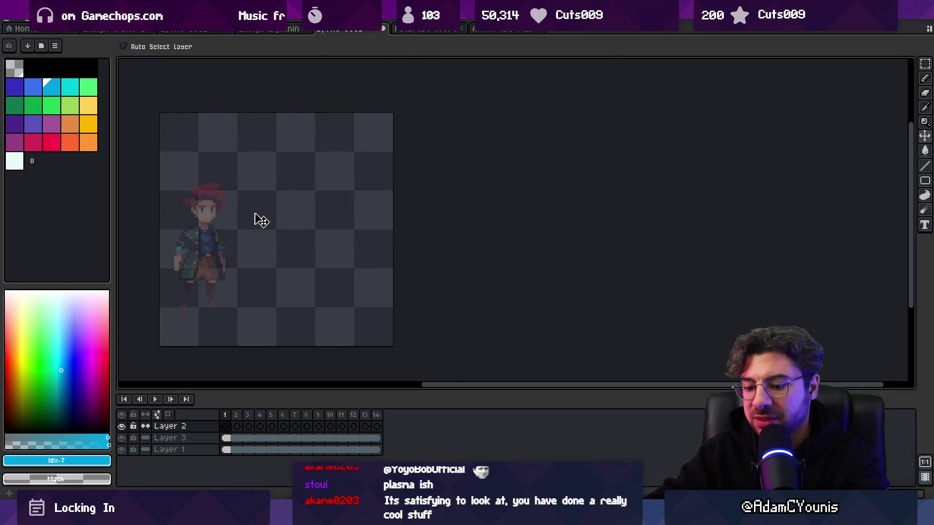
# Step: Paint a solid cyan blob with the Pencil in the area right of the character
pyautogui.press('m')
pyautogui.moveTo(233, 187); pyautogui.dragTo(318, 273)
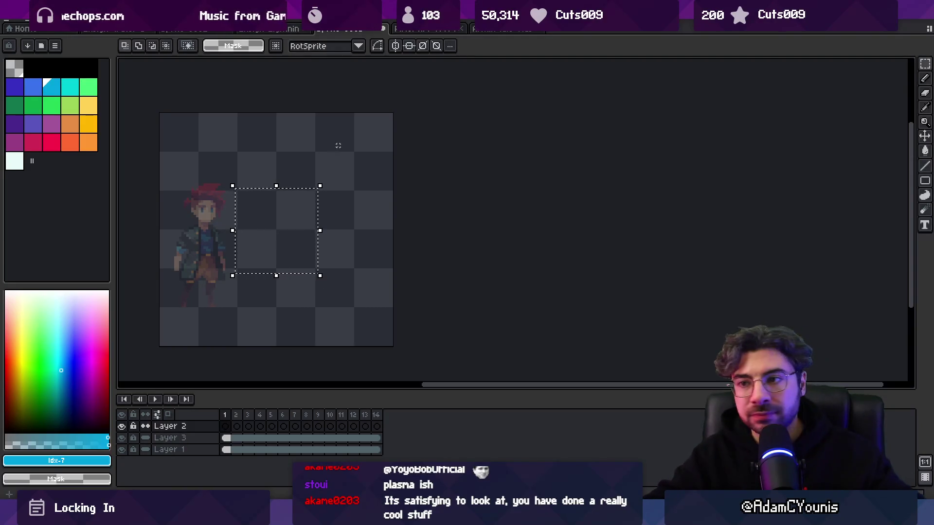
pyautogui.hotkey('ctrl', 'd')
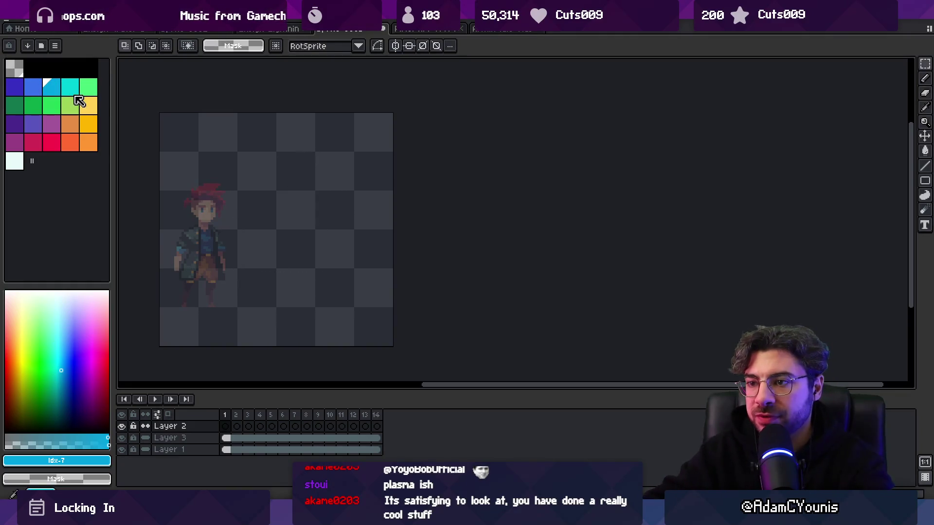
pyautogui.press('b')
pyautogui.moveTo(264, 235)
pyautogui.mouseDown()
pyautogui.moveTo(298, 235)
pyautogui.moveTo(296, 222)
pyautogui.moveTo(266, 245)
pyautogui.moveTo(305, 240)
pyautogui.moveTo(294, 223)
pyautogui.moveTo(329, 251)
pyautogui.mouseUp()
# Step: Carve an arch into the blob's lower middle with a 6px eraser
pyautogui.scroll(2, 308, 243)
pyautogui.press('e')
pyautogui.press('-')
pyautogui.press('b')
pyautogui.moveTo(313, 218); pyautogui.dragTo(302, 224)
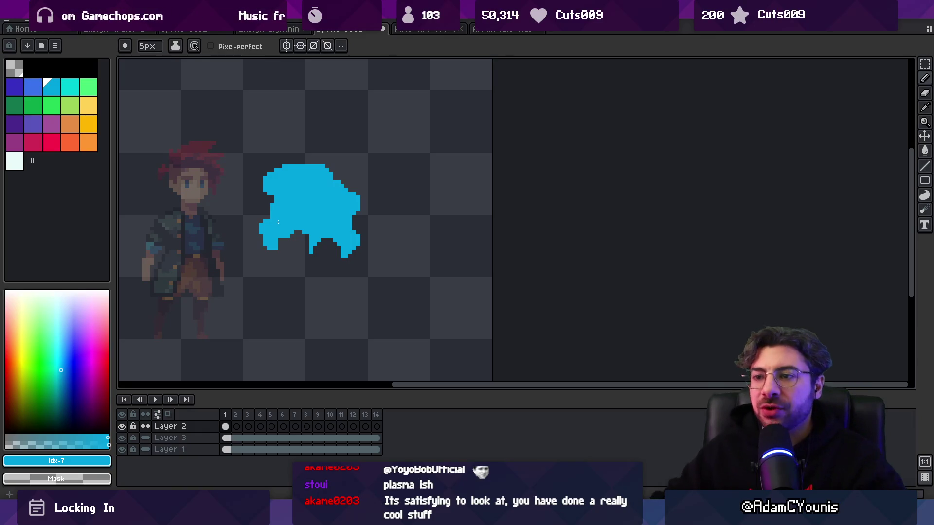
# Step: Erase most of the blob and draw a large curved arc, thickening its upper part at 6px
pyautogui.press('e')
pyautogui.moveTo(309, 194)
pyautogui.mouseDown()
pyautogui.moveTo(277, 181)
pyautogui.moveTo(335, 220)
pyautogui.moveTo(304, 223)
pyautogui.mouseUp()
pyautogui.press('b')
pyautogui.moveTo(311, 121)
pyautogui.mouseDown()
pyautogui.moveTo(344, 250)
pyautogui.moveTo(290, 278)
pyautogui.mouseUp()
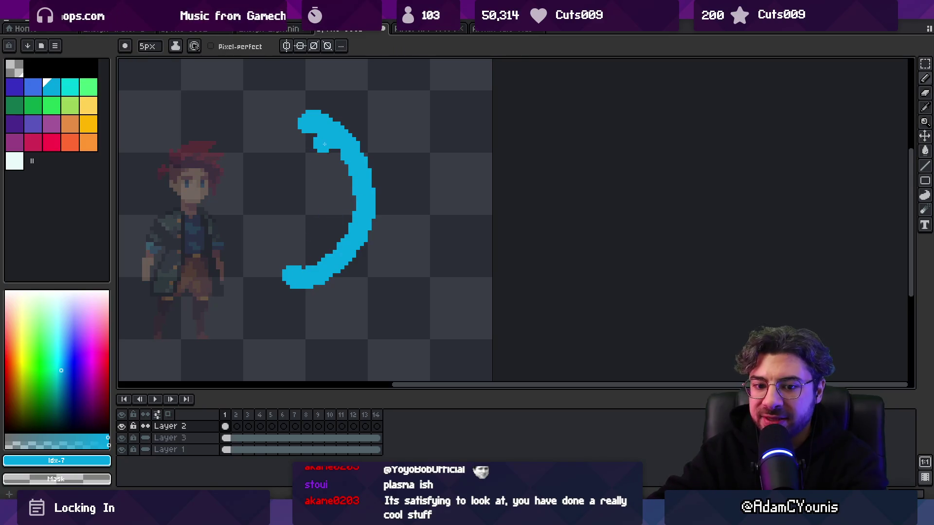
pyautogui.press('+')
pyautogui.click(348, 123)
pyautogui.moveTo(343, 126)
pyautogui.mouseDown()
pyautogui.moveTo(364, 145)
pyautogui.moveTo(335, 155)
pyautogui.moveTo(384, 195)
pyautogui.moveTo(336, 272)
pyautogui.moveTo(311, 259)
pyautogui.mouseUp()
# Step: Undo a stray cyan dab and place a small 2px cyan dot at the arc's base
pyautogui.press('e')
pyautogui.press('b')
pyautogui.click(320, 262)
pyautogui.hotkey('ctrl', 'z')
pyautogui.press('-')
pyautogui.press('-')
pyautogui.press('-')
pyautogui.click(301, 273)
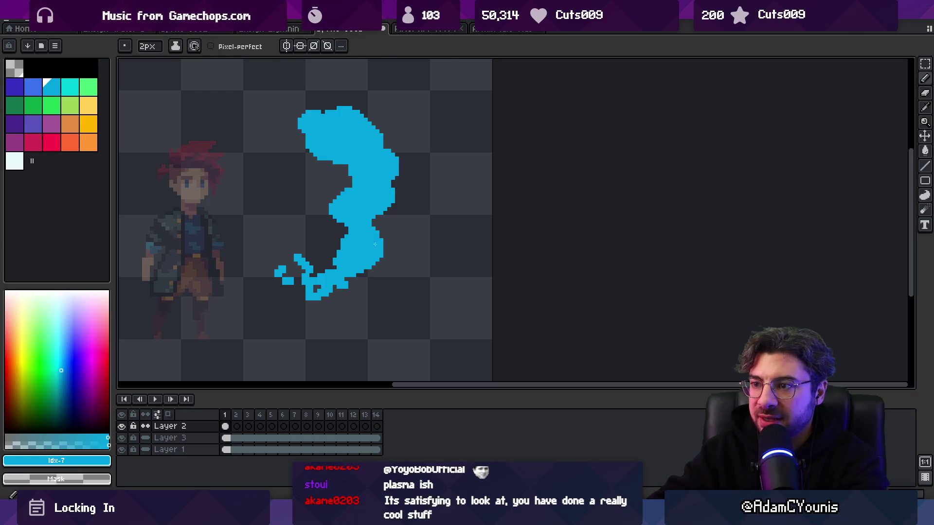
# Step: Add thin 2px cyan streaks down the right side and off the upper right of the splash
pyautogui.moveTo(395, 142); pyautogui.dragTo(419, 267)
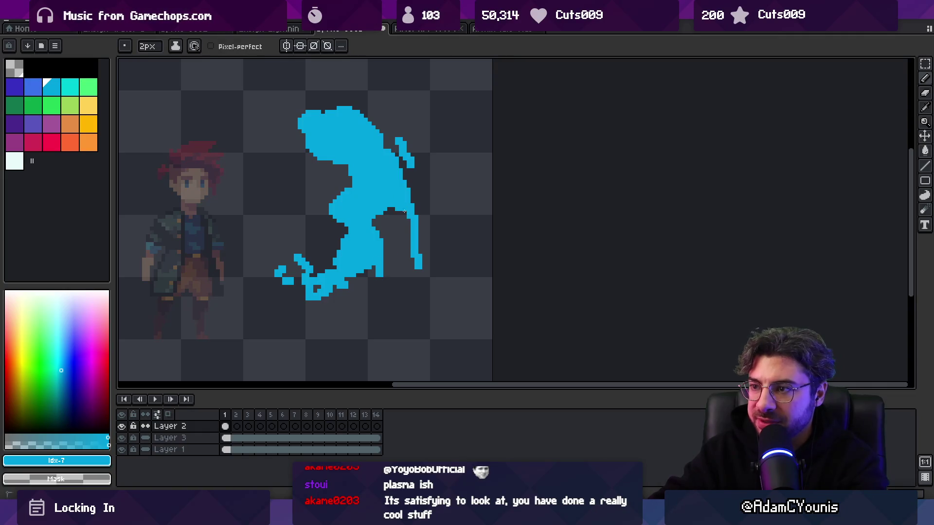
pyautogui.moveTo(386, 134)
pyautogui.mouseDown()
pyautogui.moveTo(425, 144)
pyautogui.moveTo(393, 117)
pyautogui.mouseUp()
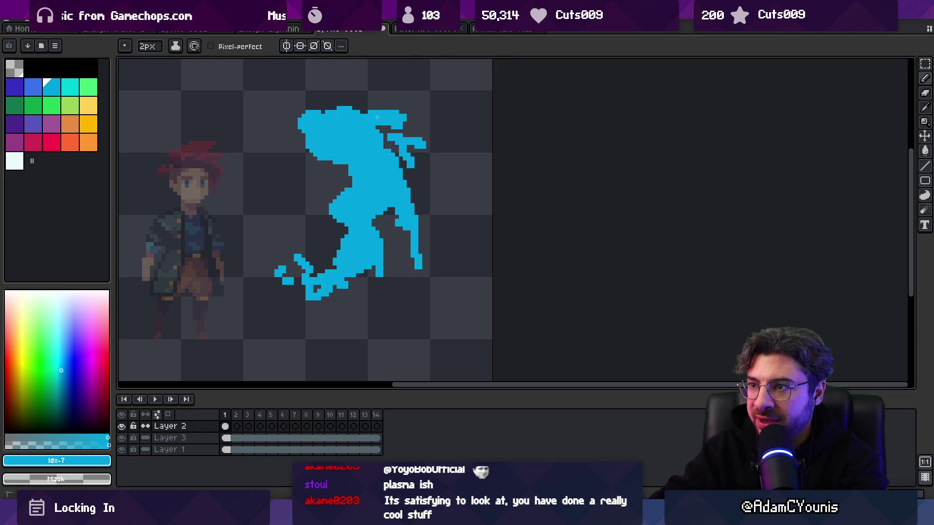
pyautogui.scroll(-3, 377, 117)
pyautogui.press('e')
pyautogui.scroll(2, 357, 184)
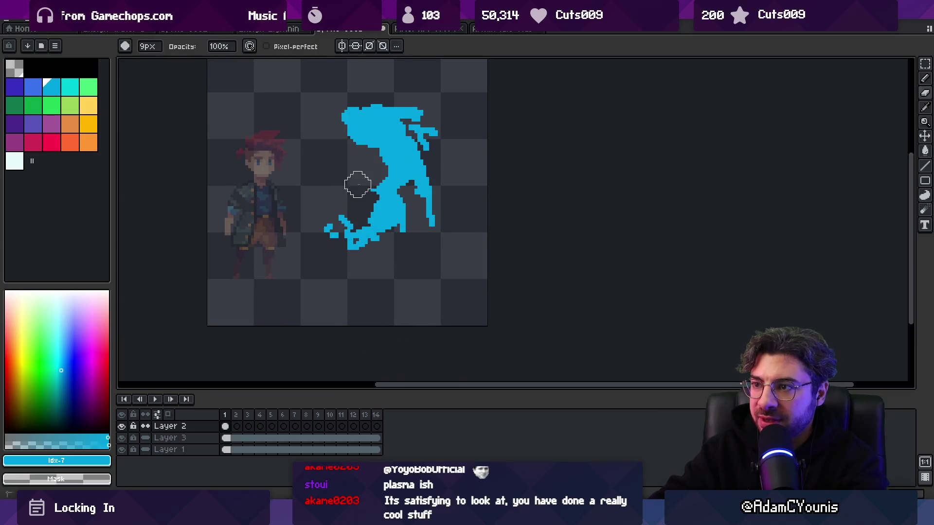
# Step: Shade a darker blue line down the splash's middle and across its top-left
pyautogui.press('b')
pyautogui.click(33, 87)
pyautogui.moveTo(384, 138)
pyautogui.mouseDown()
pyautogui.moveTo(406, 172)
pyautogui.moveTo(385, 211)
pyautogui.mouseUp()
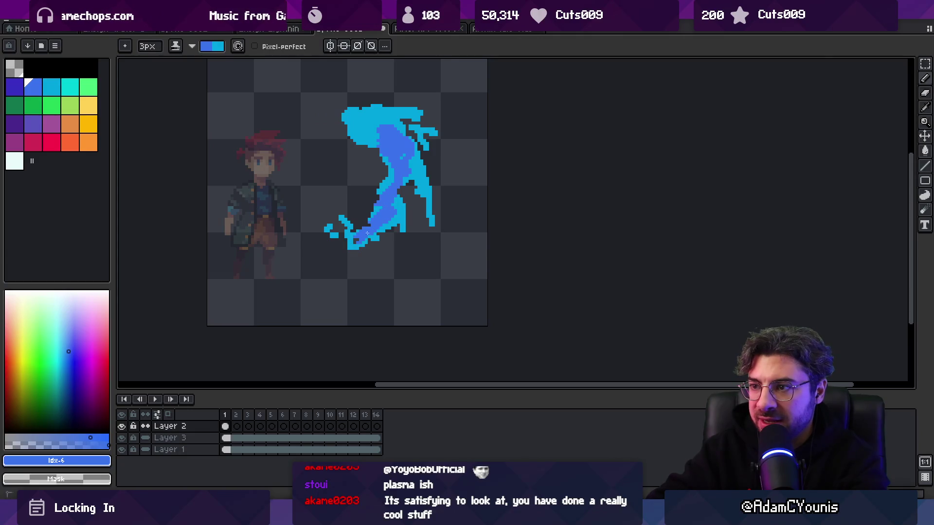
pyautogui.press('x')
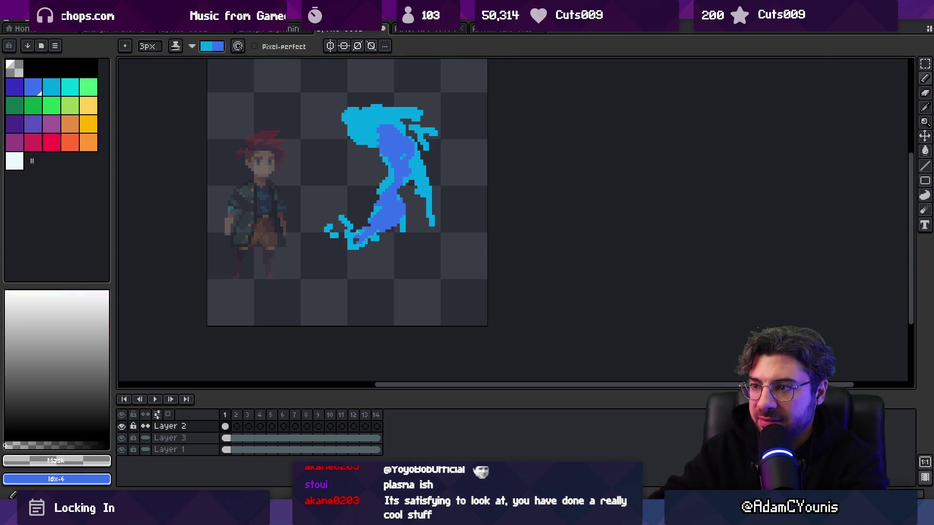
pyautogui.press('x')
pyautogui.moveTo(380, 138); pyautogui.dragTo(364, 125)
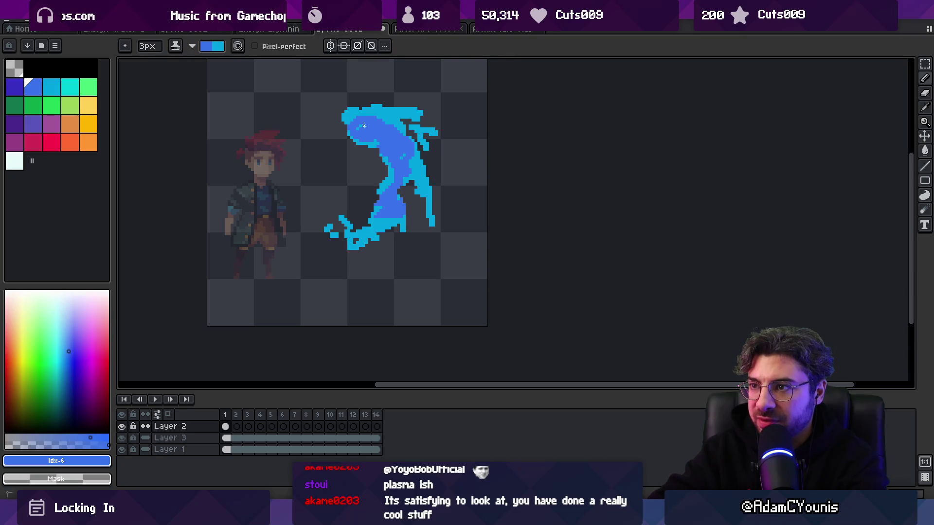
# Step: Resample the splash cyan, try the lighter cyan swatch, then set white as the pencil colour
pyautogui.scroll(2, 371, 127)
pyautogui.hscroll(1, 370, 127)
pyautogui.keyDown('alt'); pyautogui.click(361, 193); pyautogui.keyUp('alt')
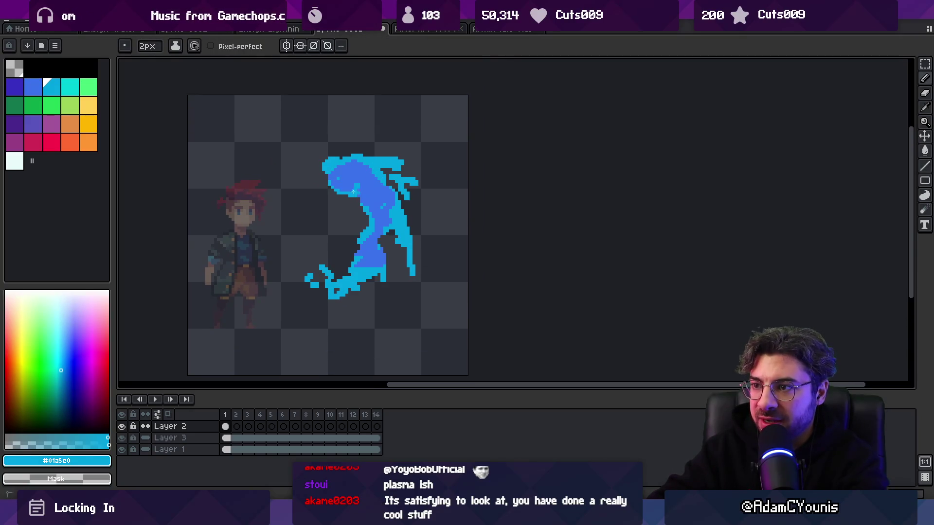
pyautogui.press('e')
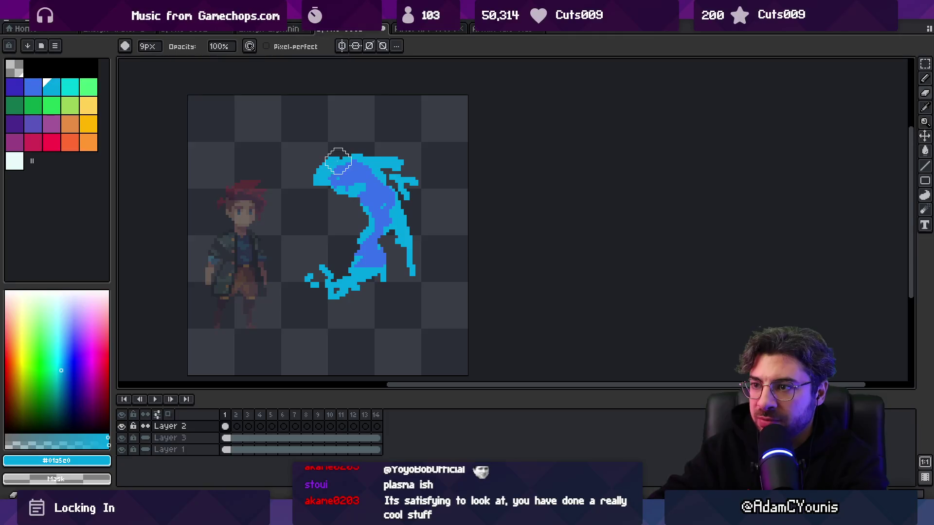
pyautogui.press('b')
pyautogui.click(70, 87)
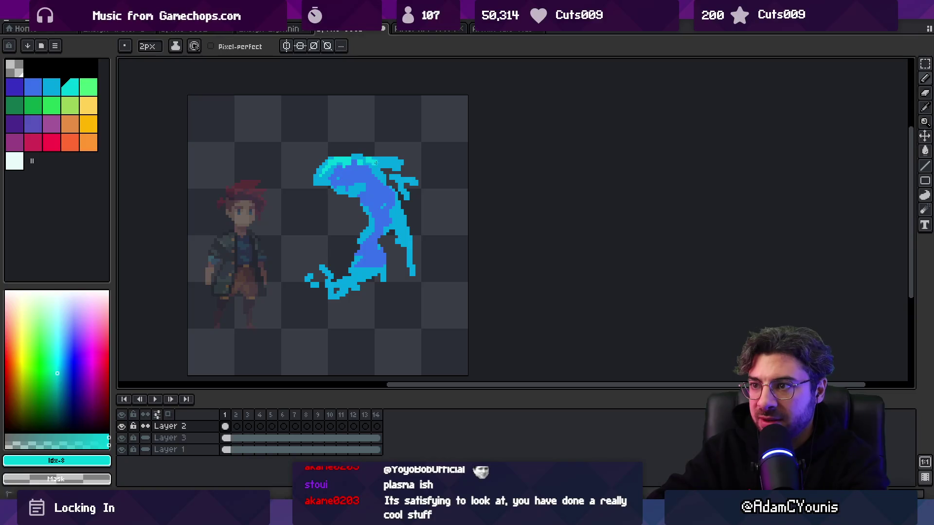
pyautogui.keyDown('alt'); pyautogui.click(360, 188); pyautogui.keyUp('alt')
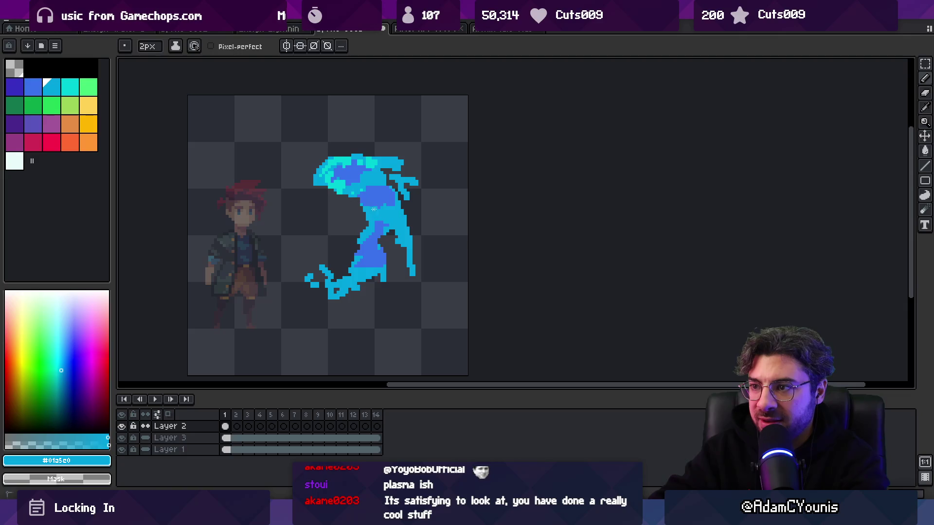
pyautogui.press('e')
pyautogui.scroll(-4, 373, 211)
pyautogui.scroll(3, 373, 217)
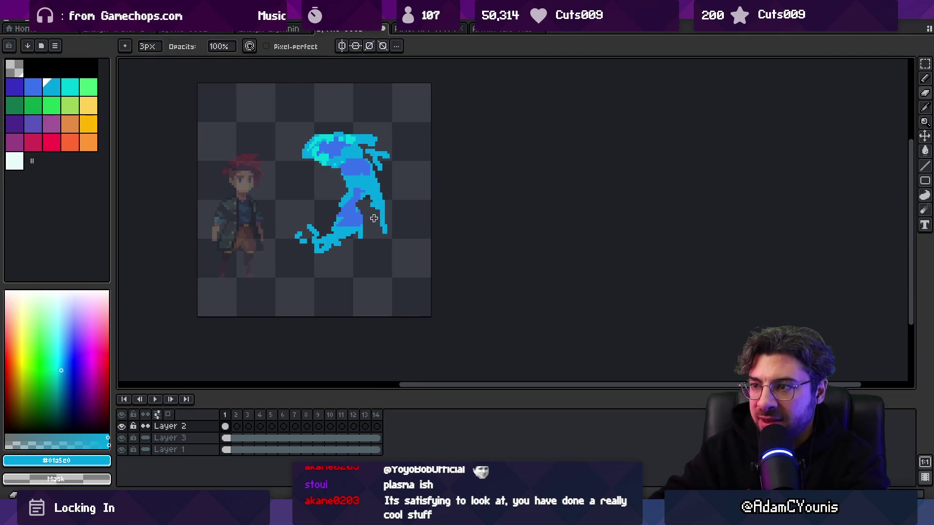
pyautogui.press('b')
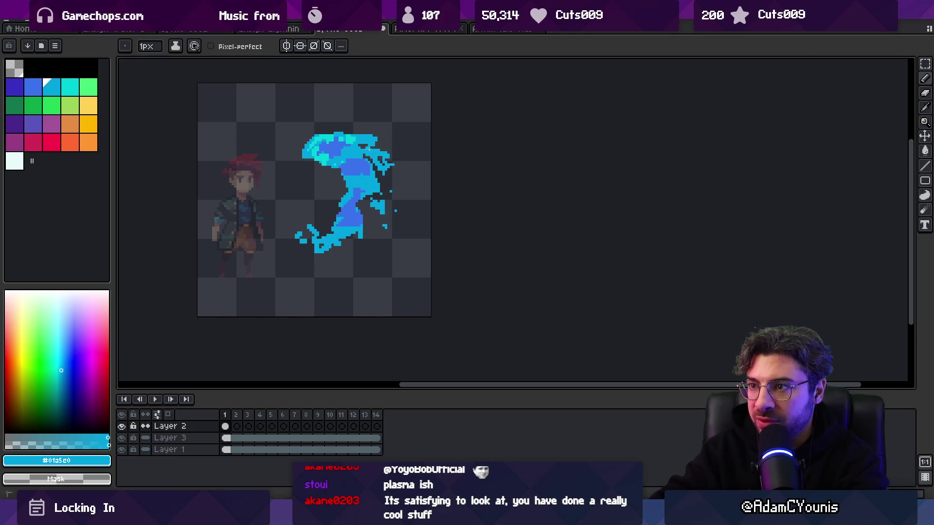
pyautogui.click(14, 161)
# Step: Paint a white highlight on the splash's top-left and zoom in and out to check it
pyautogui.moveTo(330, 137); pyautogui.dragTo(309, 148)
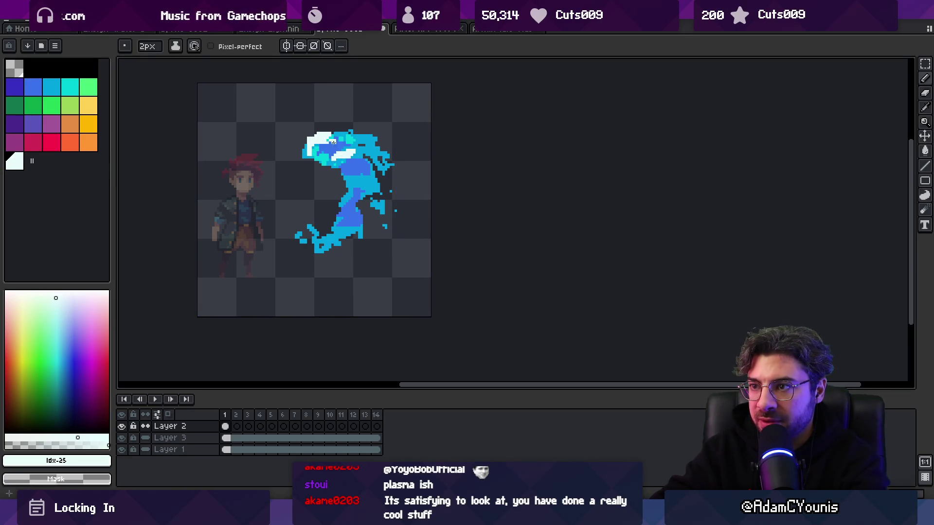
pyautogui.press('z')
pyautogui.scroll(-2, 337, 135)
pyautogui.scroll(3, 360, 155)
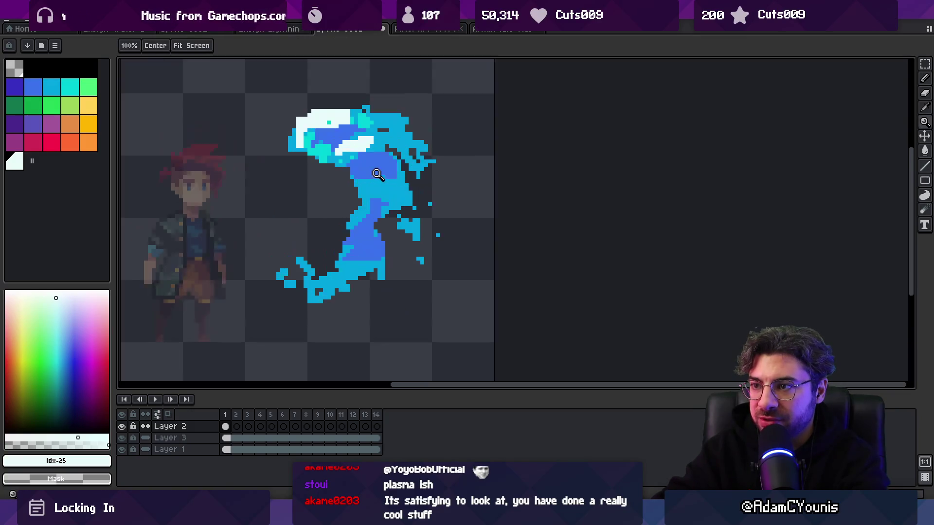
pyautogui.press('b')
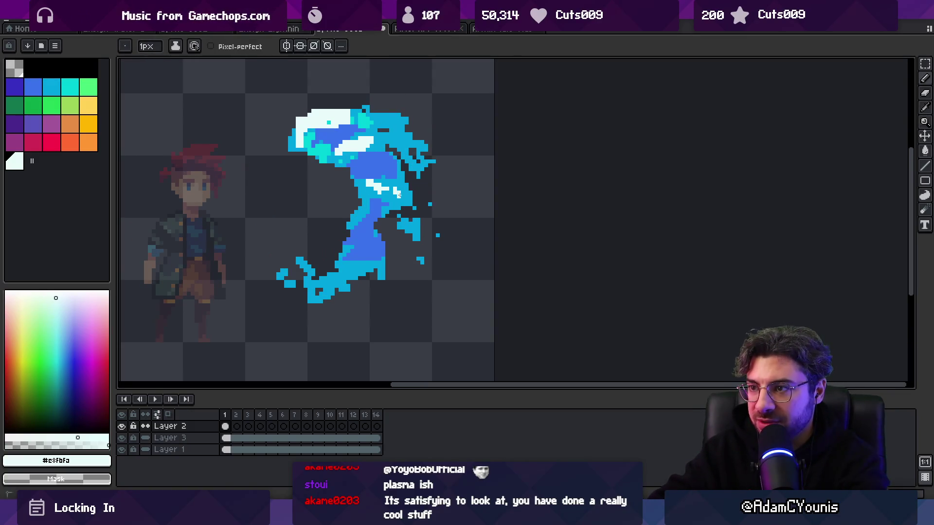
pyautogui.press('z')
pyautogui.scroll(-2, 354, 174)
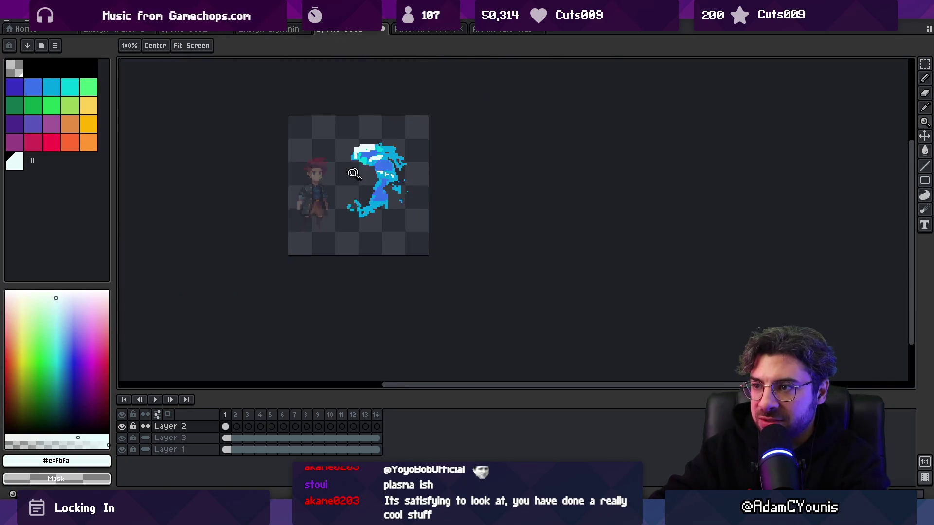
pyautogui.scroll(2, 338, 203)
# Step: Resample the cyan and darker blue shades from the splash with the eyedropper
pyautogui.press('b')
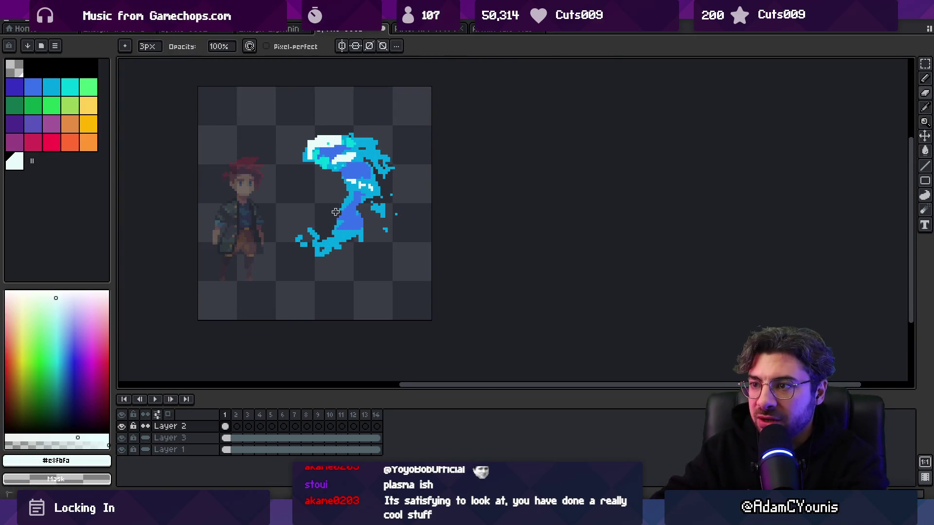
pyautogui.keyDown('alt'); pyautogui.click(334, 225); pyautogui.keyUp('alt')
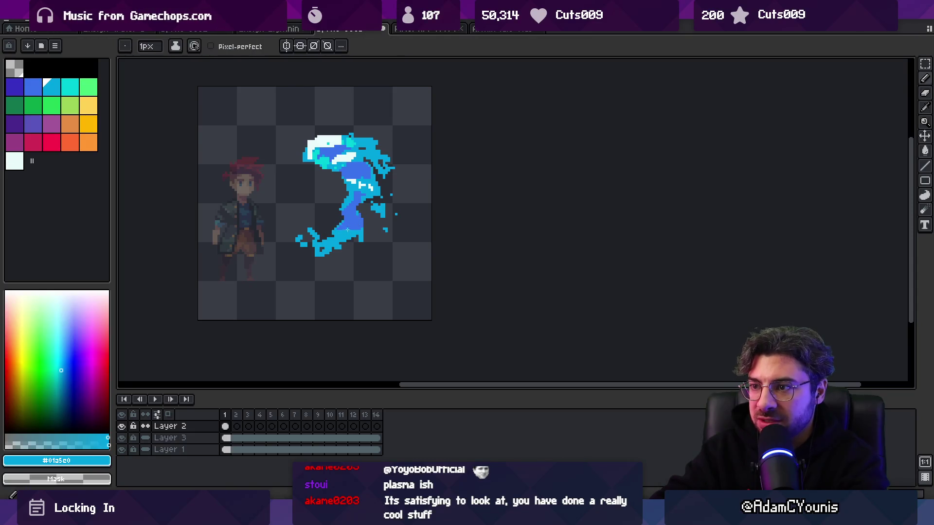
pyautogui.keyDown('alt'); pyautogui.click(342, 235); pyautogui.keyUp('alt')
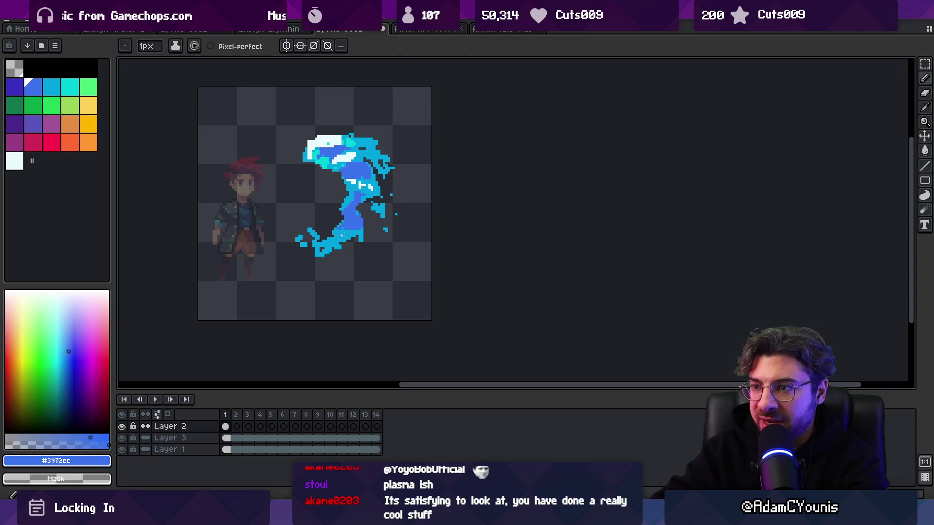
pyautogui.keyDown('alt'); pyautogui.click(354, 223); pyautogui.keyUp('alt')
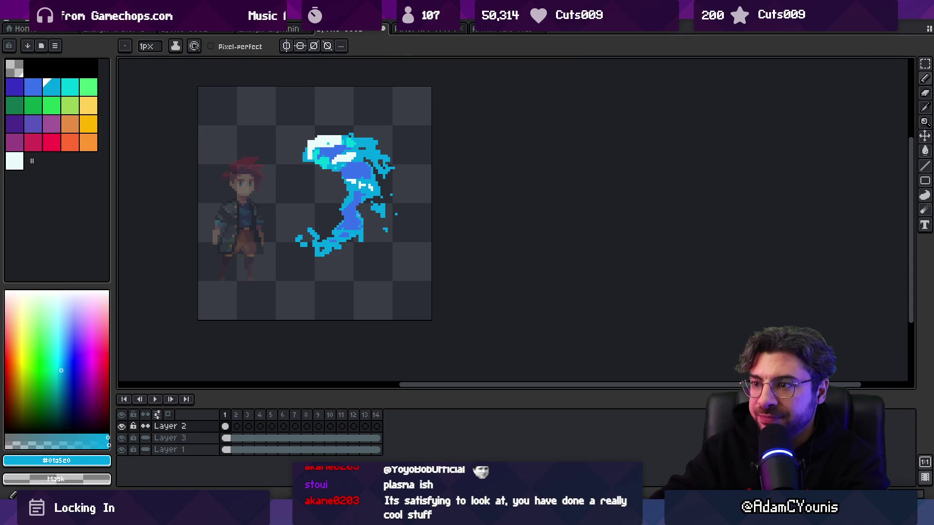
pyautogui.press('e')
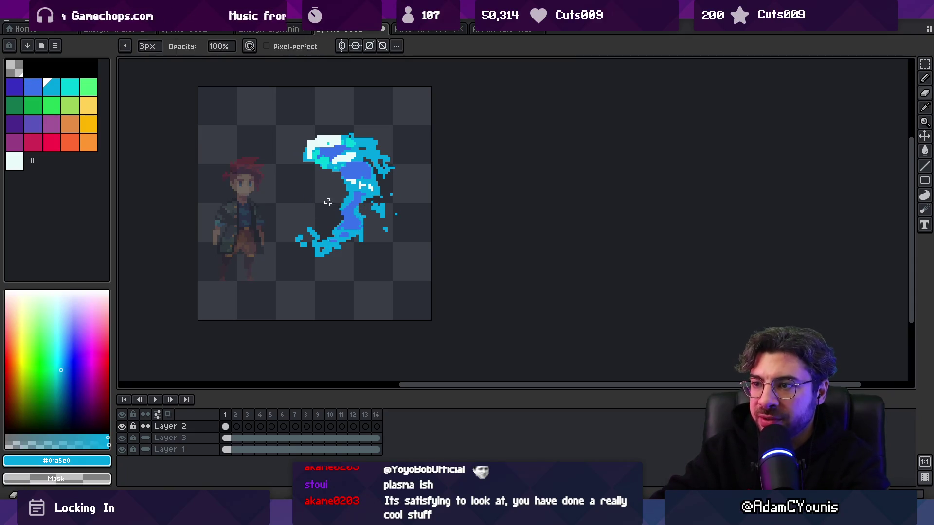
pyautogui.press('v')
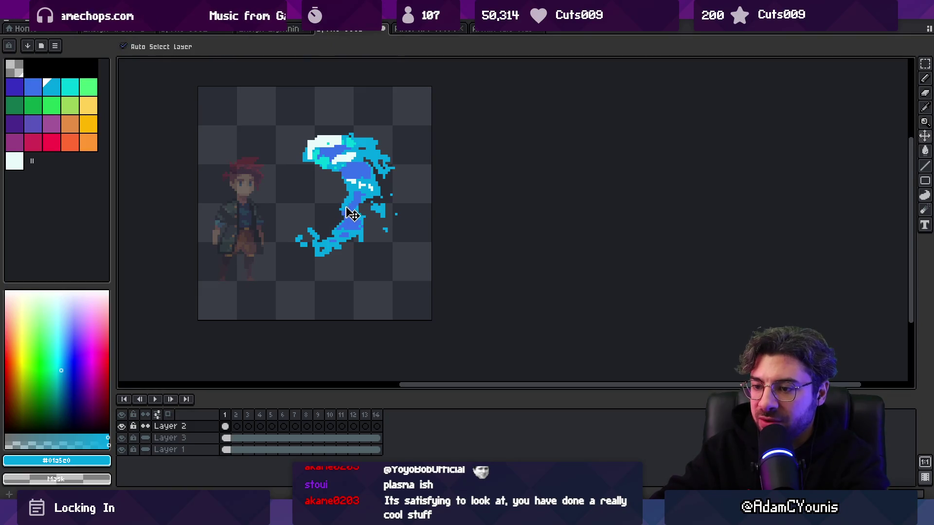
pyautogui.press('b')
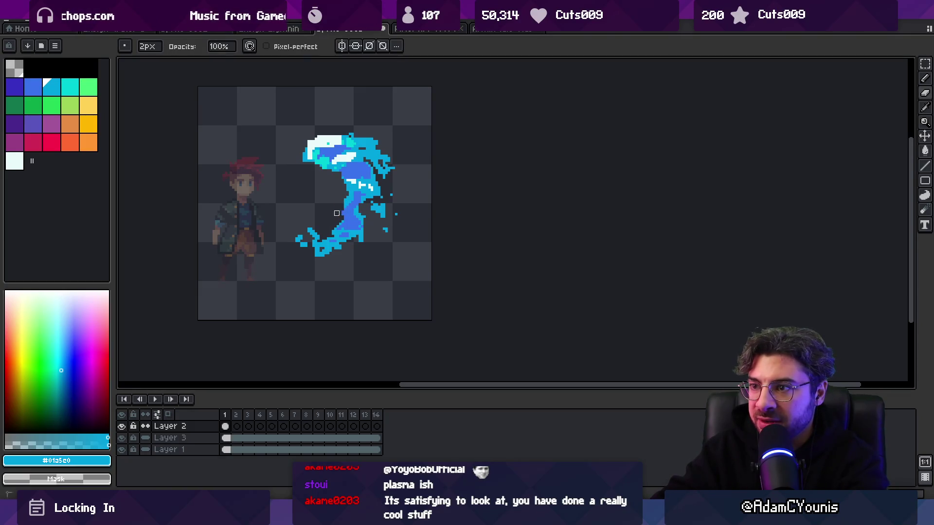
# Step: Zoom in to inspect the splash, then lasso-select its white crest
pyautogui.scroll(-6, 389, 181)
pyautogui.scroll(5, 387, 192)
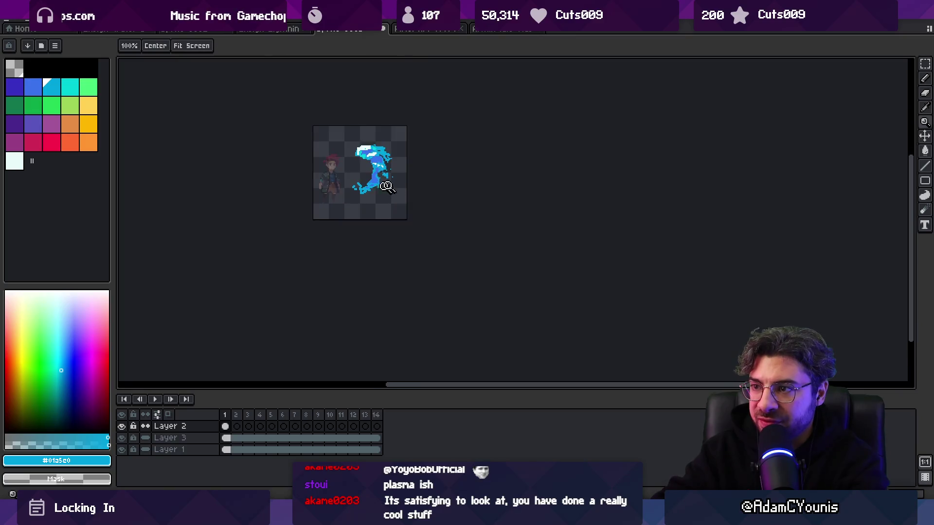
pyautogui.press('i')
pyautogui.press('b')
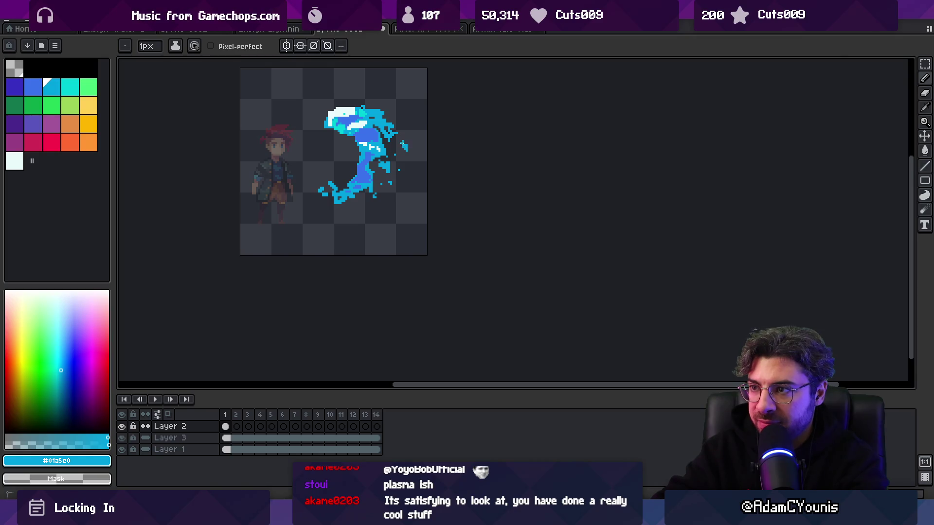
pyautogui.press('z')
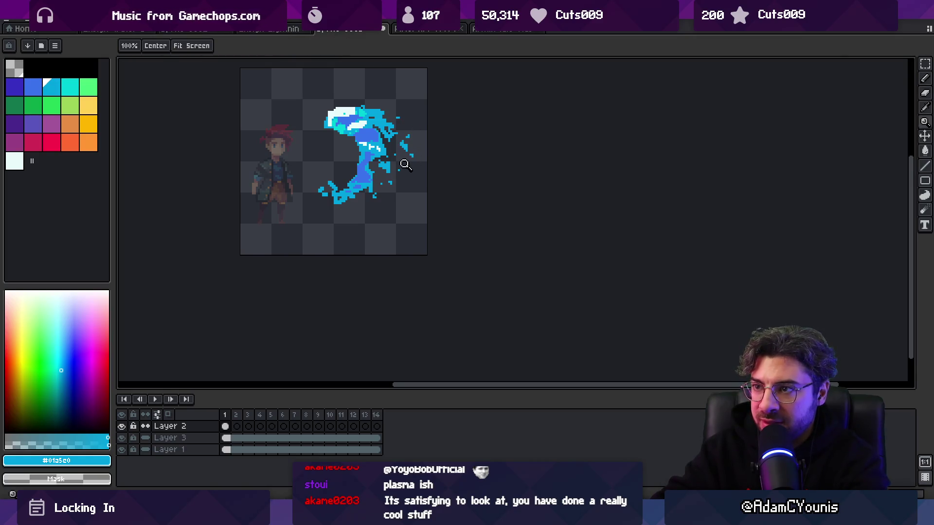
pyautogui.click(373, 193)
pyautogui.press('i')
pyautogui.press('b')
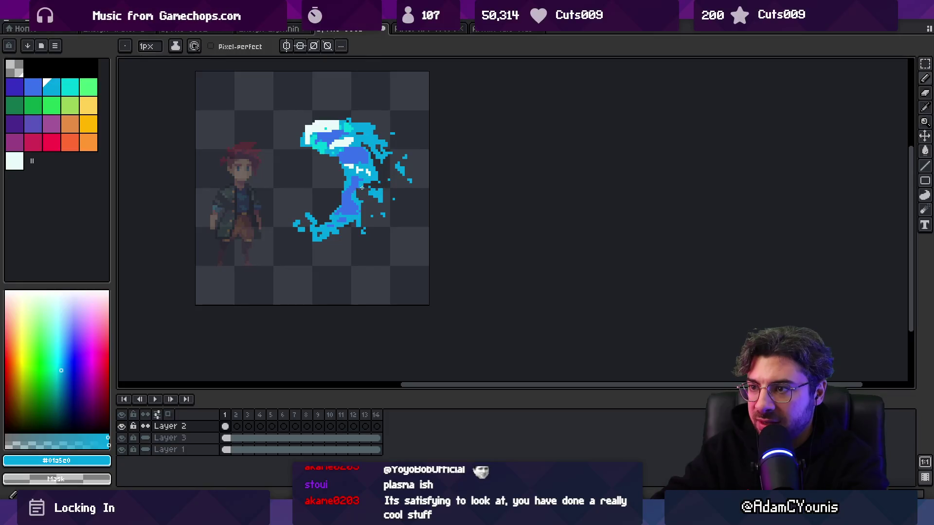
pyautogui.press('z')
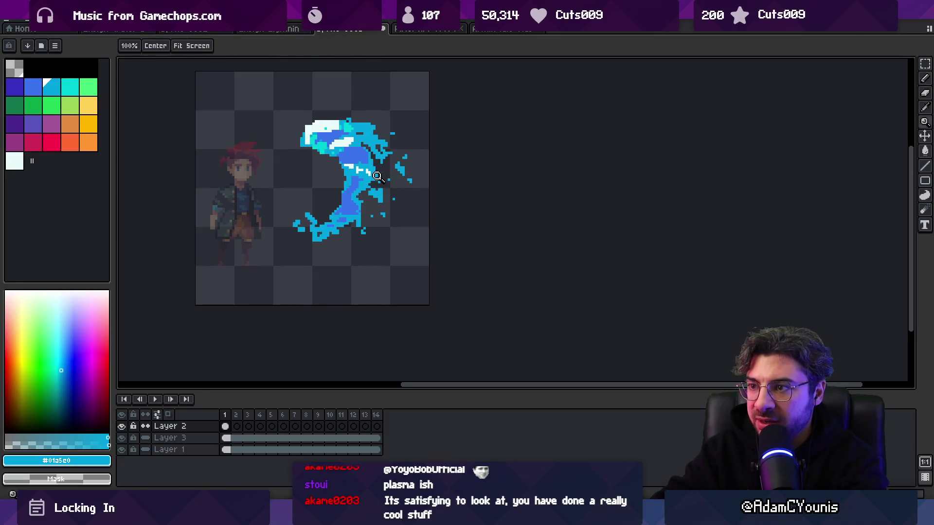
pyautogui.scroll(-3, 368, 115)
pyautogui.scroll(2, 381, 168)
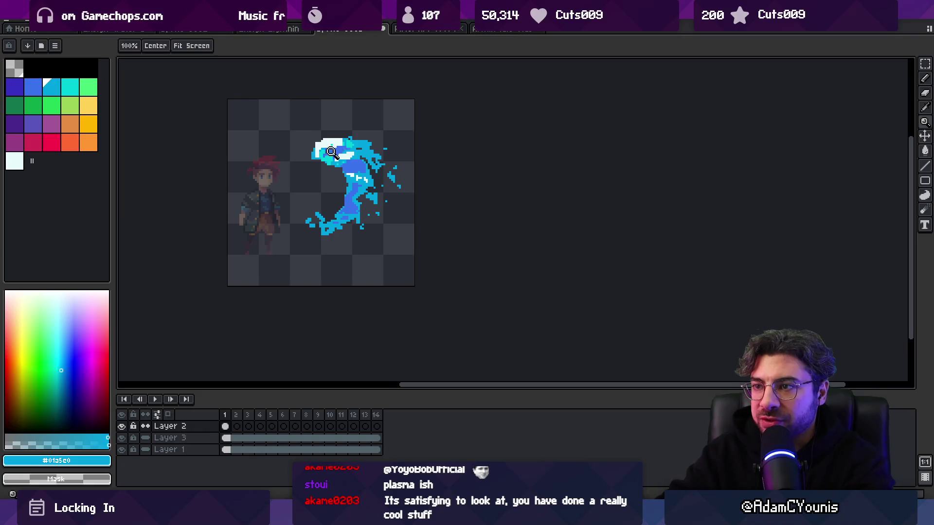
pyautogui.scroll(1, 329, 143)
pyautogui.press('m')
pyautogui.moveTo(308, 128)
pyautogui.mouseDown()
pyautogui.moveTo(311, 165)
pyautogui.moveTo(351, 173)
pyautogui.moveTo(351, 181)
pyautogui.mouseUp()
# Step: Clear the selection and wipe out the splash's white top and tail with a 9px eraser
pyautogui.hotkey('ctrl', 'd')
pyautogui.hotkey('ctrl', 'd')
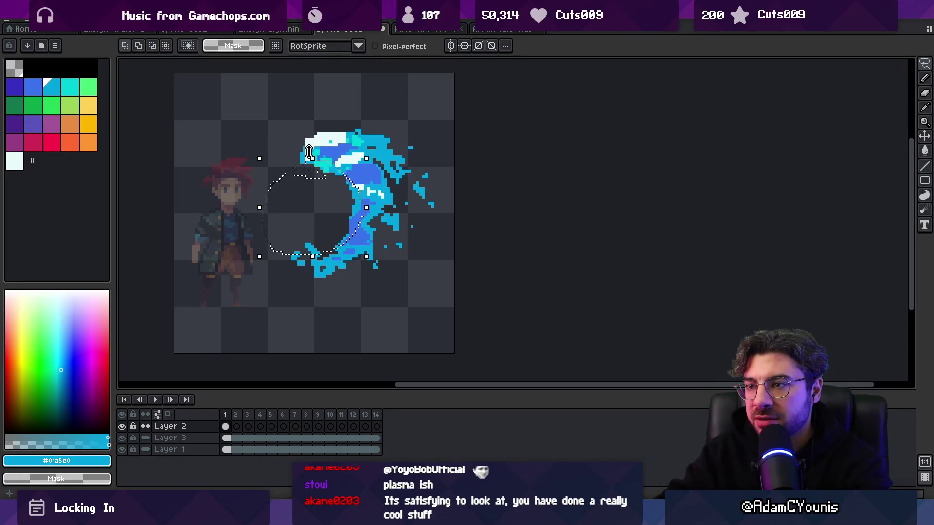
pyautogui.click(326, 162)
pyautogui.press('b')
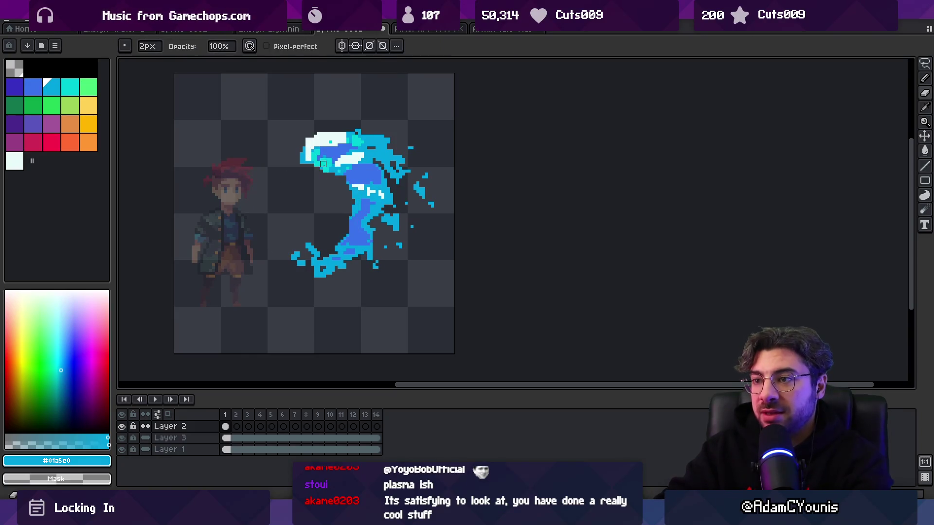
pyautogui.press(']')
pyautogui.press(']')
pyautogui.moveTo(318, 141)
pyautogui.mouseDown()
pyautogui.moveTo(308, 181)
pyautogui.moveTo(310, 294)
pyautogui.moveTo(396, 156)
pyautogui.moveTo(388, 163)
pyautogui.moveTo(395, 136)
pyautogui.mouseUp()
pyautogui.press('z')
pyautogui.click(348, 181)
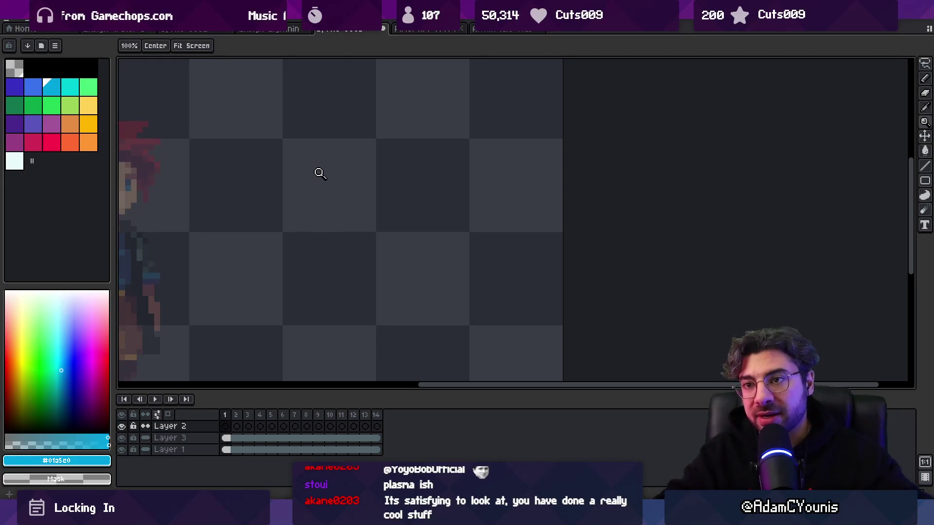
# Step: Browse the open sprite tabs, then close the red splatter and purple particle sprites
pyautogui.press('p')
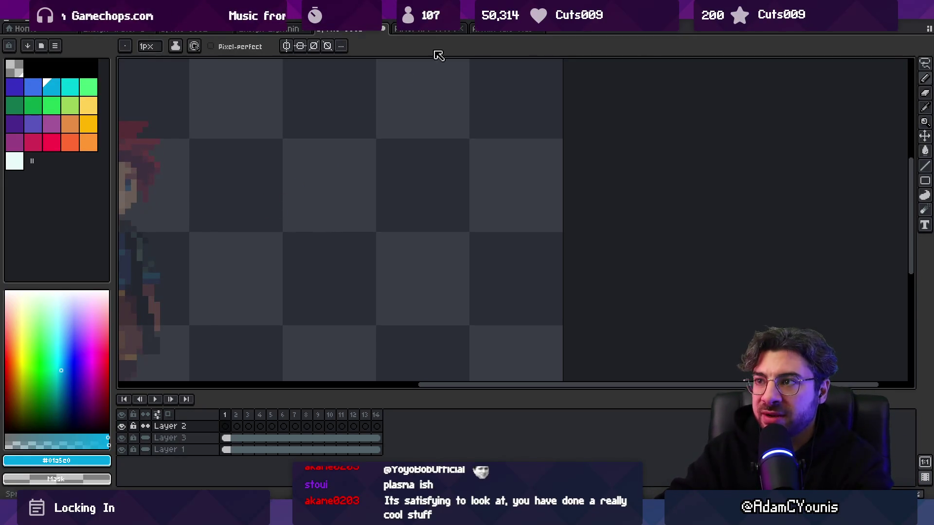
pyautogui.click(437, 29)
pyautogui.click(473, 31)
pyautogui.click(197, 30)
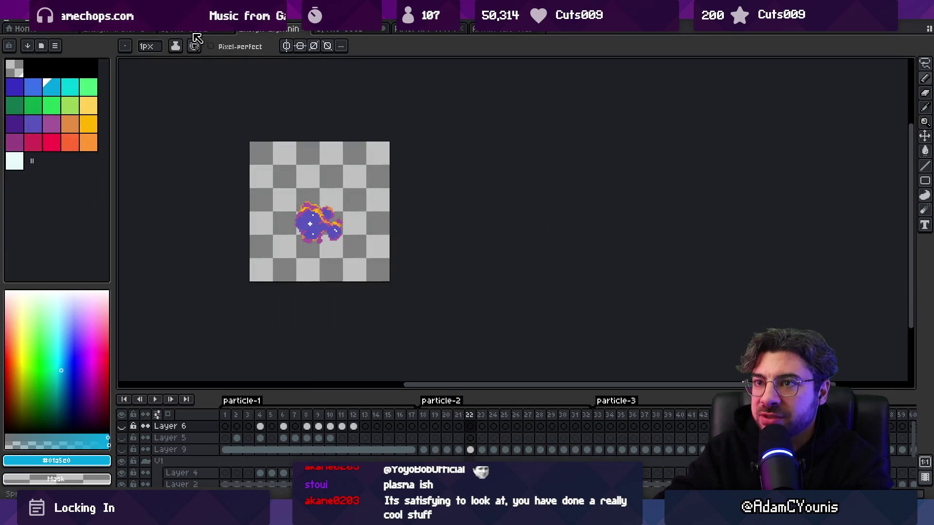
pyautogui.click(130, 31)
pyautogui.click(193, 32)
pyautogui.click(228, 30)
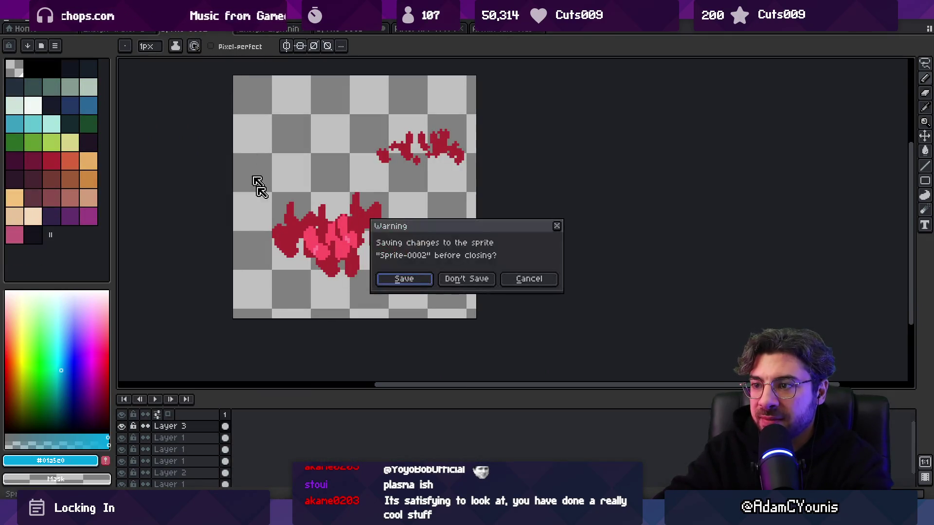
pyautogui.click(466, 277)
pyautogui.click(471, 28)
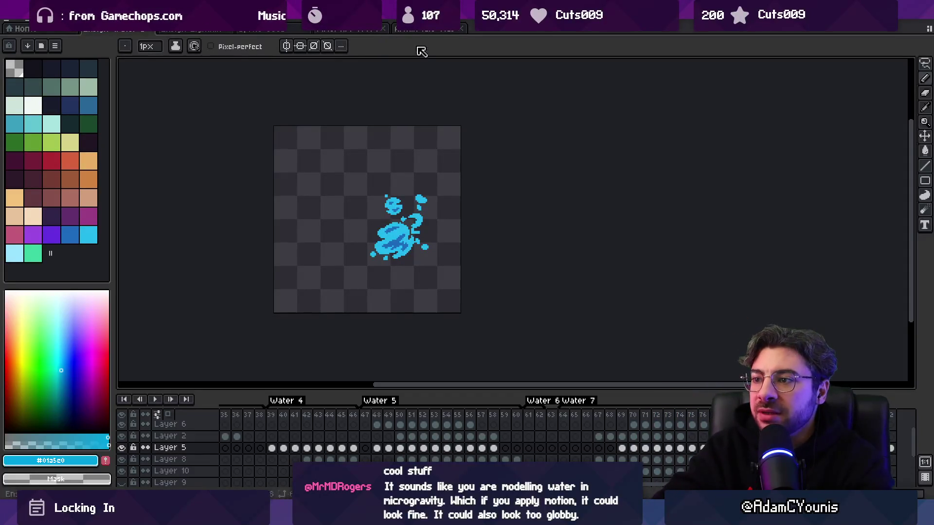
# Step: Play the water sprite's animation, then go back to the character splash document
pyautogui.press('Return')
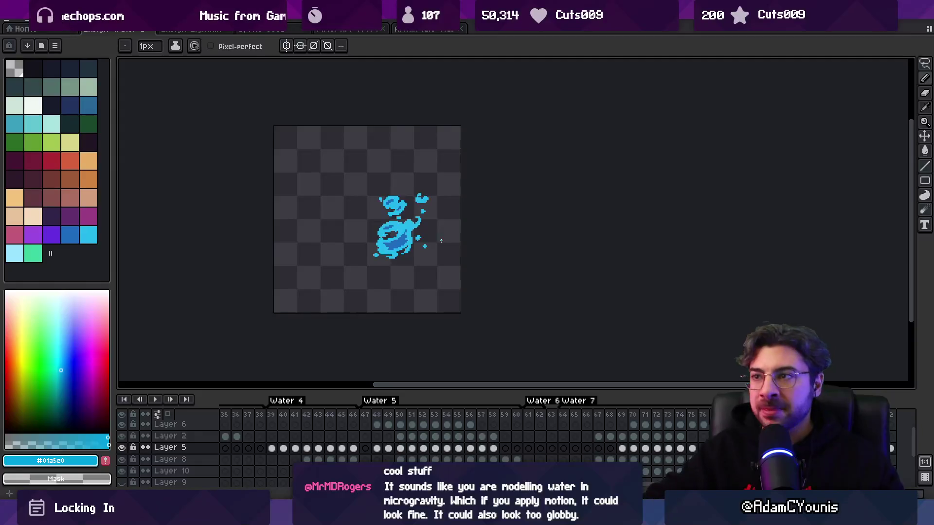
pyautogui.click(438, 28)
pyautogui.click(348, 28)
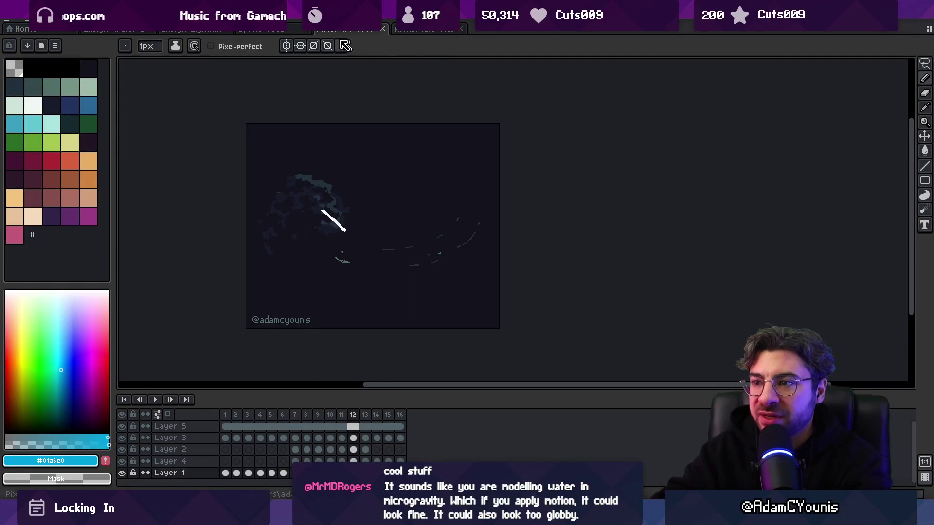
pyautogui.click(272, 29)
pyautogui.scroll(-3, 342, 194)
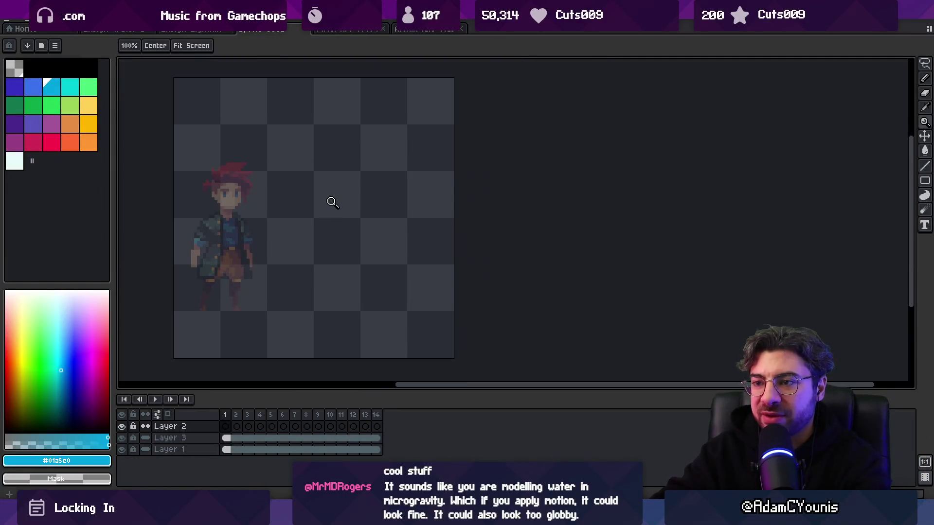
# Step: Paint the first blue splash blobs on frame 1 with a 2-pixel brush
pyautogui.press('+')
pyautogui.press('+')
pyautogui.press('+')
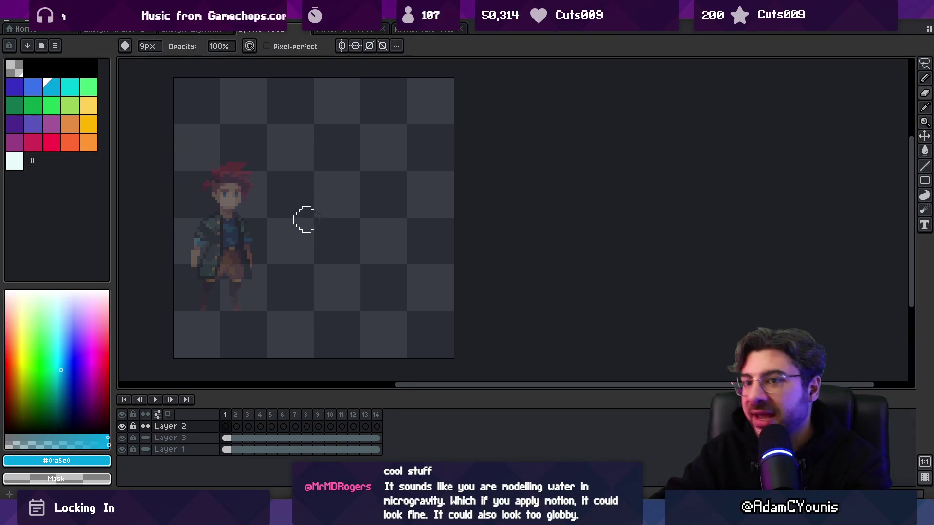
pyautogui.press('-')
pyautogui.press('-')
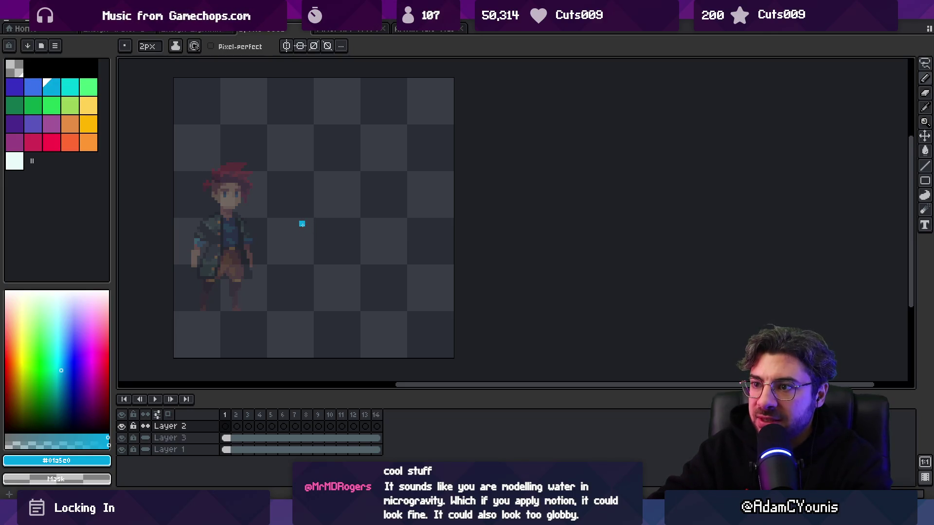
pyautogui.moveTo(305, 230)
pyautogui.mouseDown()
pyautogui.moveTo(307, 213)
pyautogui.moveTo(335, 218)
pyautogui.moveTo(326, 228)
pyautogui.moveTo(289, 220)
pyautogui.mouseUp()
pyautogui.hotkey('ctrl', 'z')
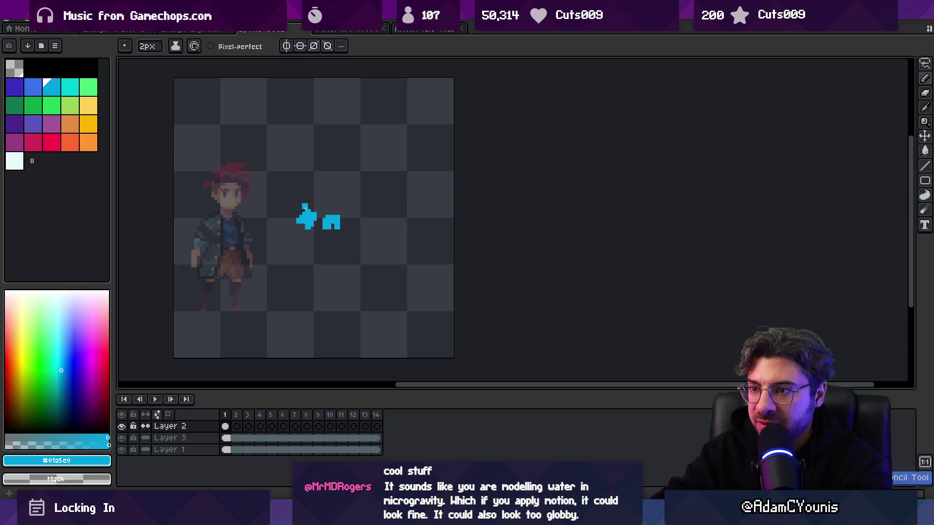
pyautogui.click(314, 204)
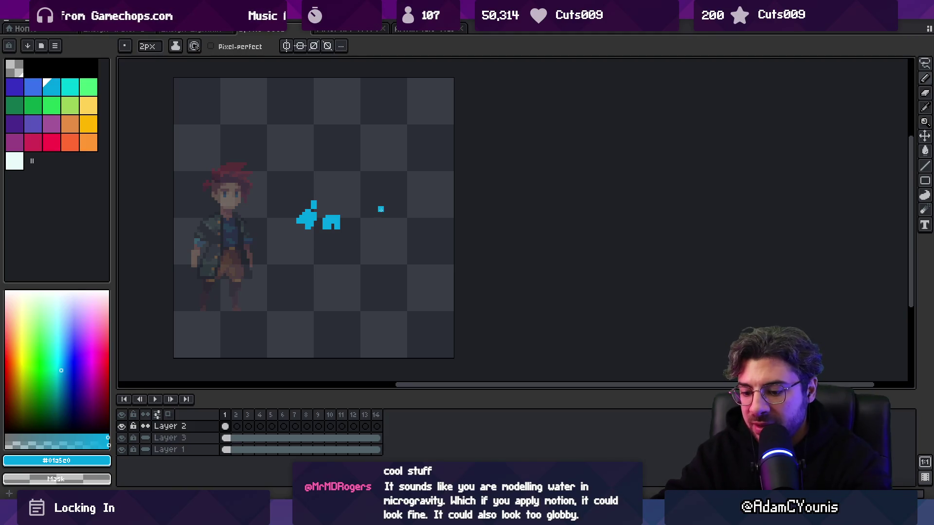
# Step: On frame 2, draw a diagonal blue streak and a large 3-pixel splash blob using onion skin
pyautogui.press('Right')
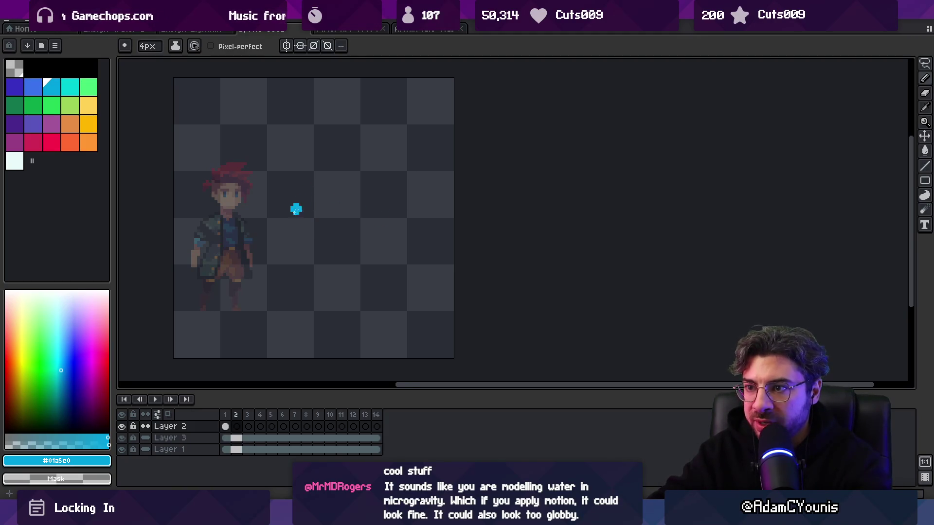
pyautogui.moveTo(292, 207); pyautogui.dragTo(309, 191)
pyautogui.click(168, 415)
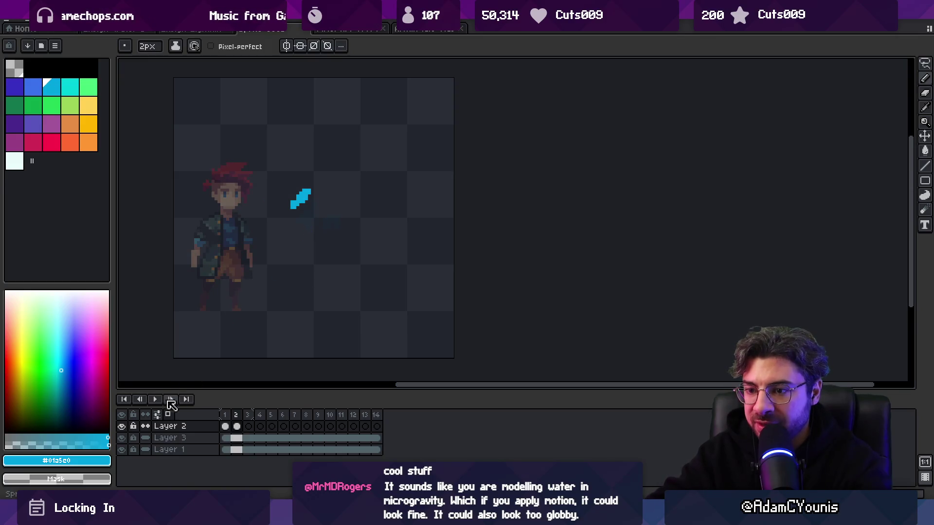
pyautogui.click(157, 415)
pyautogui.press('Escape')
pyautogui.press('+')
pyautogui.press('+')
pyautogui.press('+')
pyautogui.moveTo(310, 198)
pyautogui.mouseDown()
pyautogui.moveTo(342, 209)
pyautogui.moveTo(295, 190)
pyautogui.mouseUp()
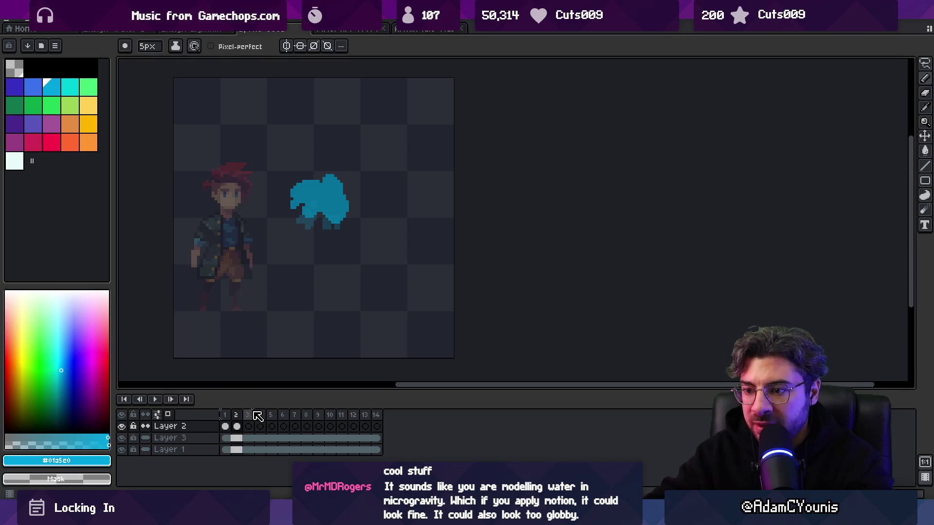
# Step: Paint brighter 2-pixel strokes over the frame 3 splash's upper-left and preview playback
pyautogui.click(248, 426)
pyautogui.press('-')
pyautogui.press('-')
pyautogui.press('-')
pyautogui.moveTo(294, 194)
pyautogui.mouseDown()
pyautogui.moveTo(338, 176)
pyautogui.moveTo(332, 185)
pyautogui.mouseUp()
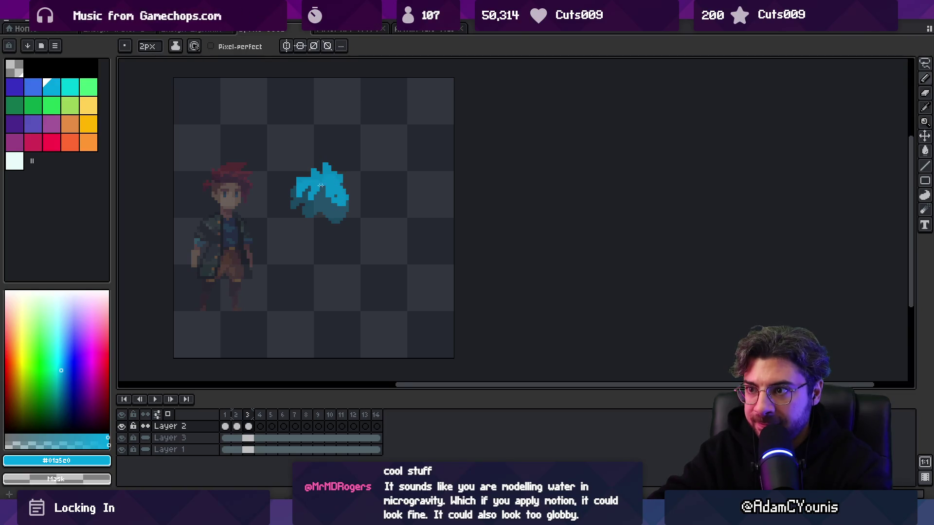
pyautogui.press('Return')
pyautogui.press('Right')
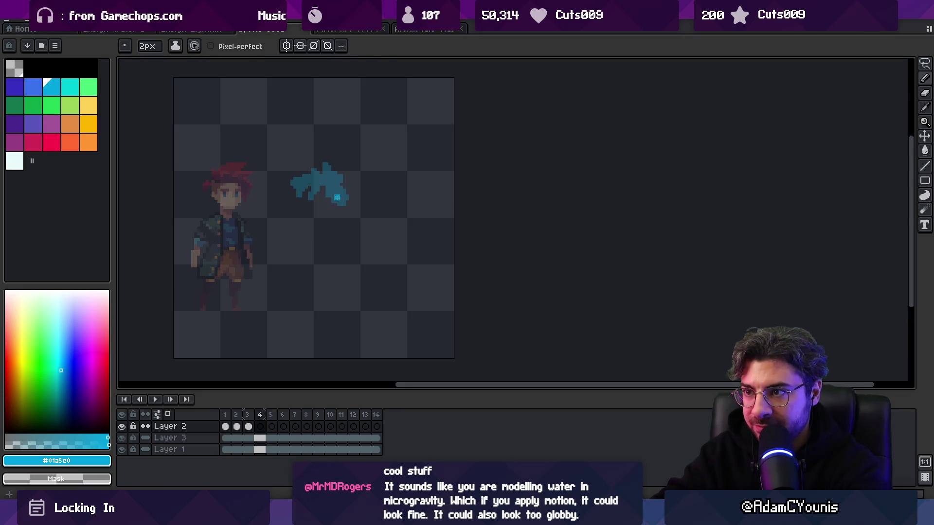
pyautogui.press('Left')
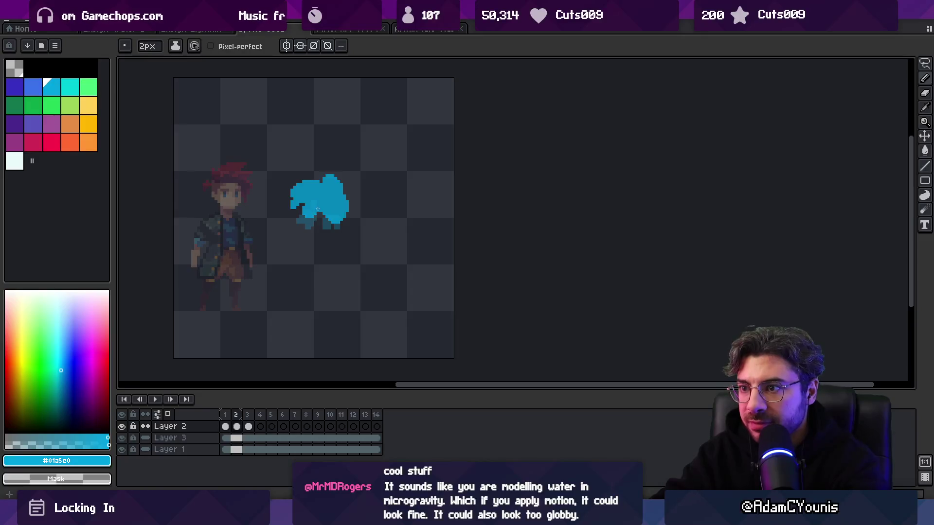
# Step: Brighten the frame 3 splash with a 4-pixel brush and stroke across the frame 4 splash top
pyautogui.press('+')
pyautogui.press('+')
pyautogui.moveTo(328, 199)
pyautogui.mouseDown()
pyautogui.moveTo(321, 210)
pyautogui.moveTo(340, 221)
pyautogui.mouseUp()
pyautogui.moveTo(300, 186); pyautogui.dragTo(304, 194)
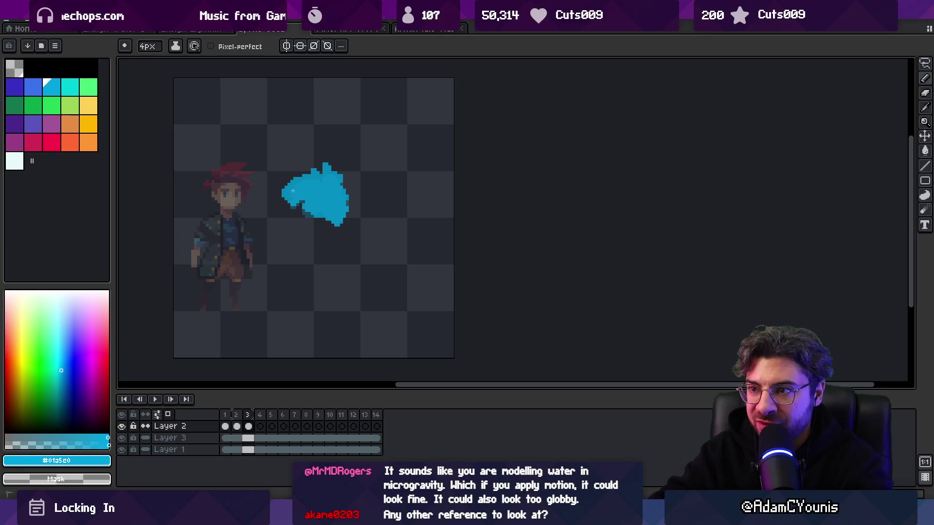
pyautogui.press('Right')
pyautogui.moveTo(301, 201)
pyautogui.mouseDown()
pyautogui.moveTo(291, 182)
pyautogui.moveTo(313, 178)
pyautogui.moveTo(339, 187)
pyautogui.moveTo(291, 195)
pyautogui.moveTo(316, 201)
pyautogui.moveTo(294, 187)
pyautogui.moveTo(314, 177)
pyautogui.moveTo(335, 198)
pyautogui.mouseUp()
# Step: Add a new frame 6 and paint its splash shape with a 3-pixel brush
pyautogui.press('Right')
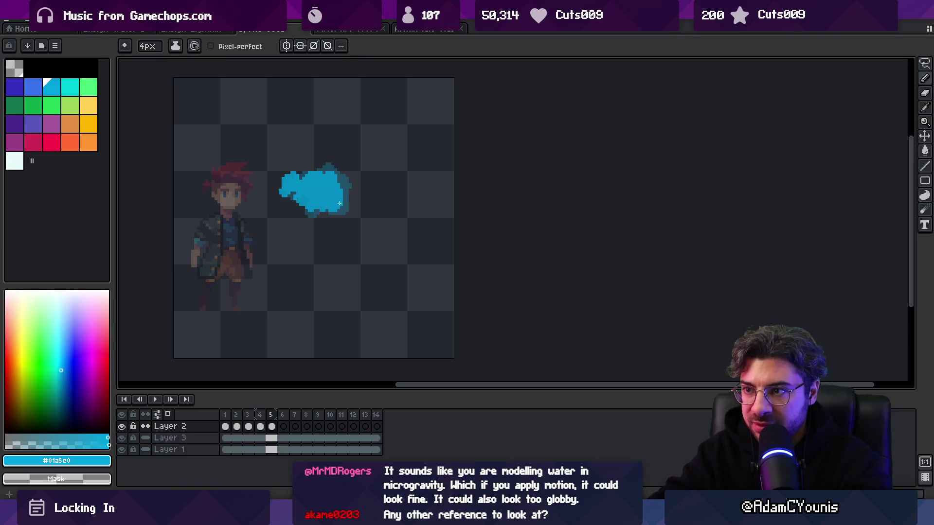
pyautogui.press('e')
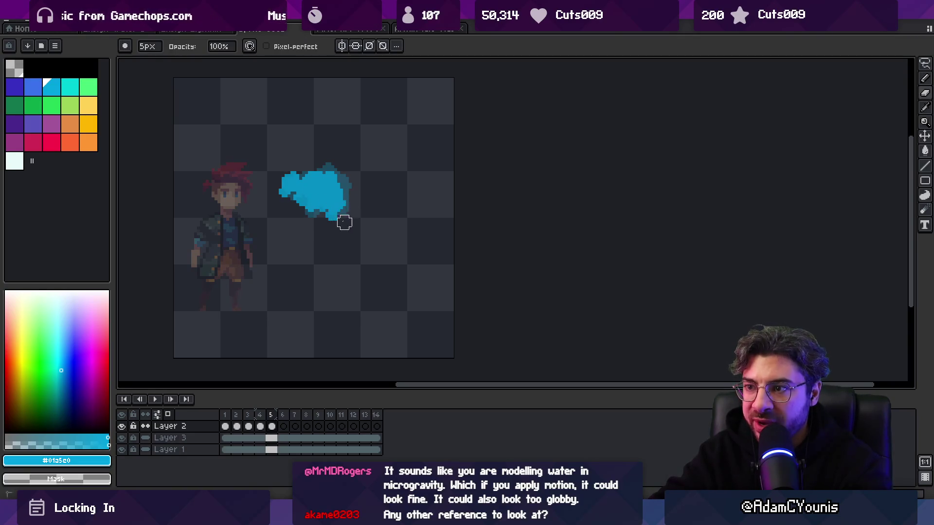
pyautogui.press('b')
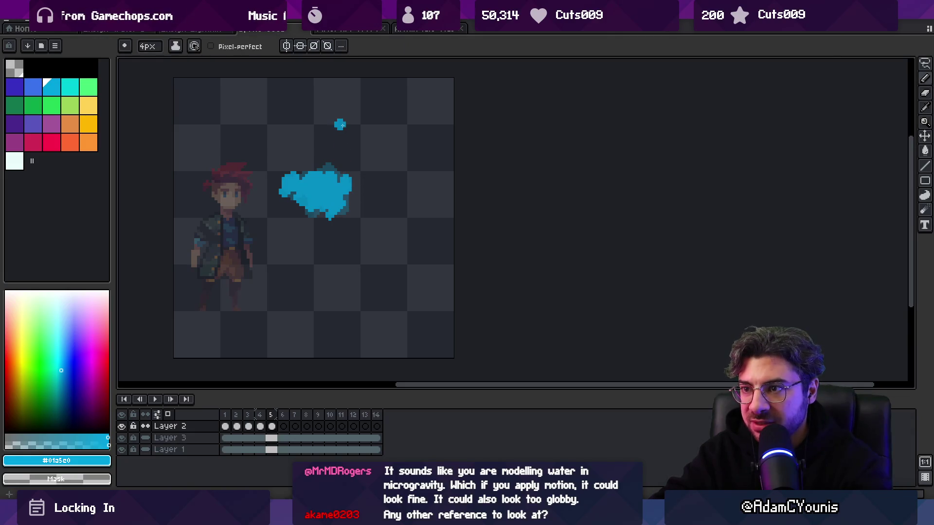
pyautogui.hotkey('alt', 'n')
pyautogui.press('-')
pyautogui.moveTo(298, 183)
pyautogui.mouseDown()
pyautogui.moveTo(326, 174)
pyautogui.moveTo(335, 182)
pyautogui.moveTo(323, 190)
pyautogui.mouseUp()
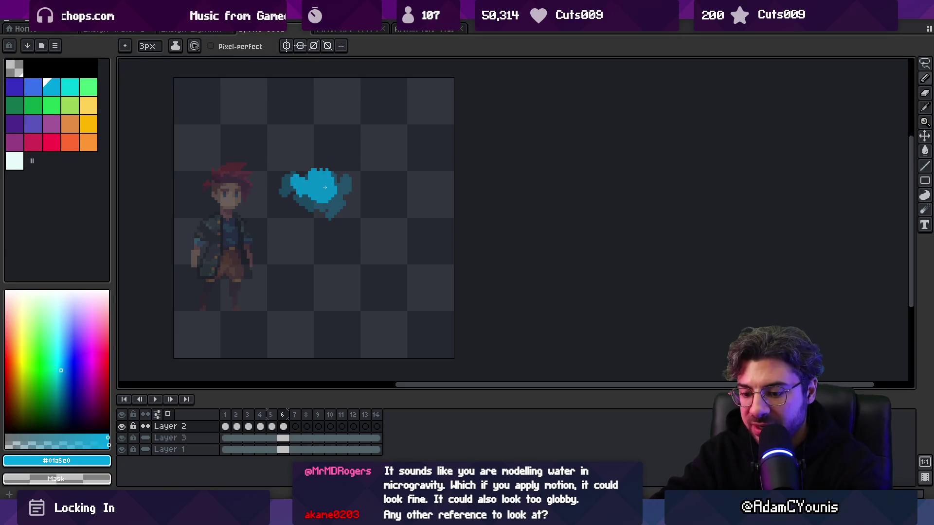
# Step: Add frame 7 with cyan splash strokes, then touch up frame 6's lower-left edge and droplets
pyautogui.hotkey('alt', 'n')
pyautogui.click(342, 185)
pyautogui.moveTo(310, 184)
pyautogui.mouseDown()
pyautogui.moveTo(300, 192)
pyautogui.moveTo(325, 180)
pyautogui.moveTo(352, 202)
pyautogui.moveTo(345, 216)
pyautogui.mouseUp()
pyautogui.press('Left')
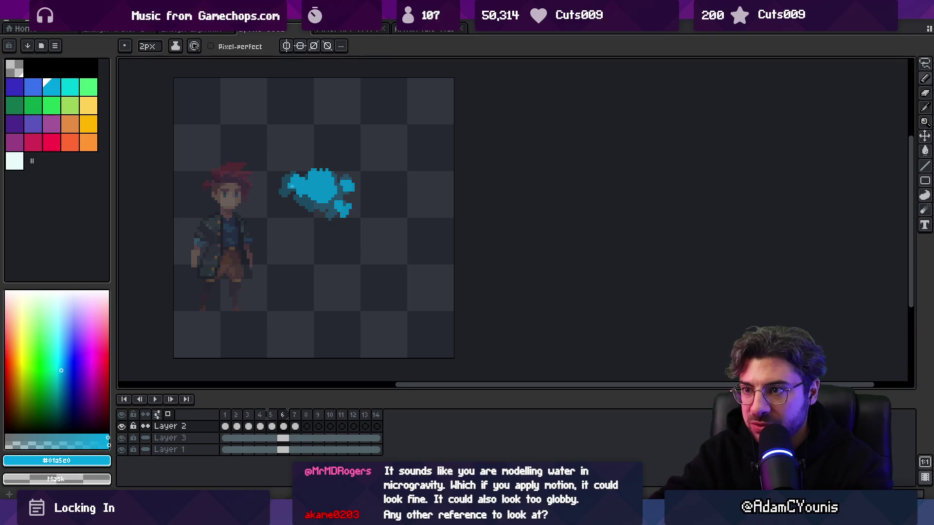
pyautogui.click(311, 209)
pyautogui.click(332, 225)
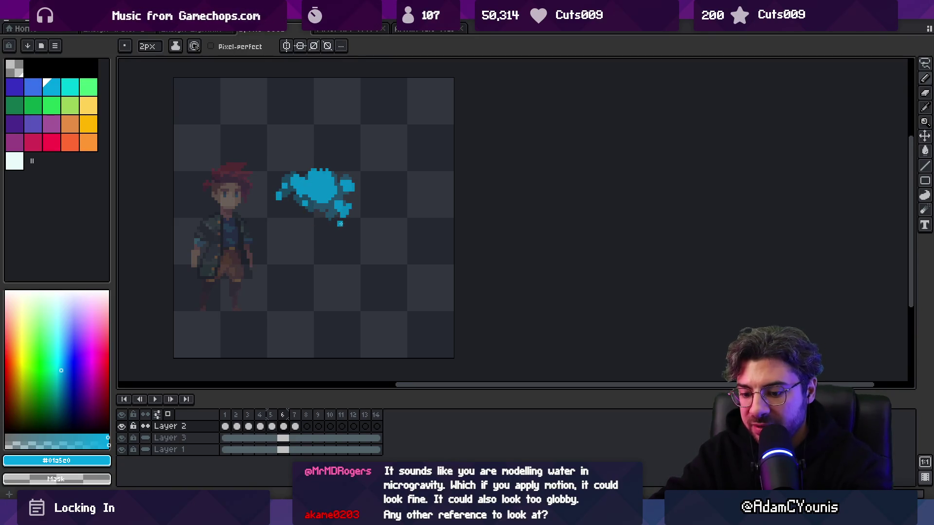
pyautogui.rightClick(339, 224)
pyautogui.press('Right')
pyautogui.press('Left')
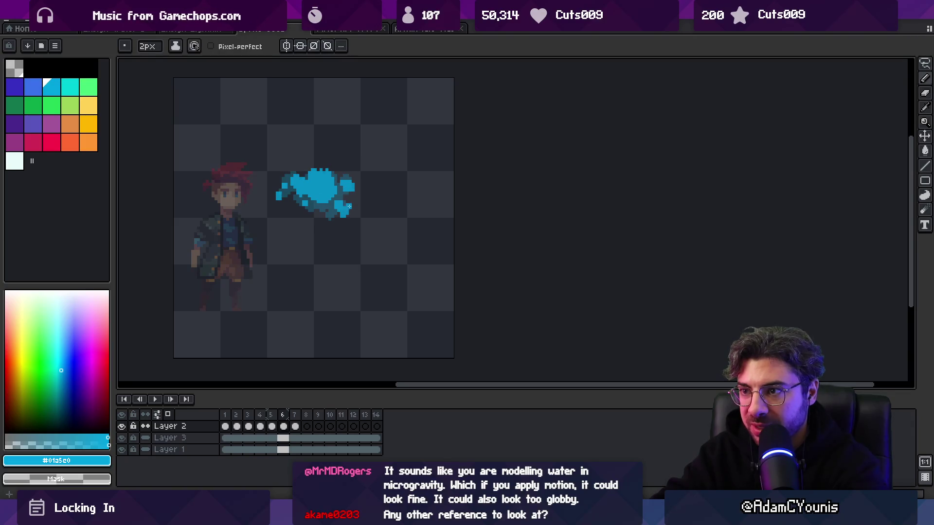
# Step: On frame 7, lighten the splash's right tip and scatter droplet pixels around it
pyautogui.press('Right')
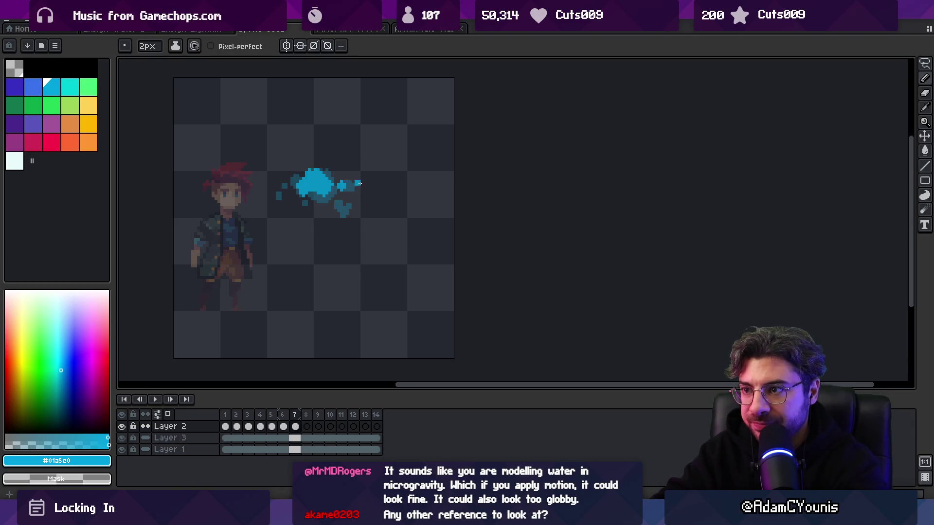
pyautogui.moveTo(355, 183); pyautogui.dragTo(348, 214)
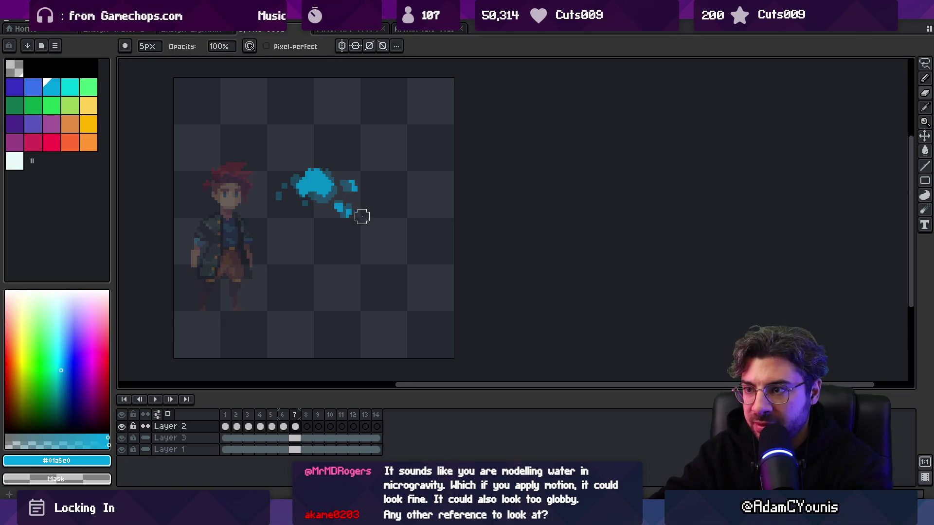
pyautogui.click(302, 212)
pyautogui.click(305, 207)
pyautogui.click(279, 199)
pyautogui.click(284, 183)
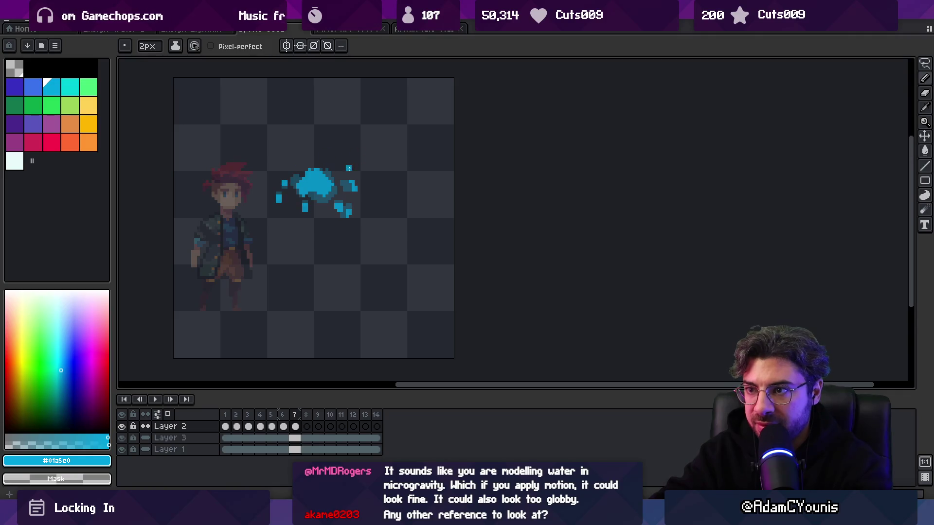
pyautogui.click(349, 152)
# Step: Scatter three droplet pixels on frame 8, then check the empty frames 9 and 10
pyautogui.press('Right')
pyautogui.click(296, 204)
pyautogui.click(279, 205)
pyautogui.click(305, 214)
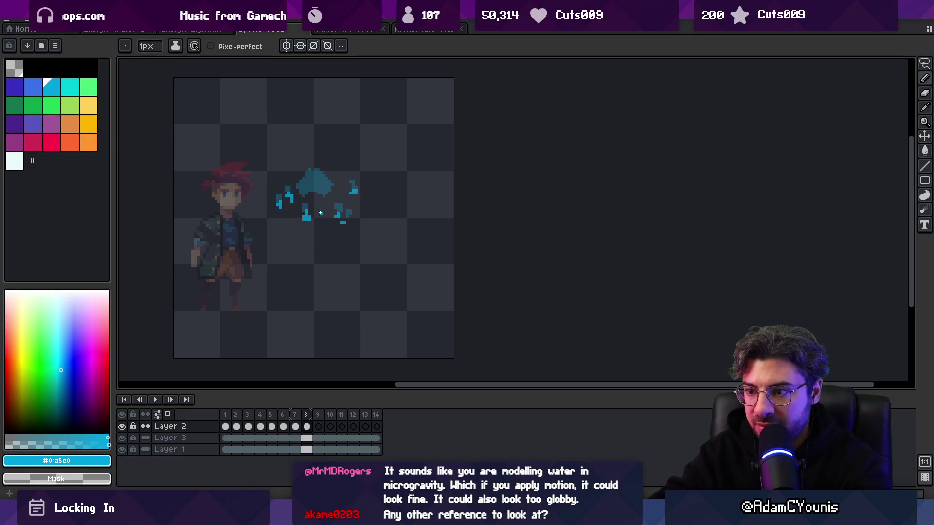
pyautogui.press('Right')
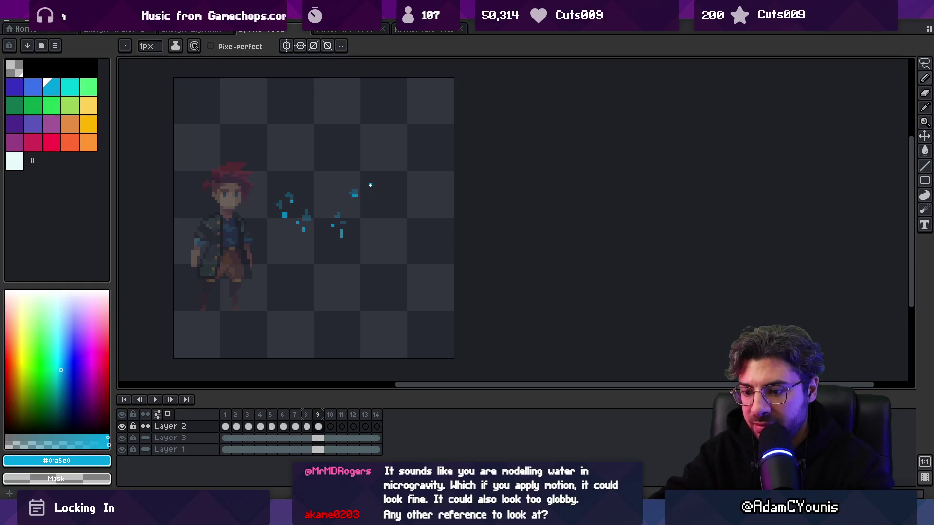
pyautogui.press('Right')
pyautogui.press('Left')
pyautogui.press('Left')
pyautogui.press('Left')
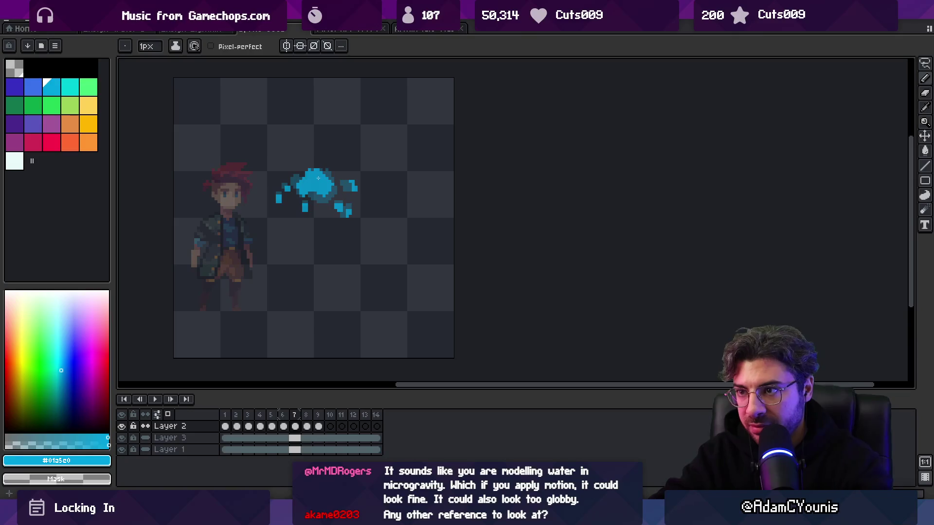
# Step: Add pixels to frame 7's upper-left and a thin 1-pixel light stroke on its top
pyautogui.press('+')
pyautogui.moveTo(299, 177); pyautogui.dragTo(292, 173)
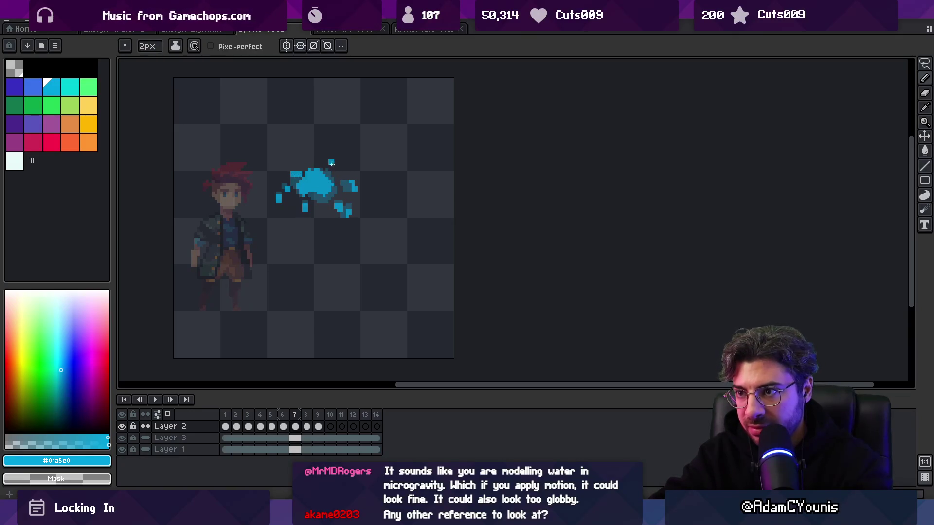
pyautogui.press('Return')
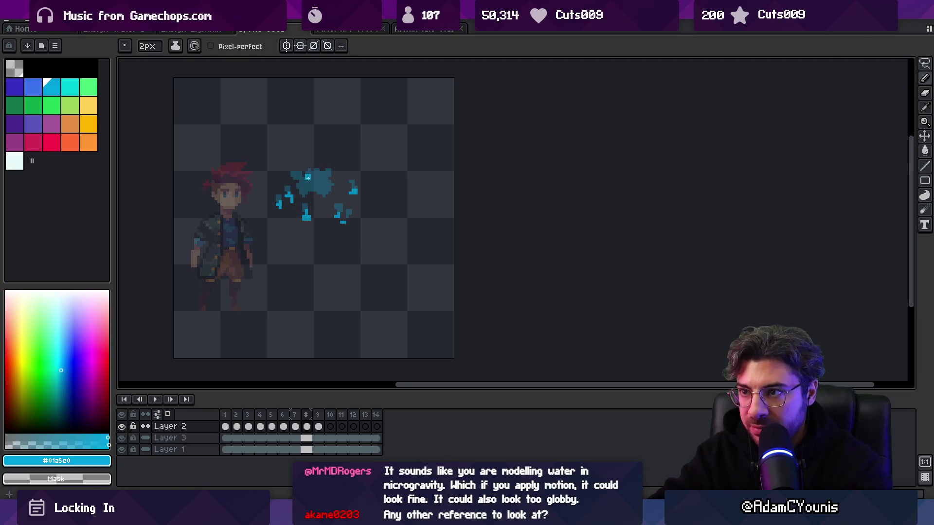
pyautogui.press('-')
pyautogui.moveTo(311, 176); pyautogui.dragTo(328, 186)
pyautogui.press('+')
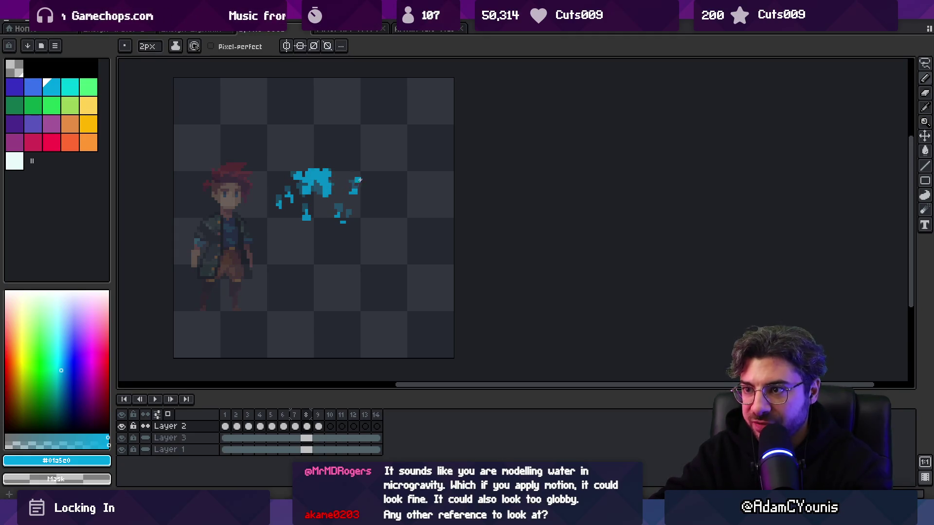
# Step: Brighten the frame 9 splash top and paint the fading splash remnants on frame 10
pyautogui.press('Right')
pyautogui.moveTo(309, 181); pyautogui.dragTo(325, 181)
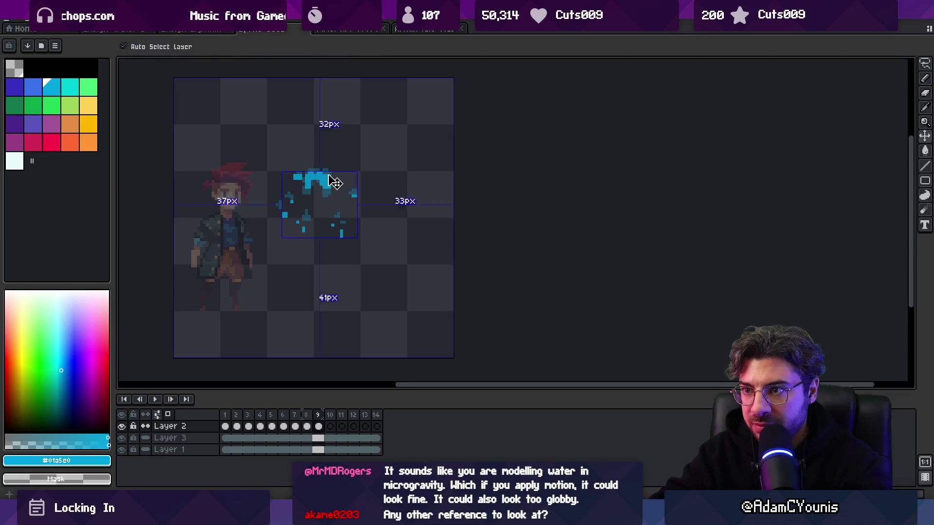
pyautogui.press('Right')
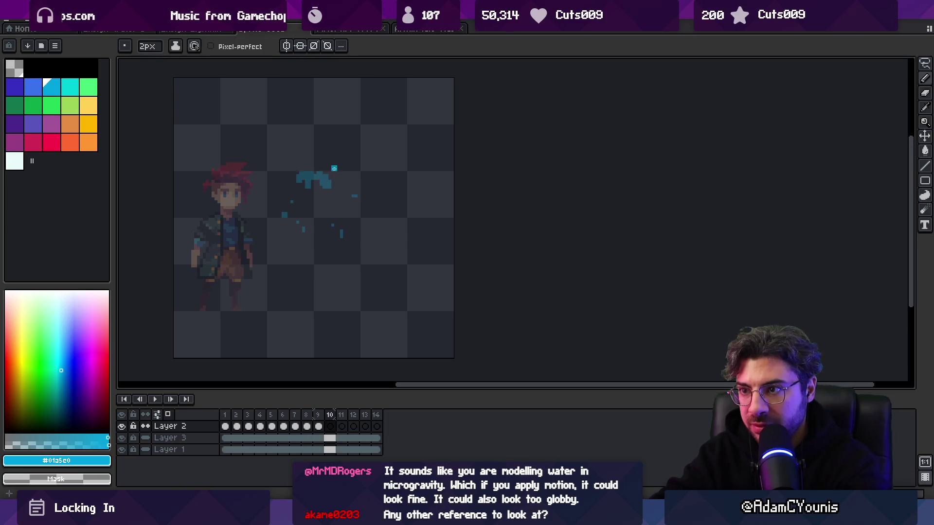
pyautogui.moveTo(303, 185)
pyautogui.mouseDown()
pyautogui.moveTo(320, 195)
pyautogui.moveTo(316, 179)
pyautogui.moveTo(313, 189)
pyautogui.mouseUp()
pyautogui.hotkey('ctrl', 'z')
pyautogui.press('-')
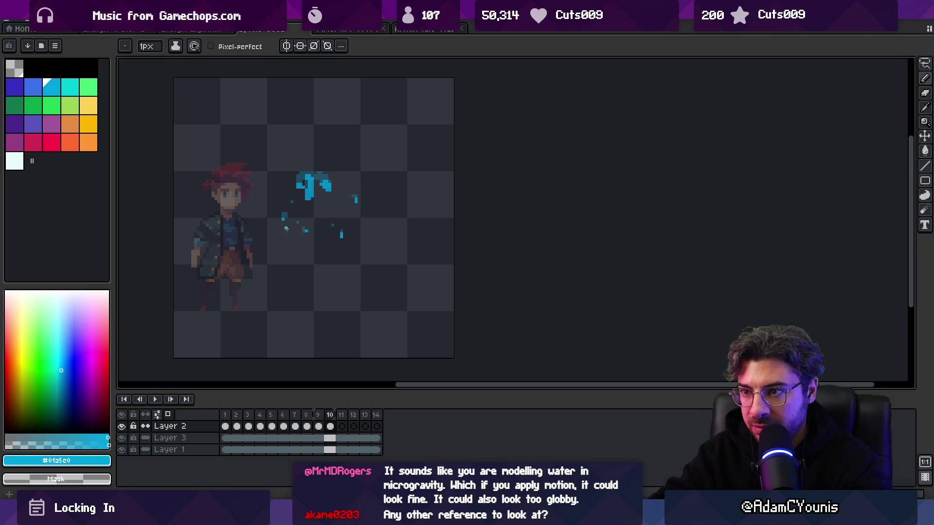
# Step: Draw short 2-pixel water strokes on frames 11 and 12, step to frame 14, and play
pyautogui.press('.')
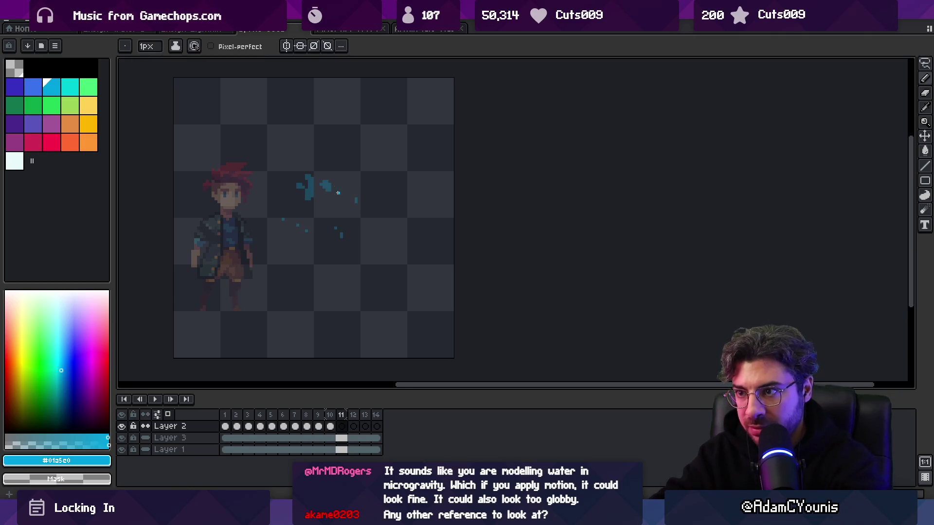
pyautogui.press('+')
pyautogui.moveTo(310, 186); pyautogui.dragTo(311, 192)
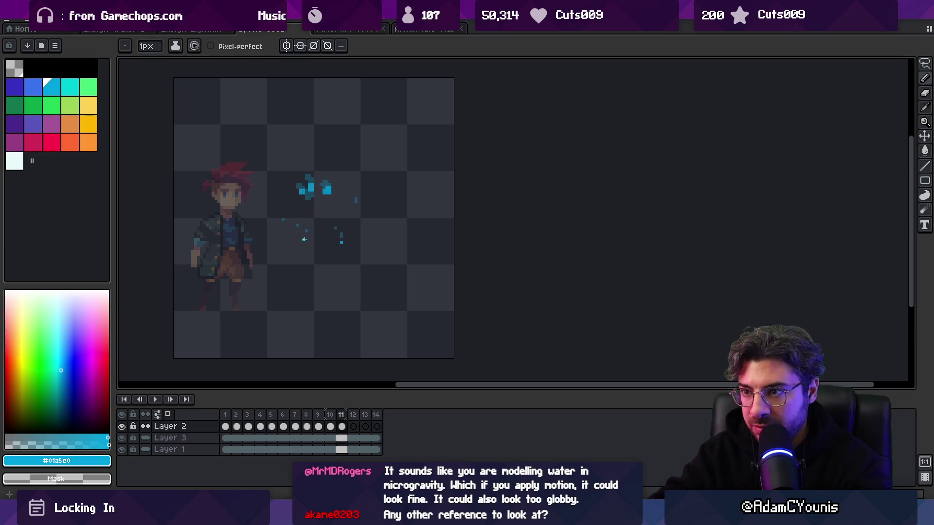
pyautogui.press('.')
pyautogui.press('+')
pyautogui.moveTo(323, 195); pyautogui.dragTo(327, 205)
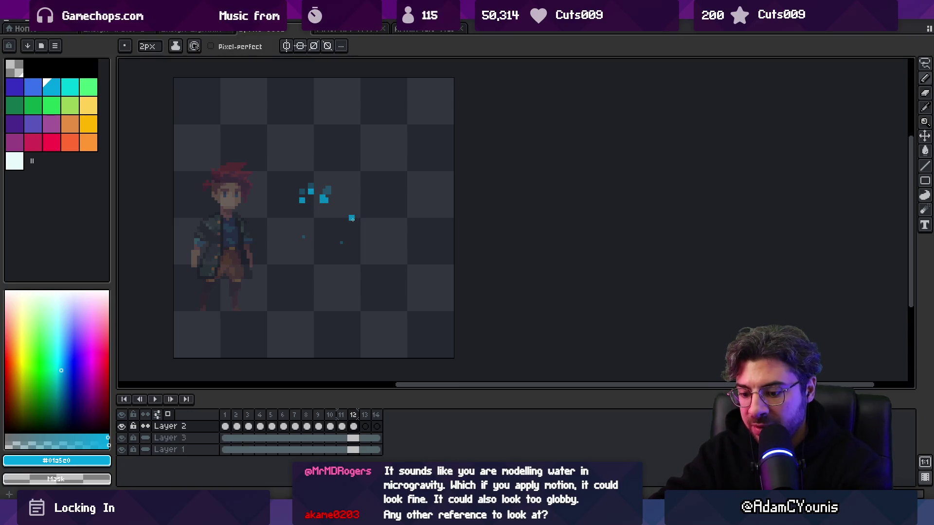
pyautogui.press('.')
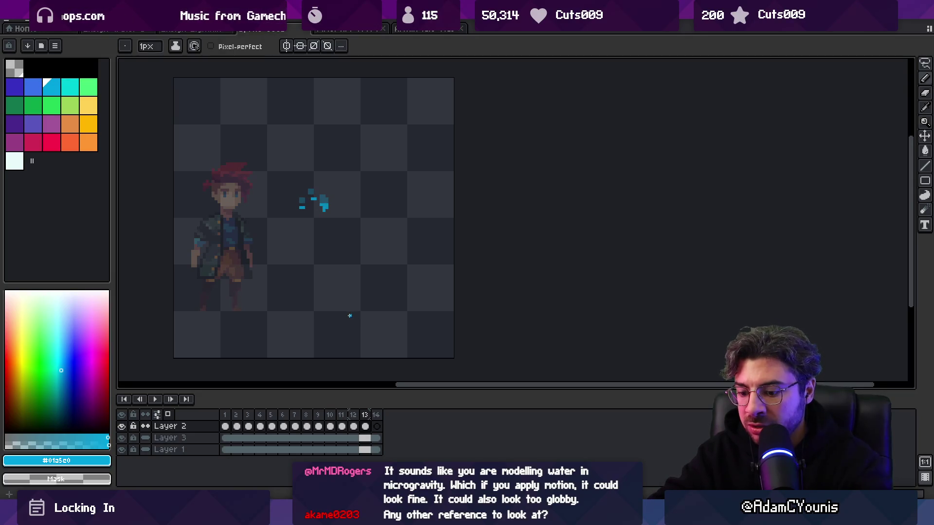
pyautogui.press('.')
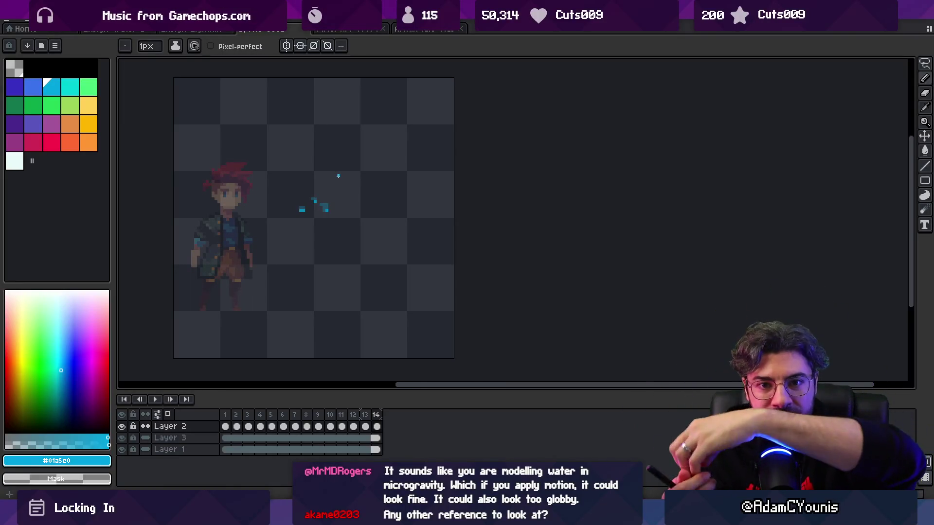
pyautogui.press('Return')
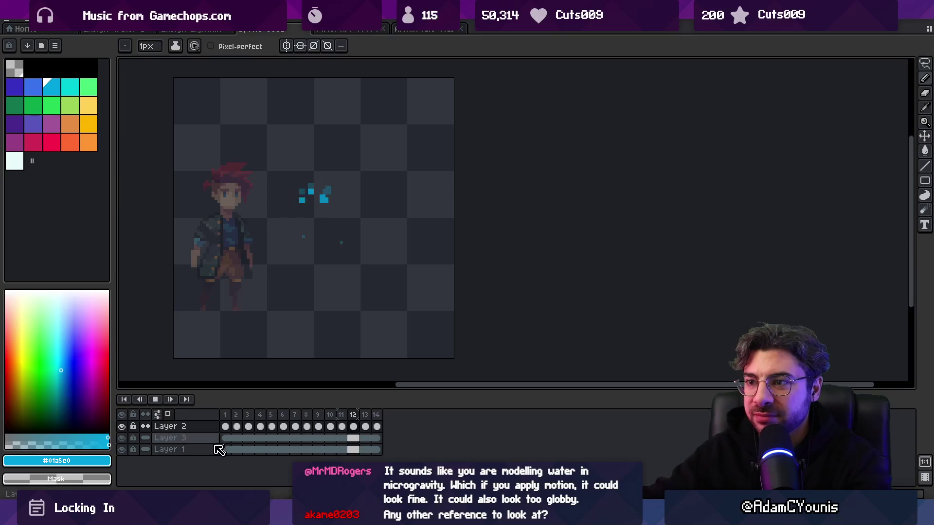
# Step: Zoom out to watch the splash loop, stop and step frames, replay, then zoom in on the splash
pyautogui.scroll(-3, 321, 243)
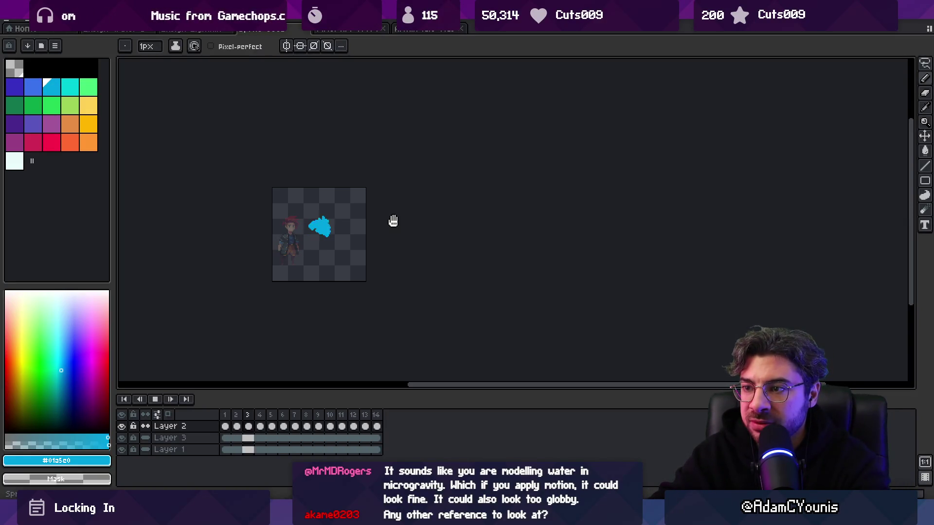
pyautogui.press('Return')
pyautogui.press('Left')
pyautogui.press('Left')
pyautogui.press('Left')
pyautogui.press('Right')
pyautogui.press('Right')
pyautogui.press('Right')
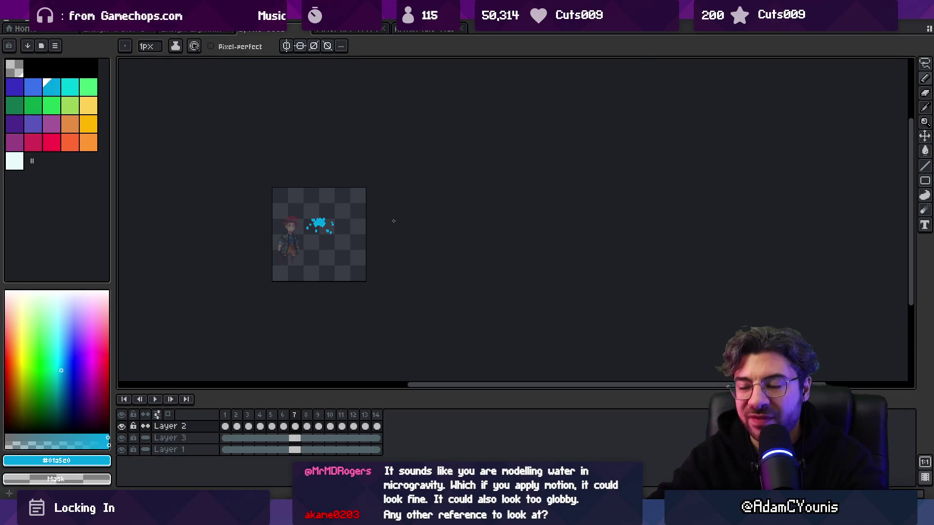
pyautogui.press('Return')
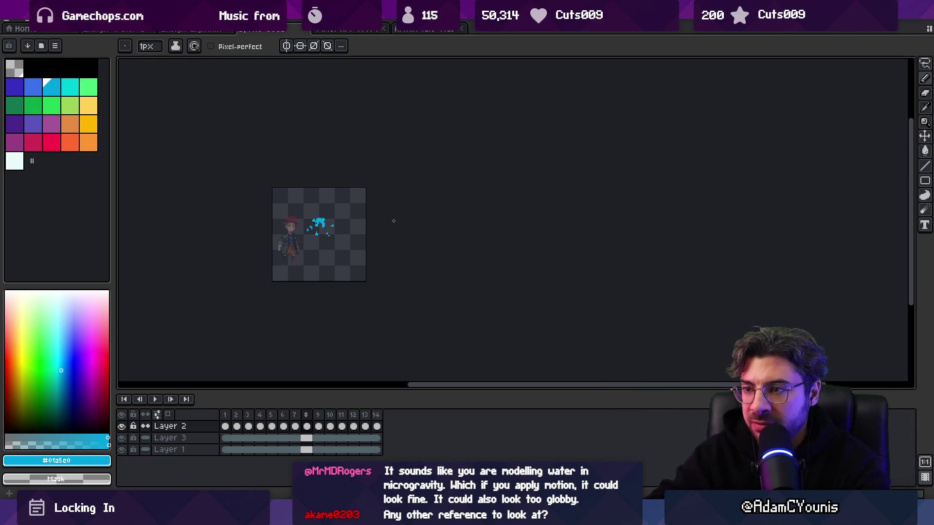
pyautogui.press('z')
pyautogui.click(323, 234)
pyautogui.press('e')
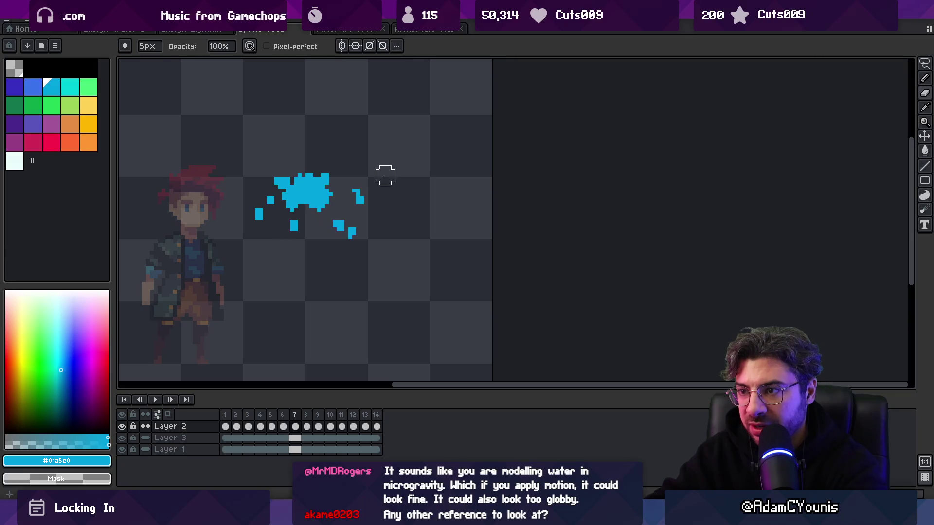
# Step: Nudge the lower-right droplets on frame 7 and erase the small droplet cluster on frame 8
pyautogui.press('m')
pyautogui.moveTo(343, 217); pyautogui.dragTo(365, 241)
pyautogui.click(389, 207)
pyautogui.press('Right')
pyautogui.press('b')
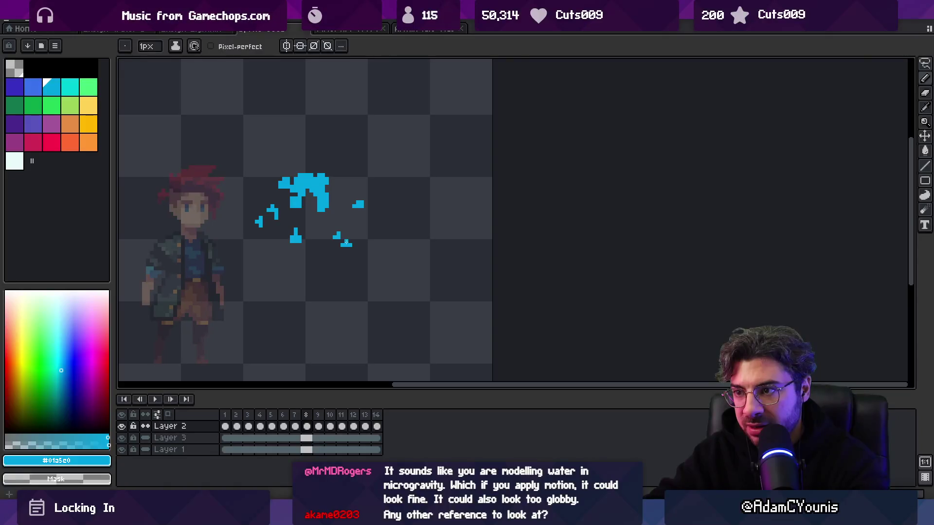
pyautogui.press('e')
pyautogui.click(345, 244)
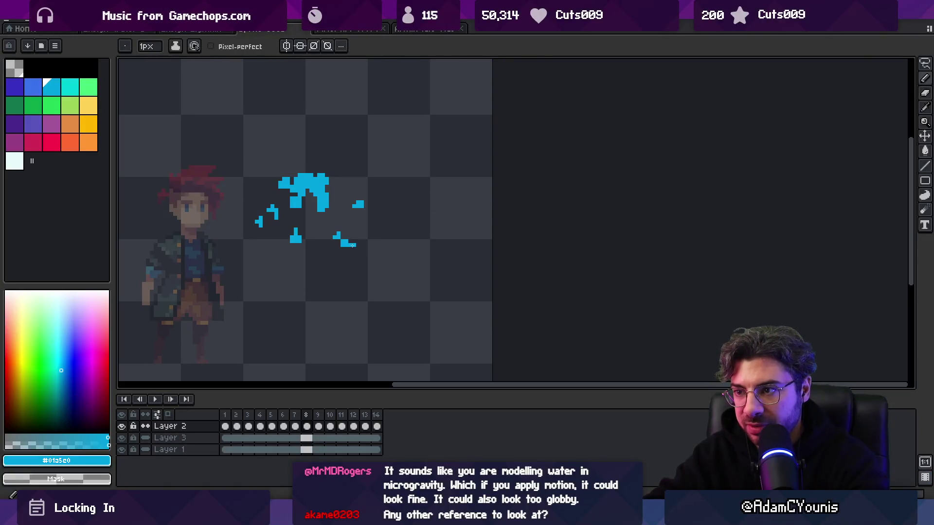
# Step: Compare frame 9 against frames 7–8 and select its lower droplet shape
pyautogui.press('Right')
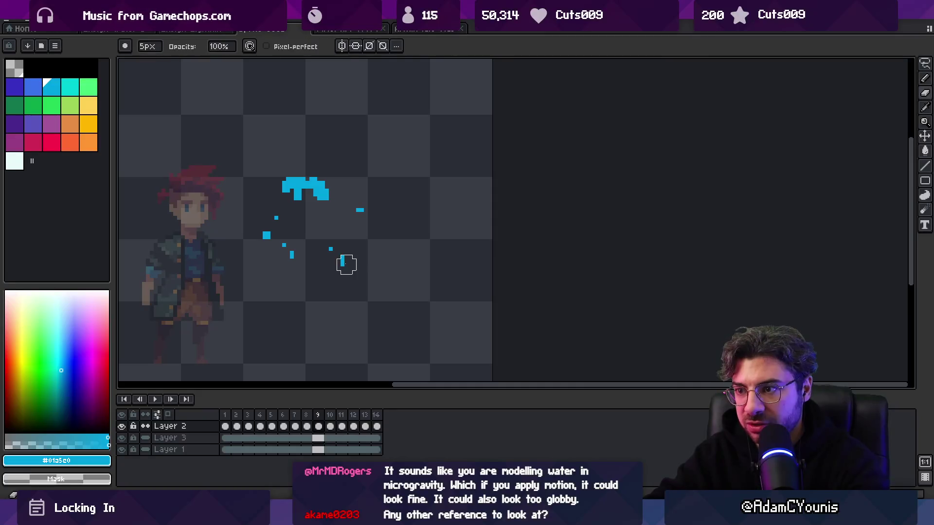
pyautogui.press('b')
pyautogui.press('Left')
pyautogui.press('Right')
pyautogui.press('Right')
pyautogui.press('Left')
pyautogui.press('Left')
pyautogui.press('Left')
pyautogui.press('Right')
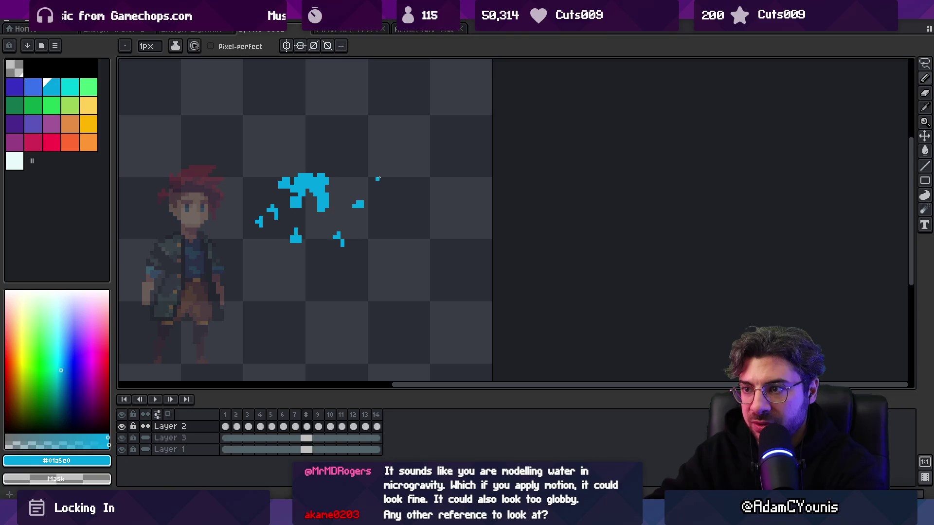
pyautogui.press('Right')
pyautogui.press('m')
pyautogui.moveTo(338, 198); pyautogui.dragTo(374, 237)
pyautogui.hotkey('ctrl', 'd')
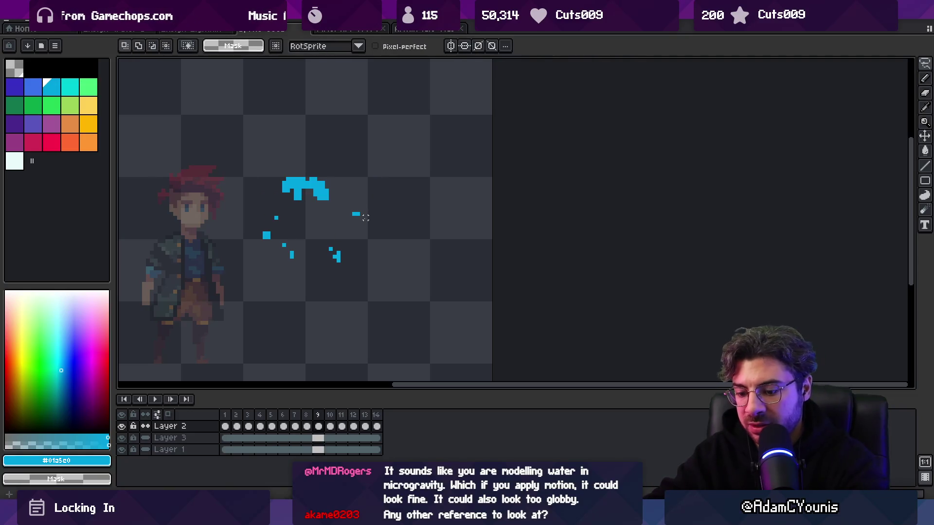
# Step: Move the droplet shape to a new spot on frame 10 and flip frames to check it
pyautogui.press('Right')
pyautogui.moveTo(373, 203); pyautogui.dragTo(355, 240)
pyautogui.press('Return')
pyautogui.press('Left')
pyautogui.press('Right')
pyautogui.press('Right')
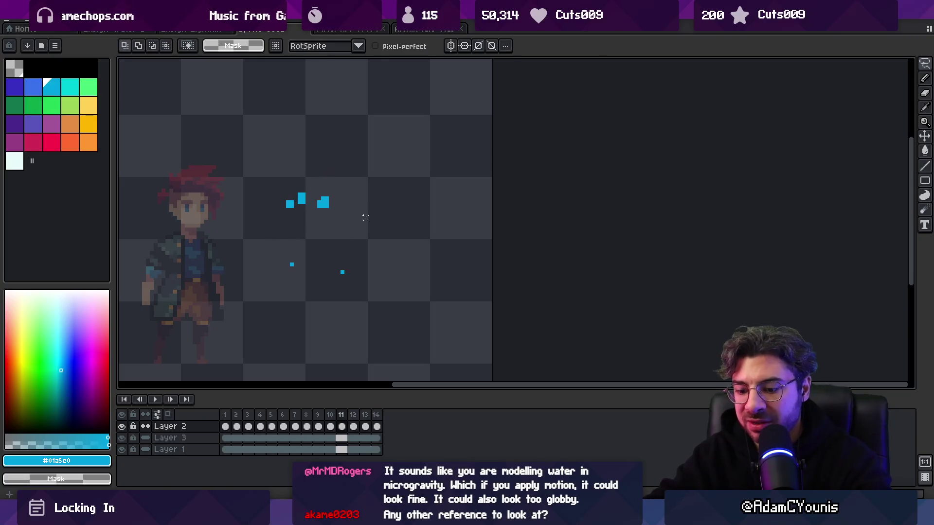
pyautogui.press('Left')
pyautogui.press('Left')
pyautogui.press('Right')
pyautogui.press('Right')
pyautogui.press('Left')
pyautogui.press('Left')
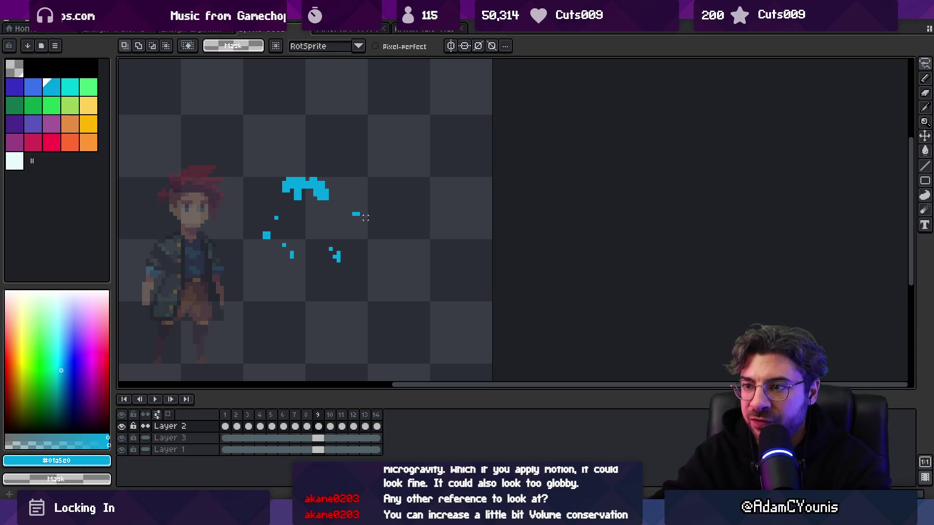
# Step: Erase a stray droplet pixel on frame 10 after comparing it with neighbouring frames
pyautogui.press('b')
pyautogui.press('Left')
pyautogui.press('Right')
pyautogui.press('Right')
pyautogui.press('Left')
pyautogui.press('Left')
pyautogui.press('Right')
pyautogui.press('Right')
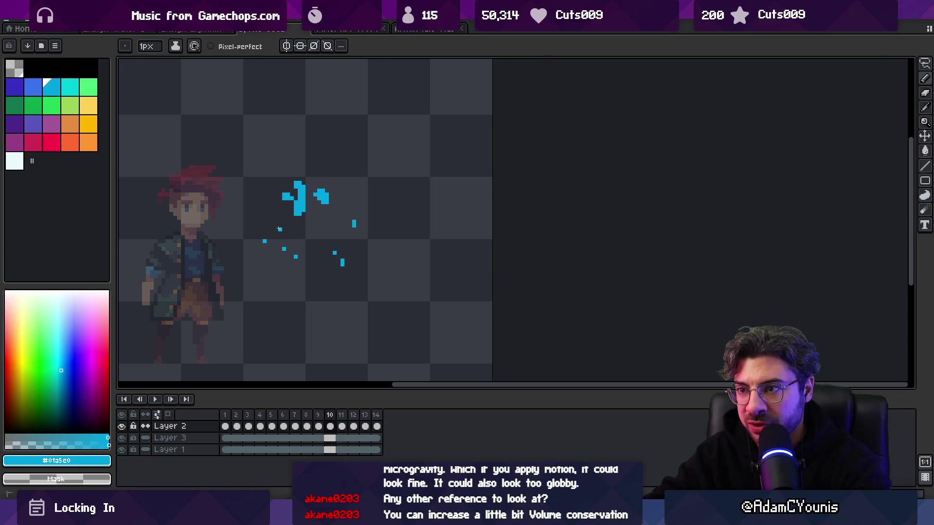
pyautogui.press('e')
pyautogui.press('Left')
pyautogui.press('Right')
pyautogui.click(288, 241)
# Step: Zoom out from frame 11 and start the splash animation playing again
pyautogui.press('b')
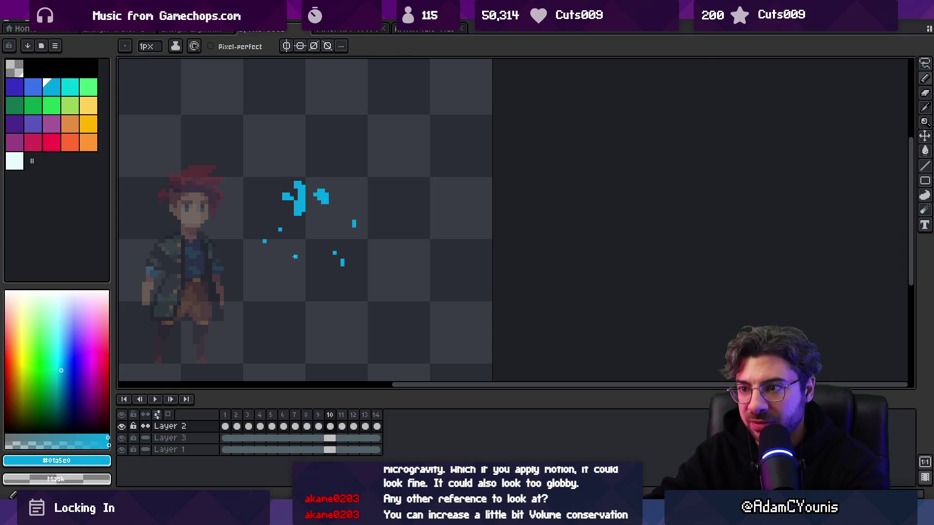
pyautogui.press('z')
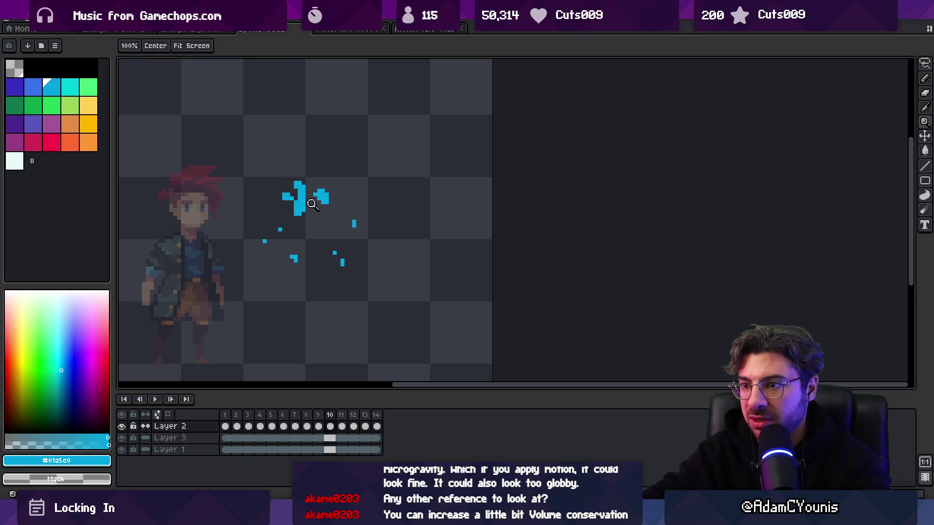
pyautogui.press('Right')
pyautogui.press('b')
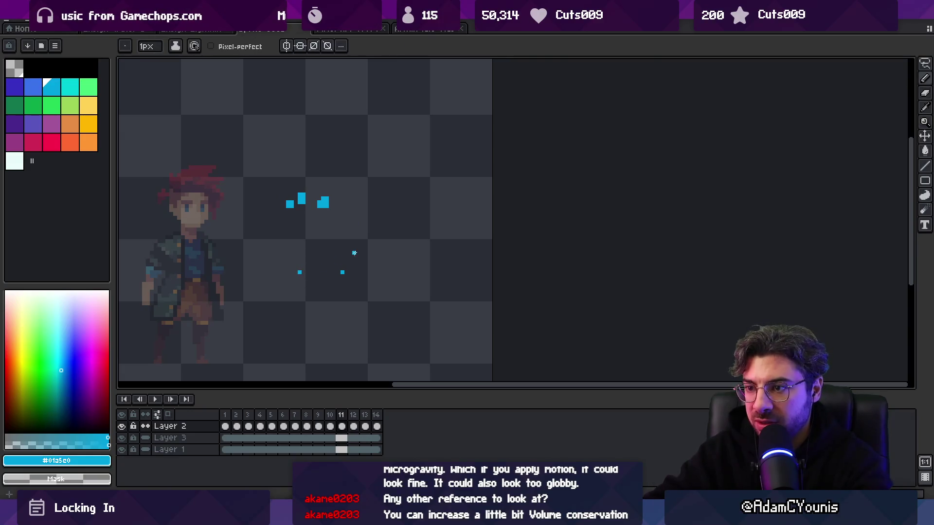
pyautogui.press('z')
pyautogui.scroll(-3, 354, 253)
pyautogui.press('Return')
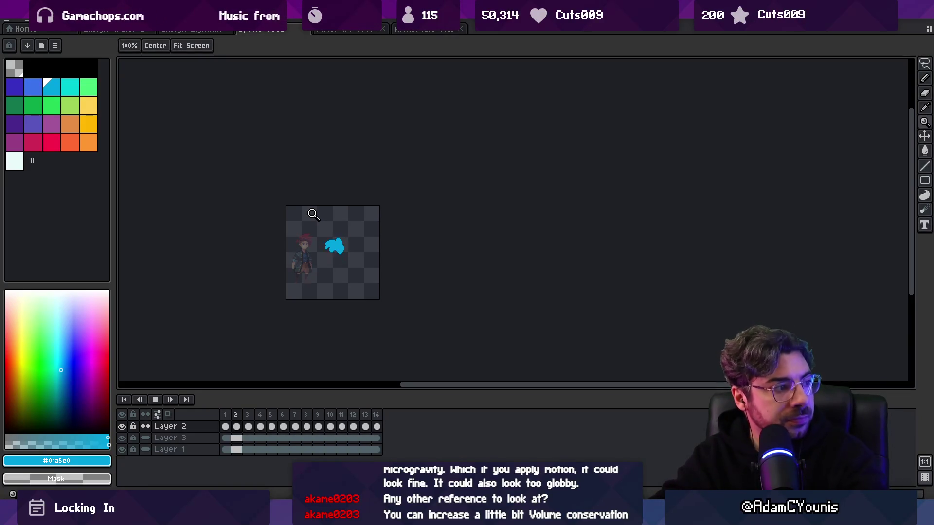
# Step: Stop playback, zoom in close on the splash, check frames 9–11, then replay the loop
pyautogui.press('space')
pyautogui.click(360, 235)
pyautogui.press('Right')
pyautogui.press('Right')
pyautogui.click(311, 285)
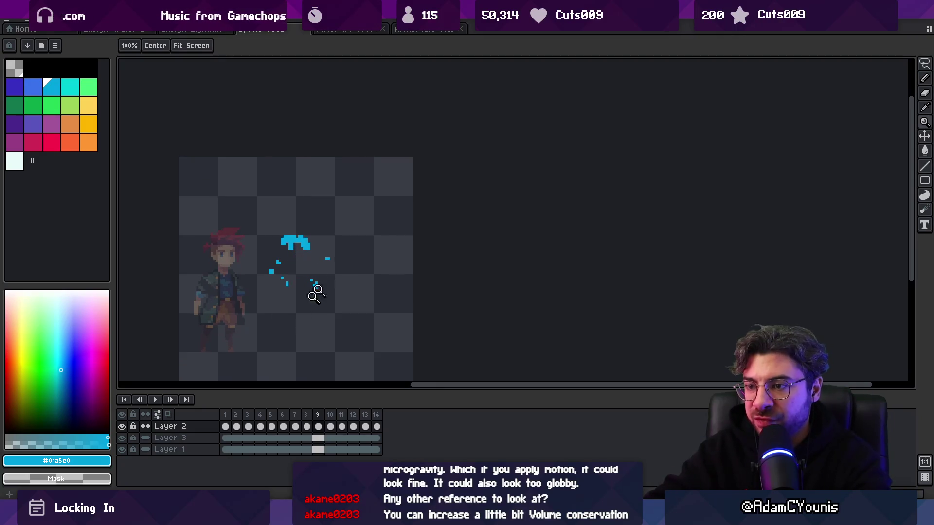
pyautogui.click(315, 273)
pyautogui.press('b')
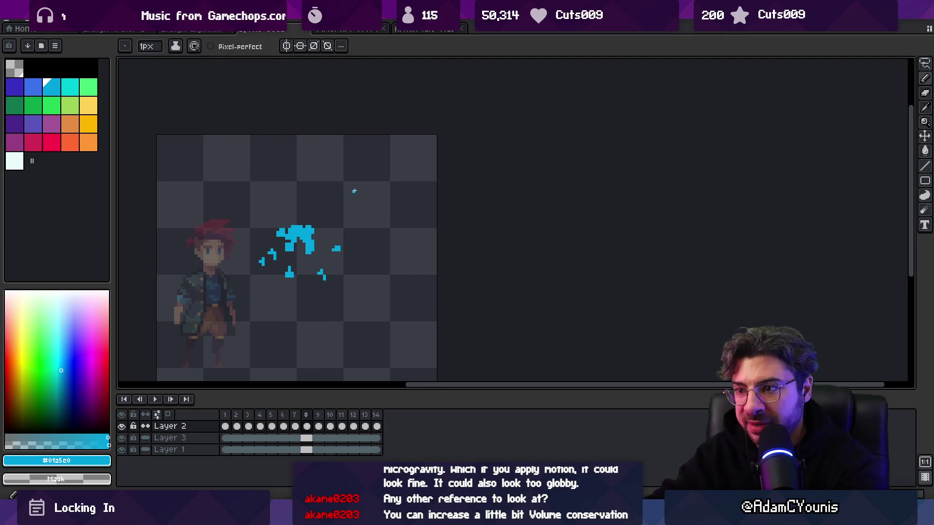
pyautogui.press('Right')
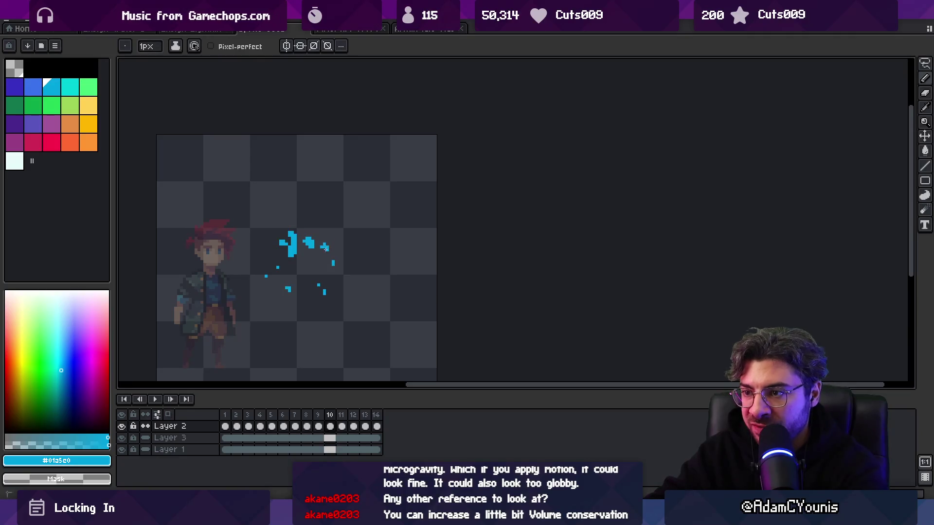
pyautogui.press('Right')
pyautogui.press('Right')
pyautogui.press('Right')
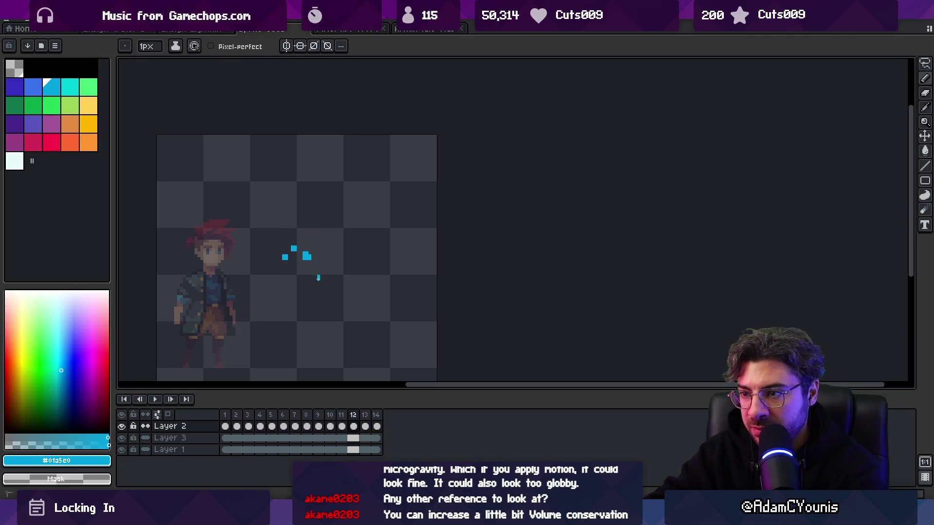
pyautogui.press('Return')
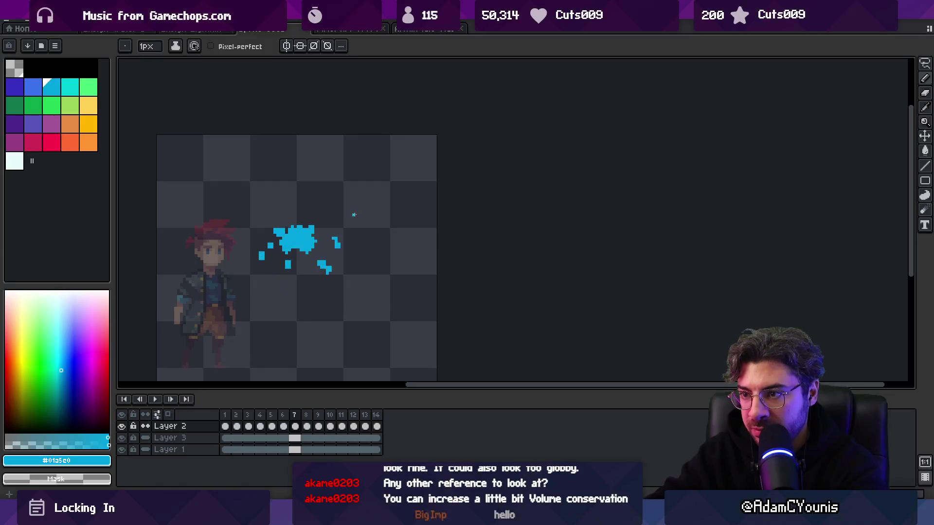
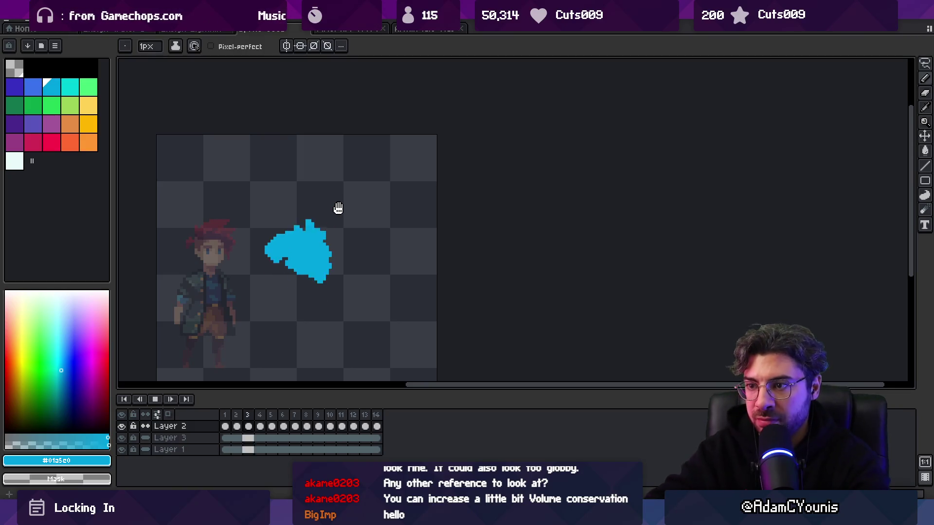
# Step: Zoom in and paint extra blue droplets around the splash on frame 7
pyautogui.press('z')
pyautogui.scroll(-4, 398, 185)
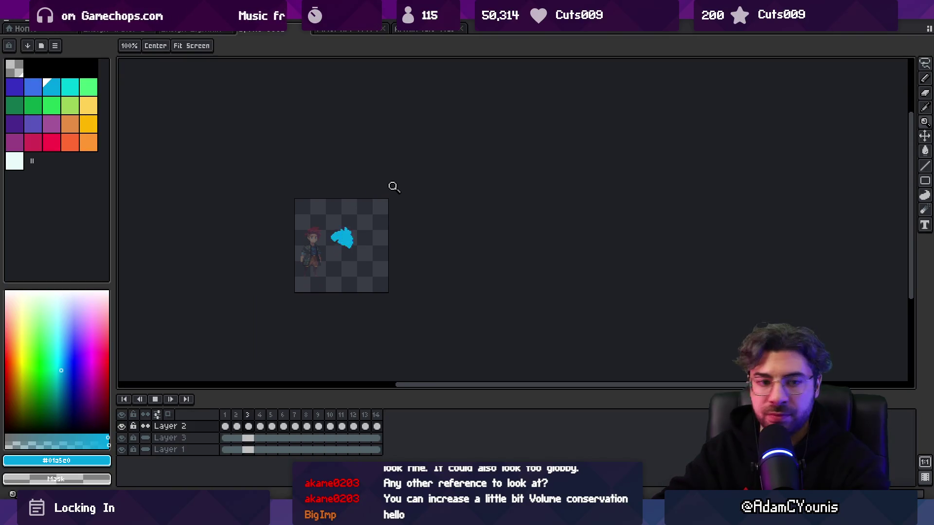
pyautogui.scroll(1, 355, 219)
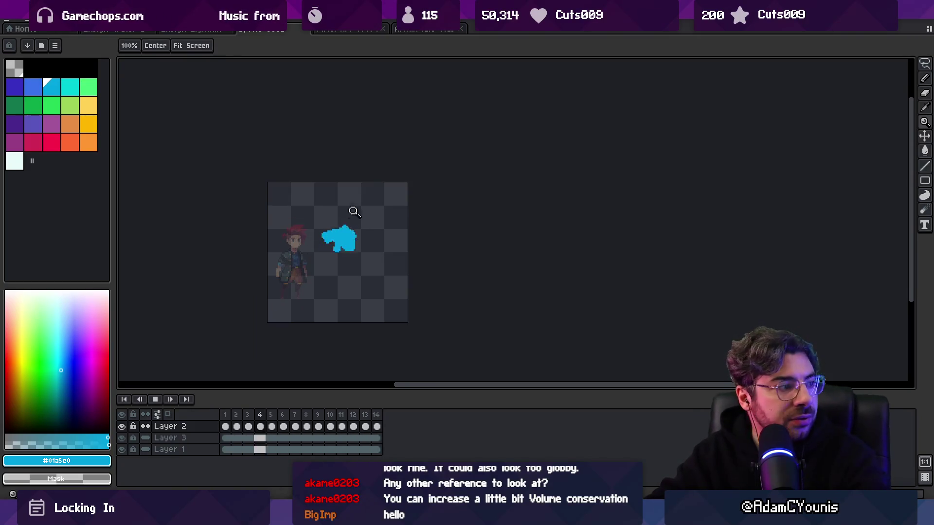
pyautogui.scroll(-1, 363, 199)
pyautogui.scroll(3, 380, 207)
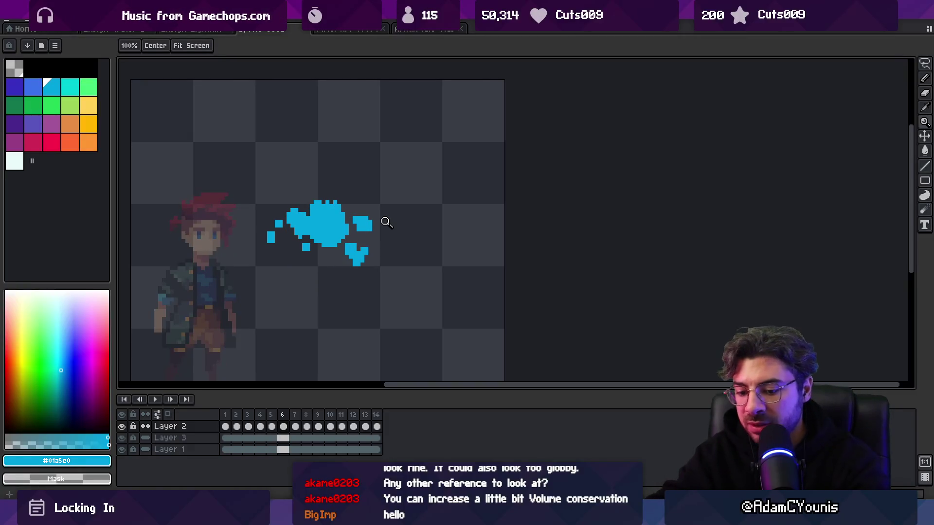
pyautogui.press('b')
pyautogui.moveTo(316, 248); pyautogui.dragTo(306, 249)
pyautogui.press('e')
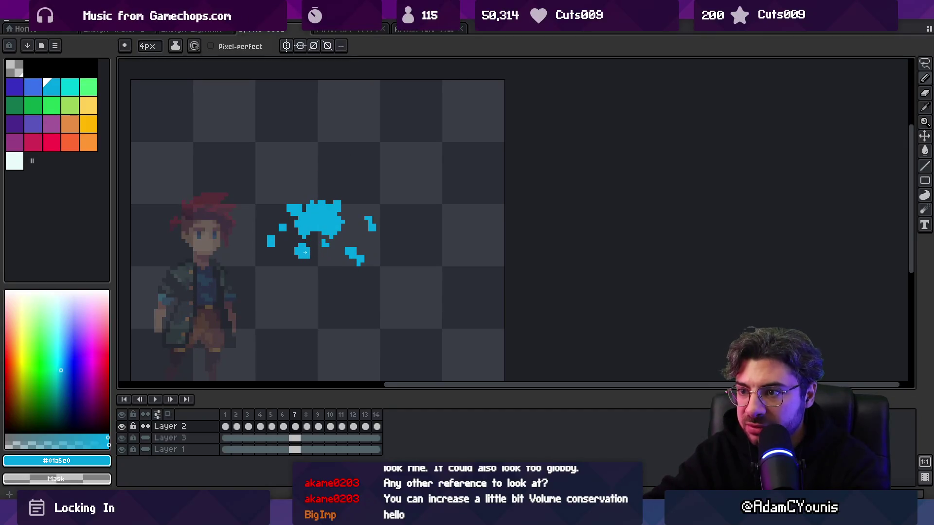
# Step: Step through frames 8–11 and erase the lower-left part of the blue blob on frame 11
pyautogui.press('-')
pyautogui.press('.')
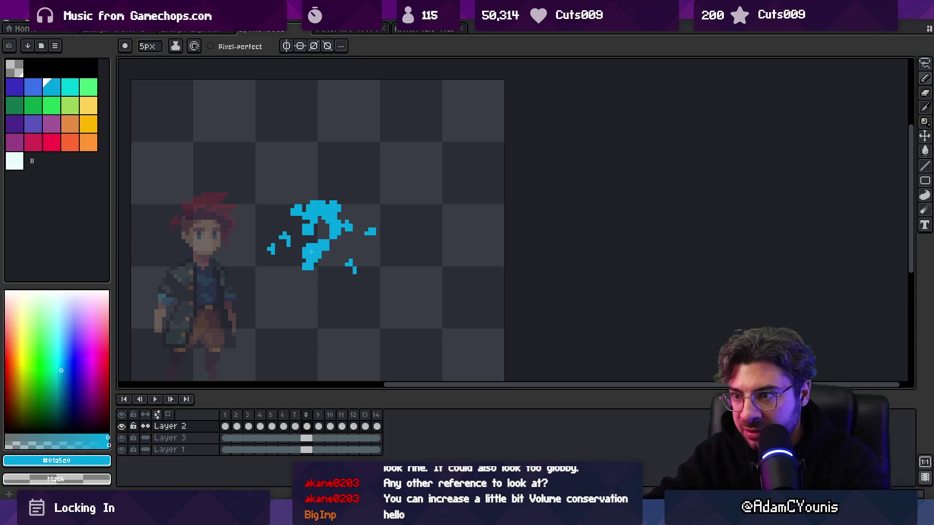
pyautogui.press('.')
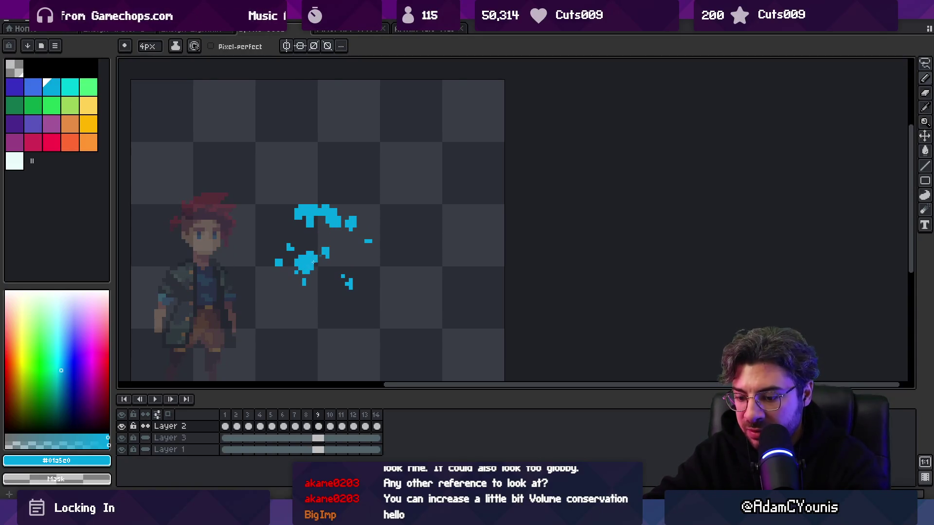
pyautogui.press('.')
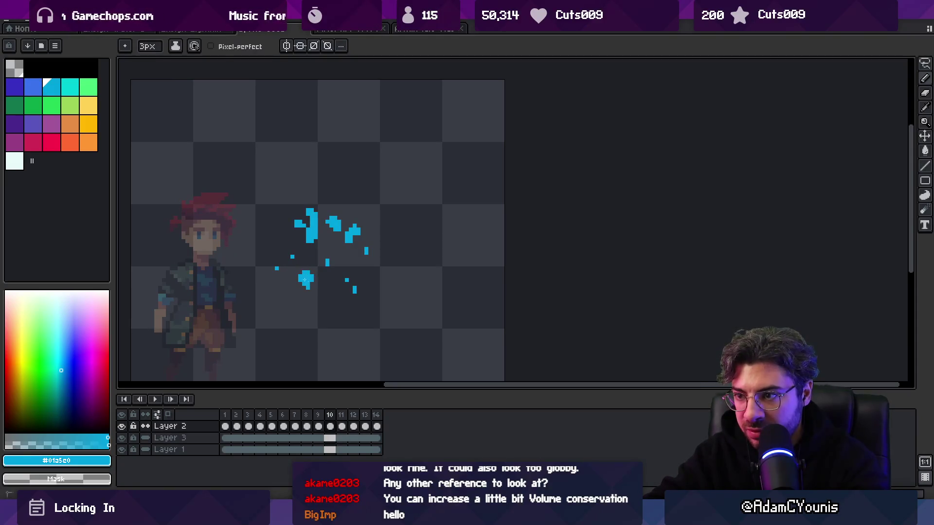
pyautogui.press('.')
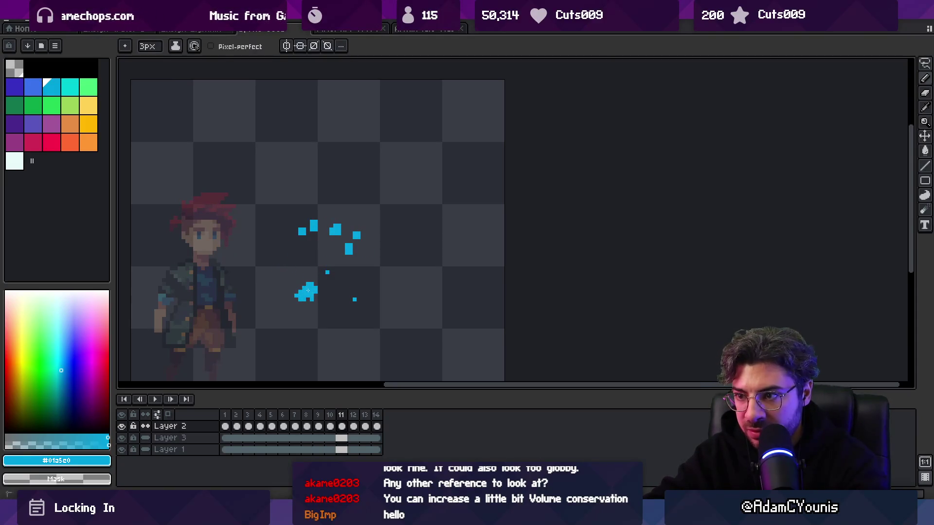
pyautogui.press('e')
pyautogui.moveTo(307, 291); pyautogui.dragTo(304, 304)
# Step: Erase the leftover blob below the droplets on frame 12, then move on to frame 13
pyautogui.press('.')
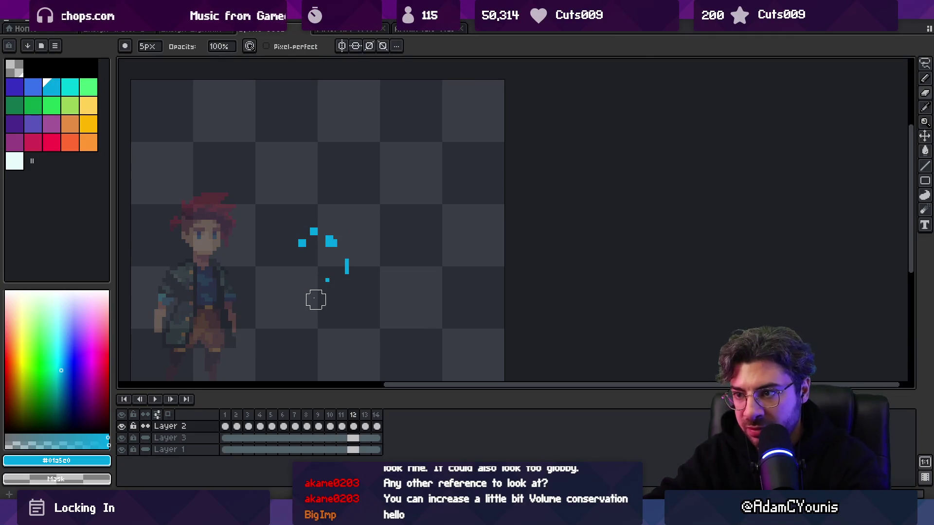
pyautogui.press('b')
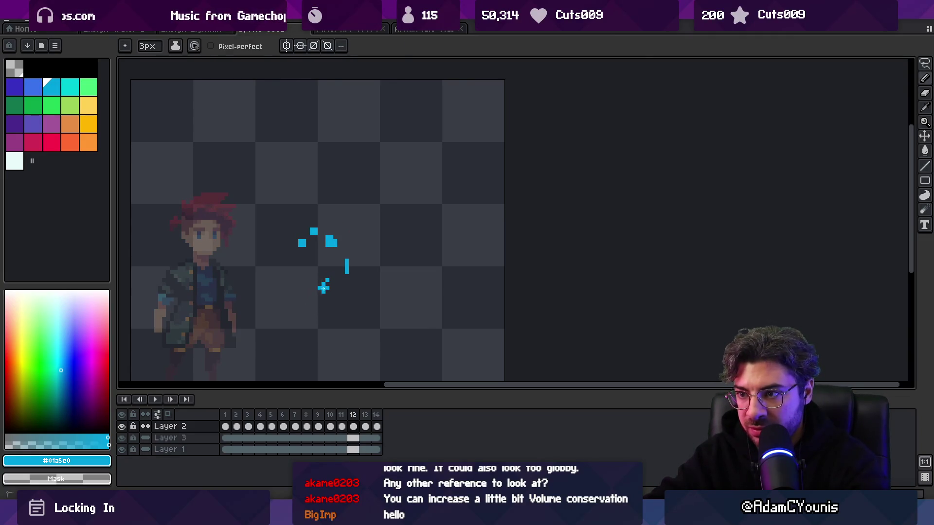
pyautogui.press('e')
pyautogui.moveTo(339, 284); pyautogui.dragTo(334, 278)
pyautogui.press('b')
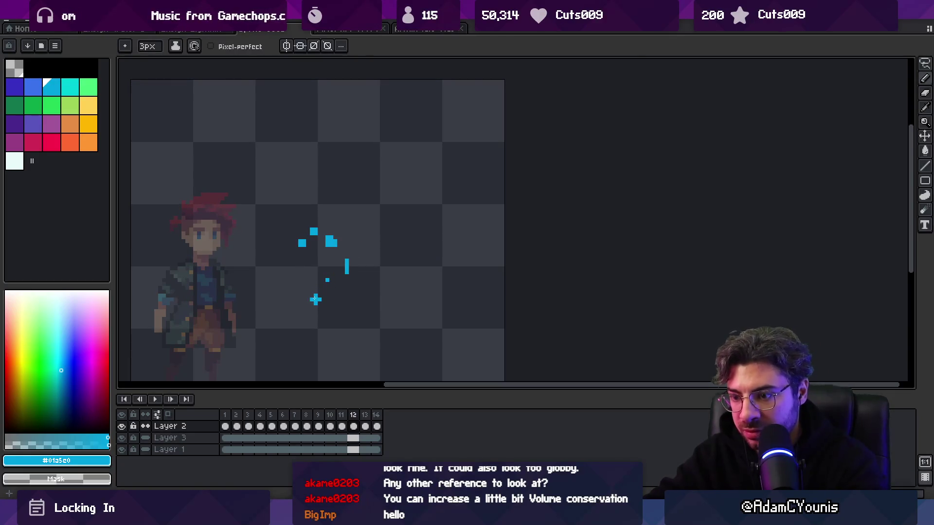
pyautogui.press('.')
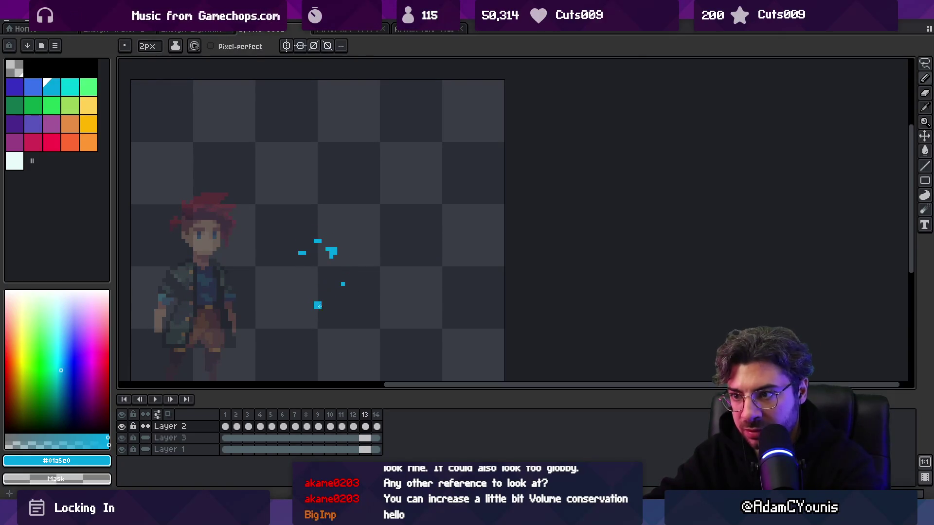
pyautogui.press('z')
pyautogui.scroll(-3, 334, 292)
# Step: Play the splash animation briefly as a preview, then stop it
pyautogui.press('Return')
pyautogui.scroll(-2, 344, 273)
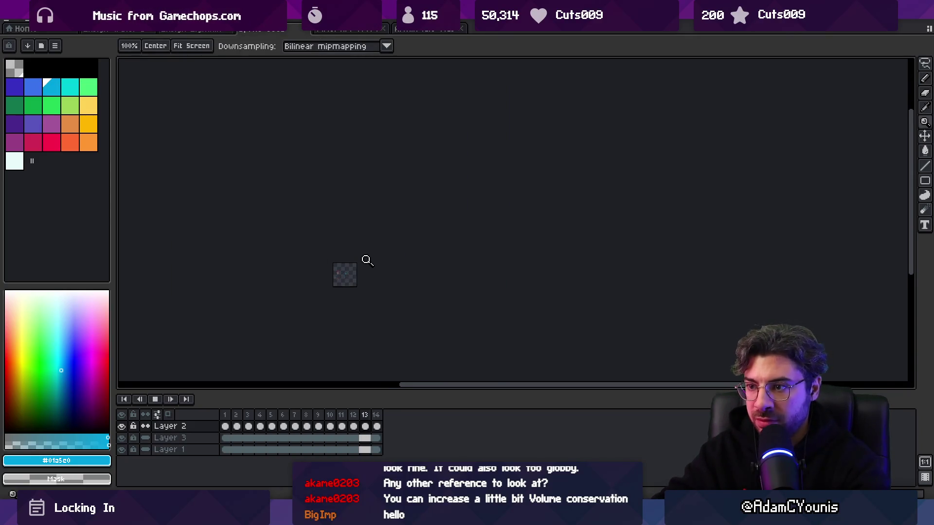
pyautogui.scroll(2, 367, 261)
pyautogui.scroll(1, 317, 276)
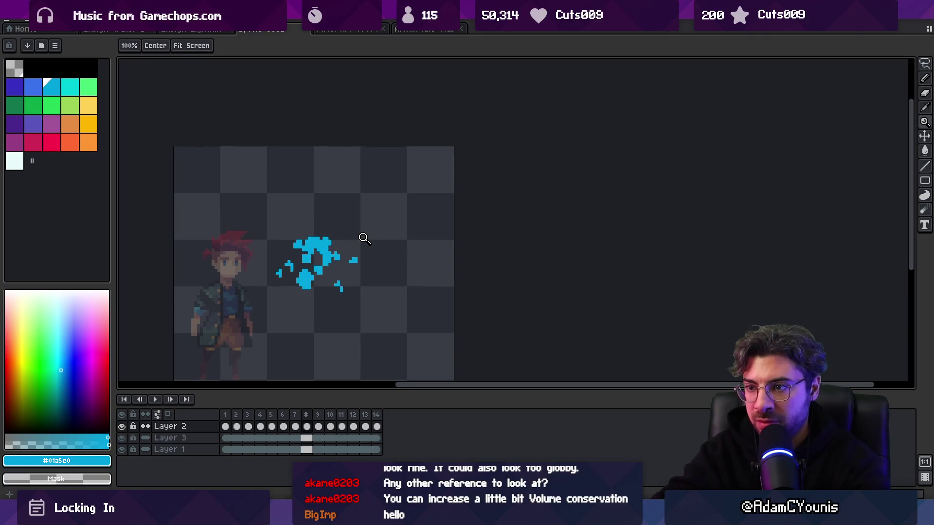
pyautogui.press('Return')
pyautogui.press('i')
pyautogui.press('b')
# Step: Review splash frames 8 through 14 one by one, then return to frame 1
pyautogui.press(',')
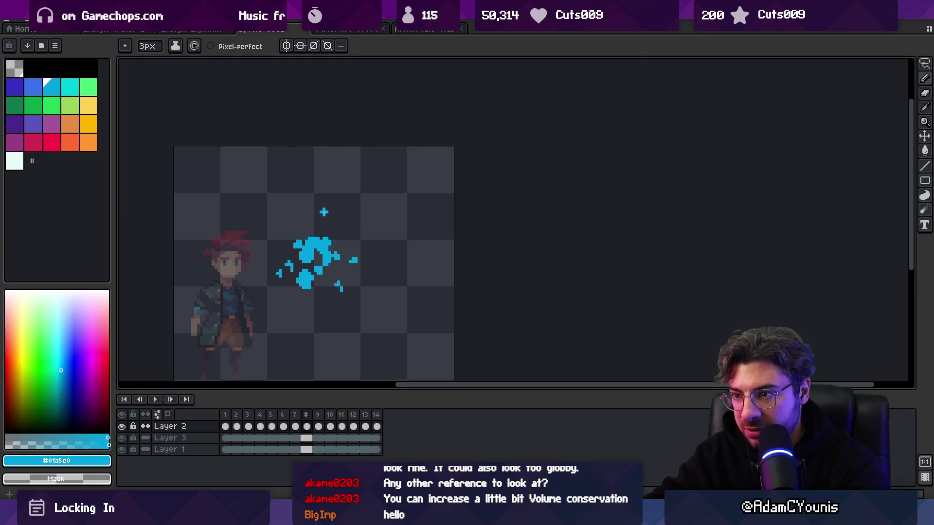
pyautogui.press('.')
pyautogui.press('.')
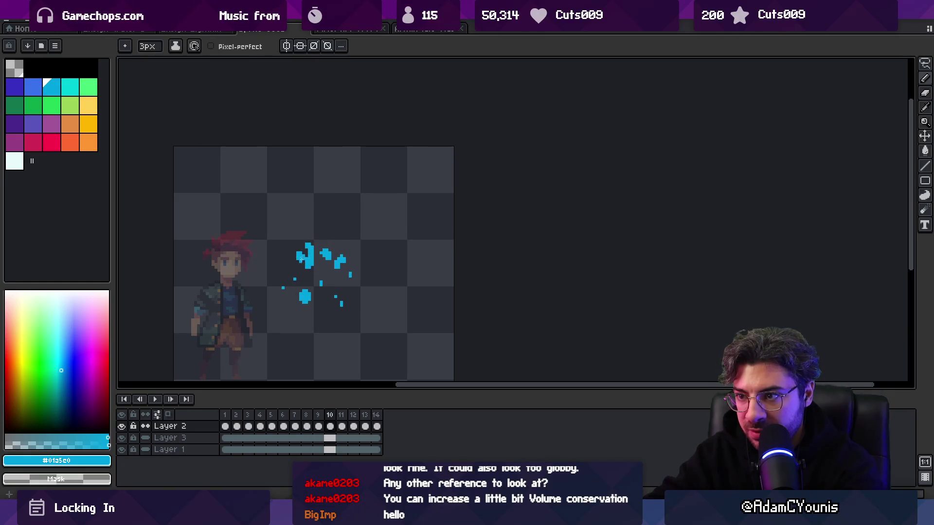
pyautogui.press('.')
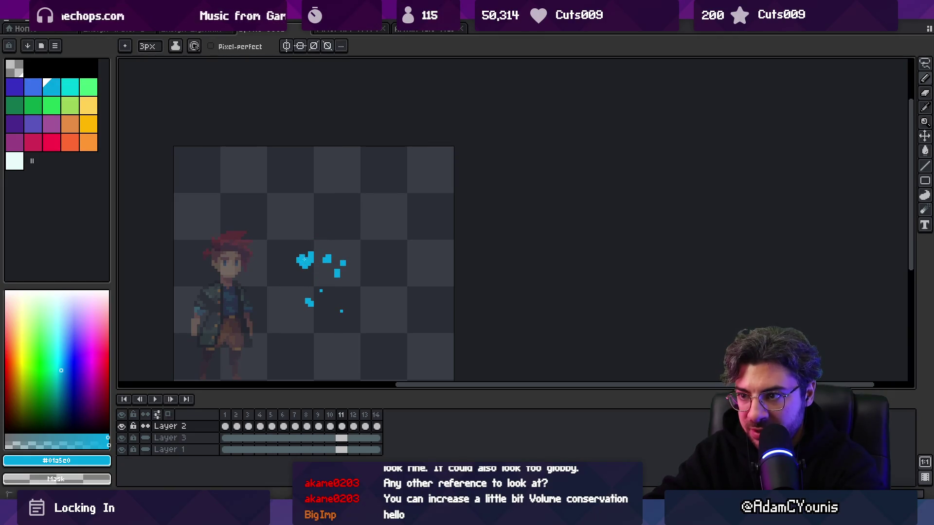
pyautogui.press('.')
pyautogui.press('.')
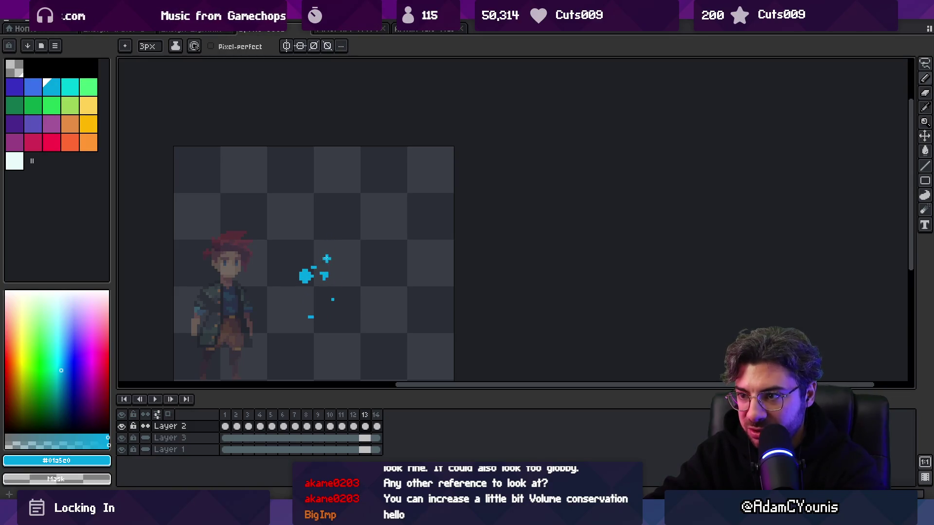
pyautogui.press(',')
pyautogui.press(',')
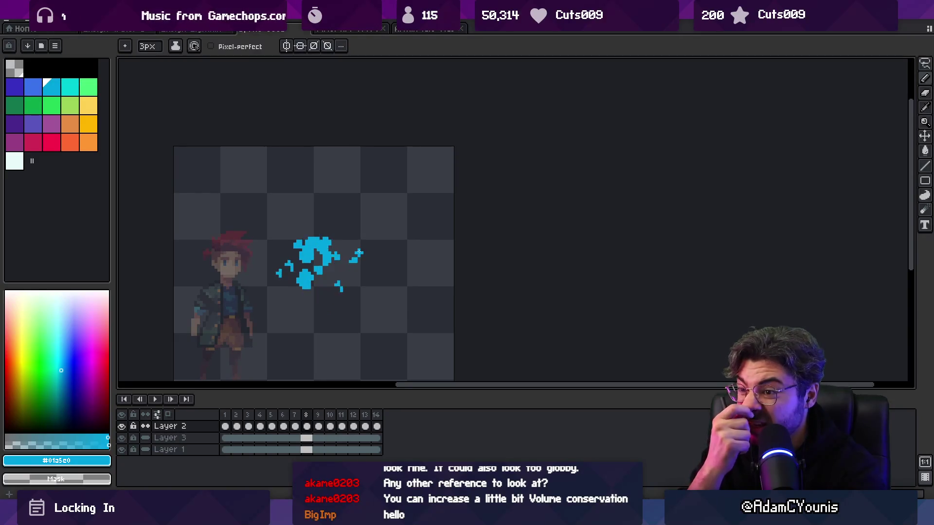
pyautogui.press('.')
pyautogui.press('.')
pyautogui.press('.')
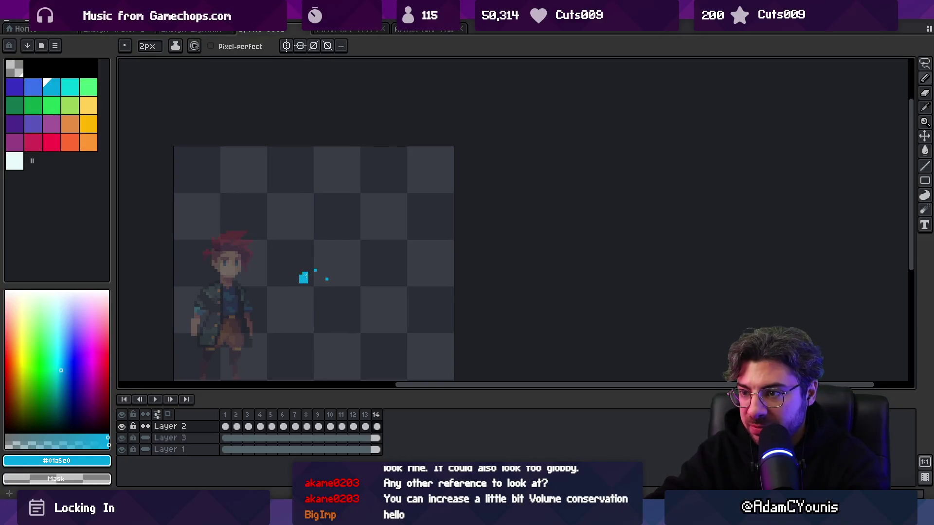
pyautogui.press('.')
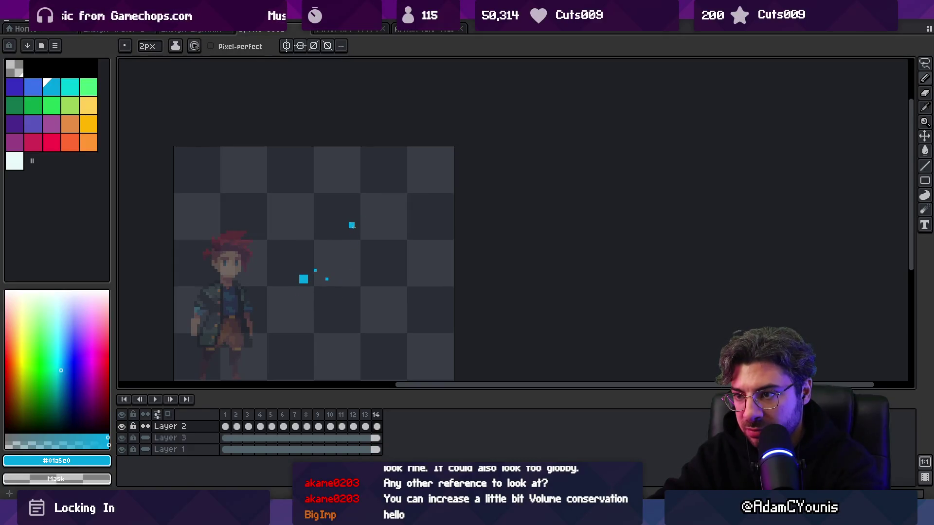
# Step: Play the full splash animation while zooming the view, then stop back at frame 1
pyautogui.press('Return')
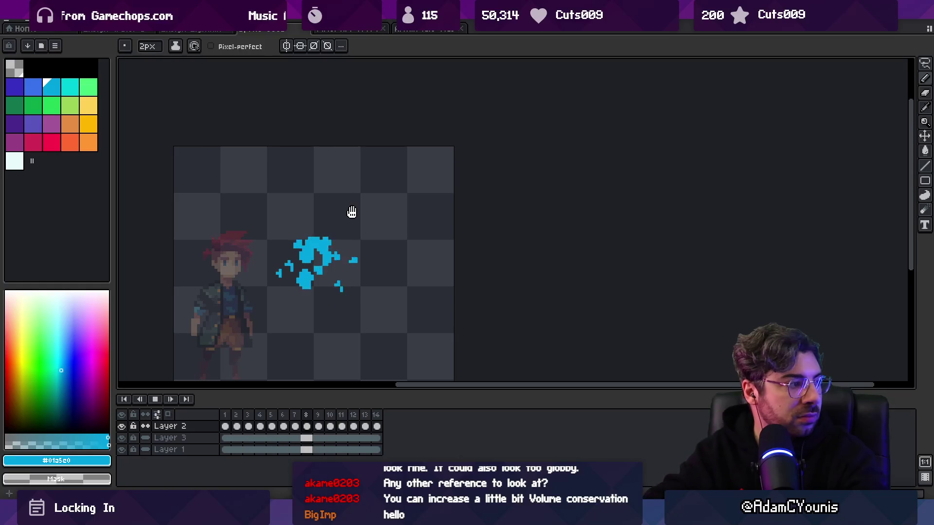
pyautogui.press('z')
pyautogui.scroll(-5, 340, 219)
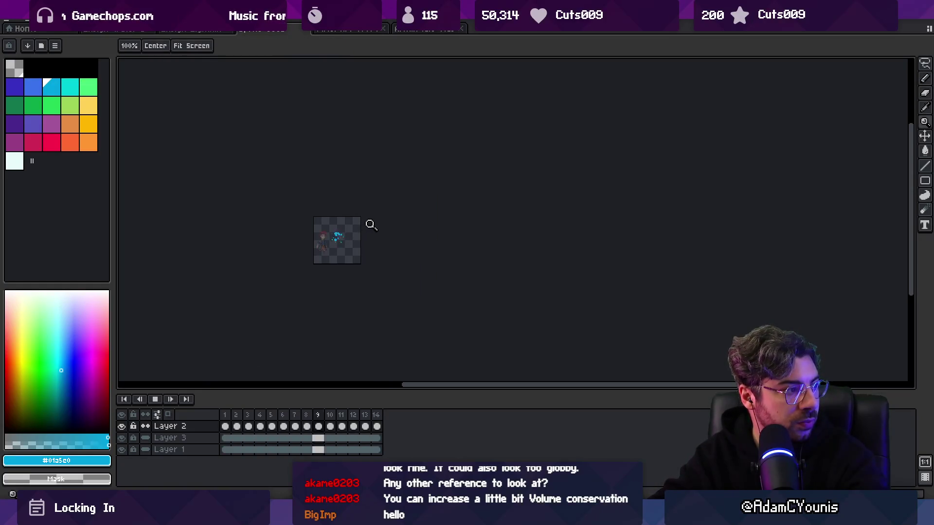
pyautogui.scroll(5, 367, 228)
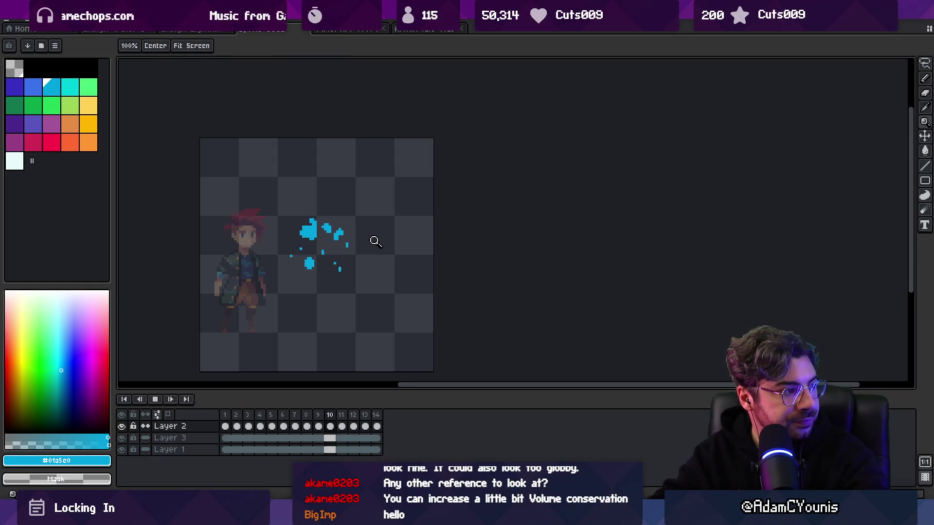
pyautogui.scroll(2, 372, 244)
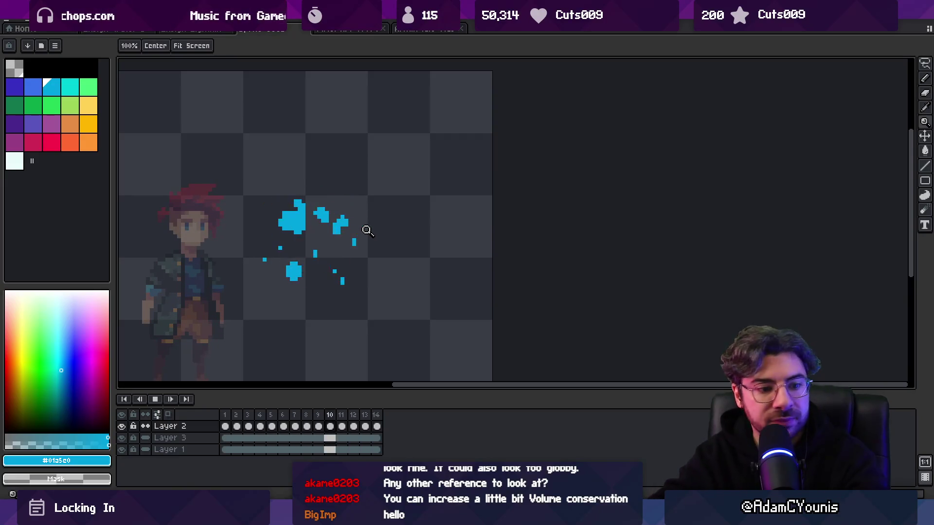
pyautogui.press('space')
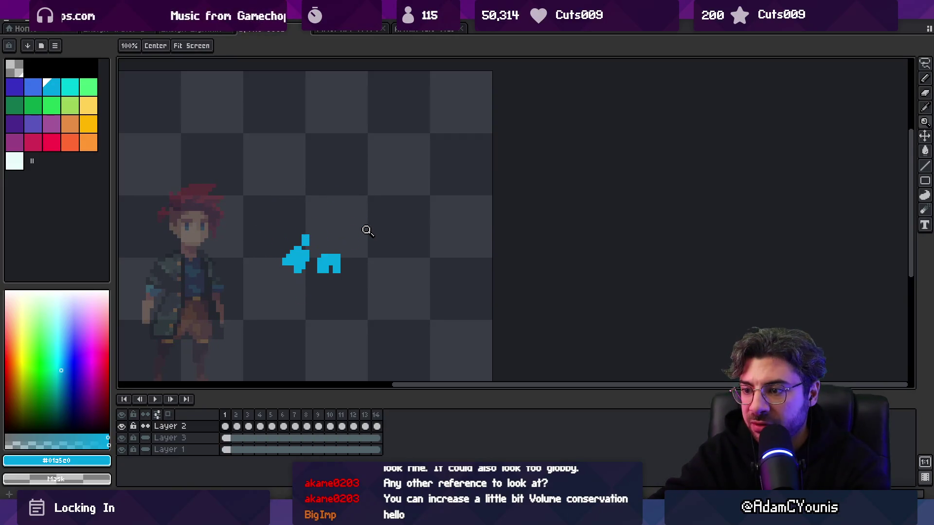
pyautogui.press('v')
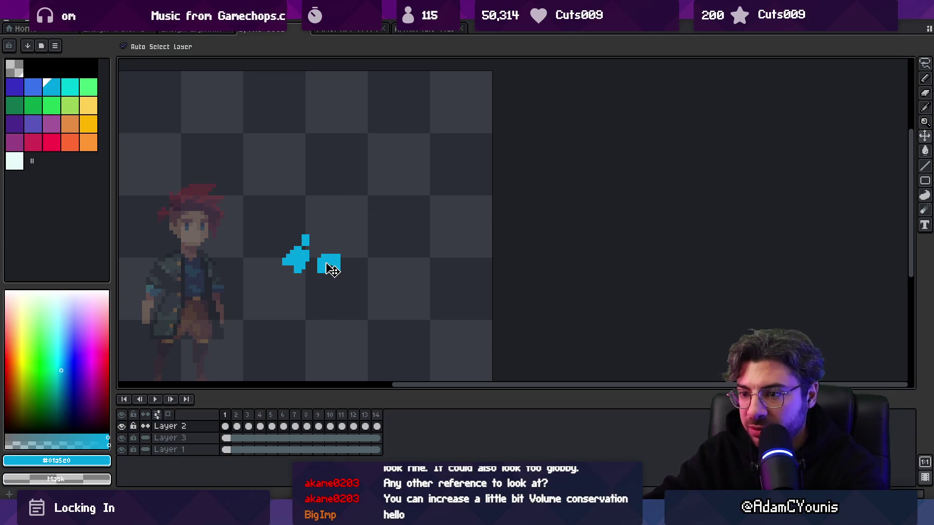
pyautogui.press('Right')
pyautogui.press('Right')
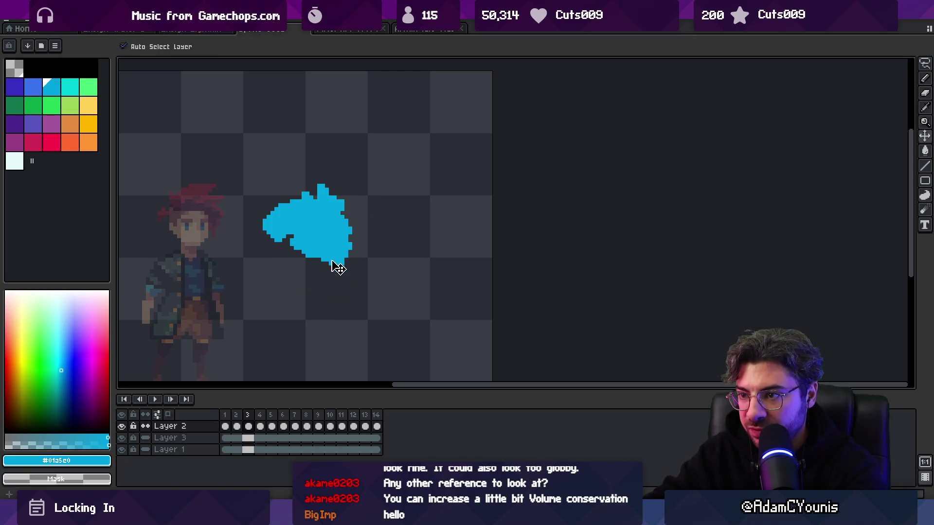
pyautogui.press('Right')
pyautogui.press('Right')
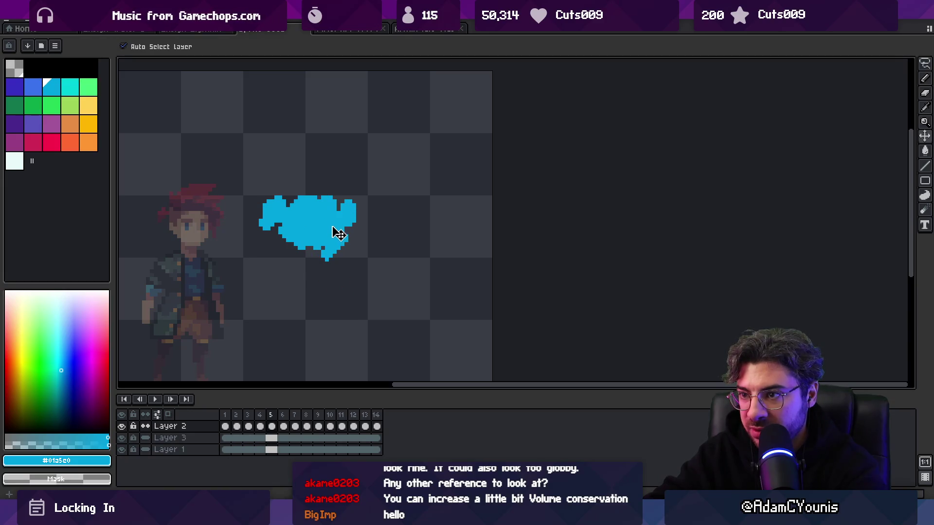
pyautogui.press('Right')
pyautogui.press('Right')
pyautogui.press('Right')
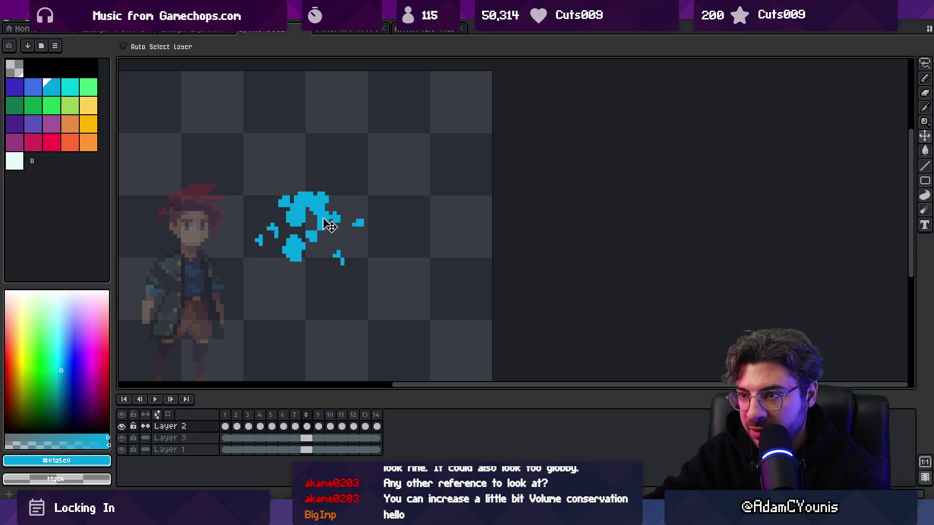
pyautogui.press('Right')
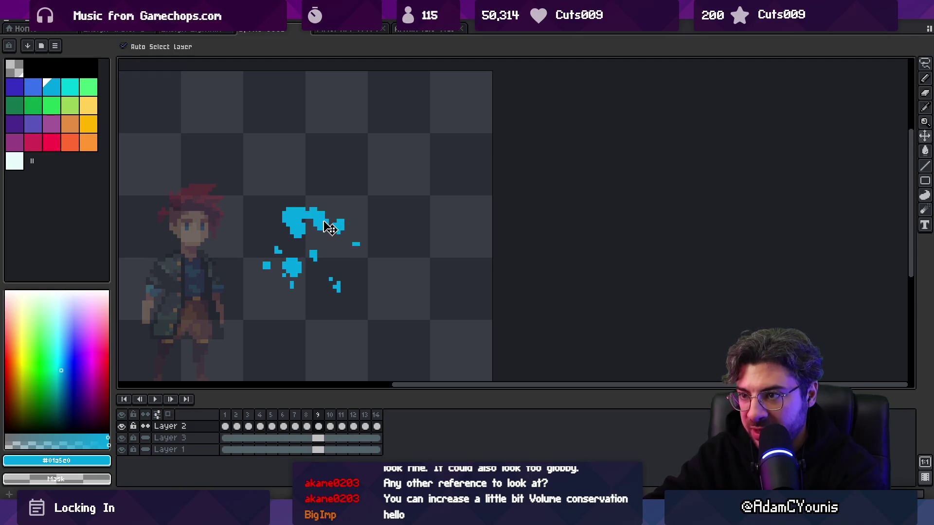
pyautogui.press('Right')
pyautogui.press('Right')
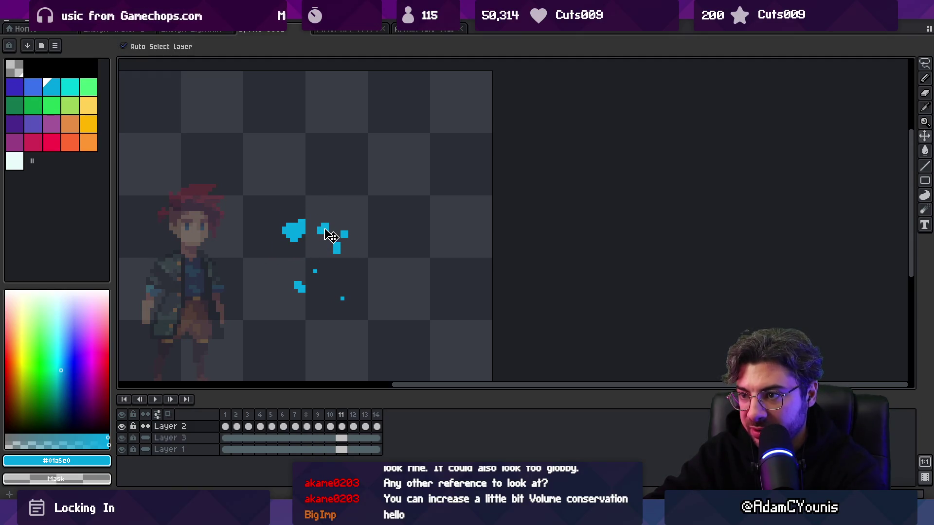
pyautogui.press('Right')
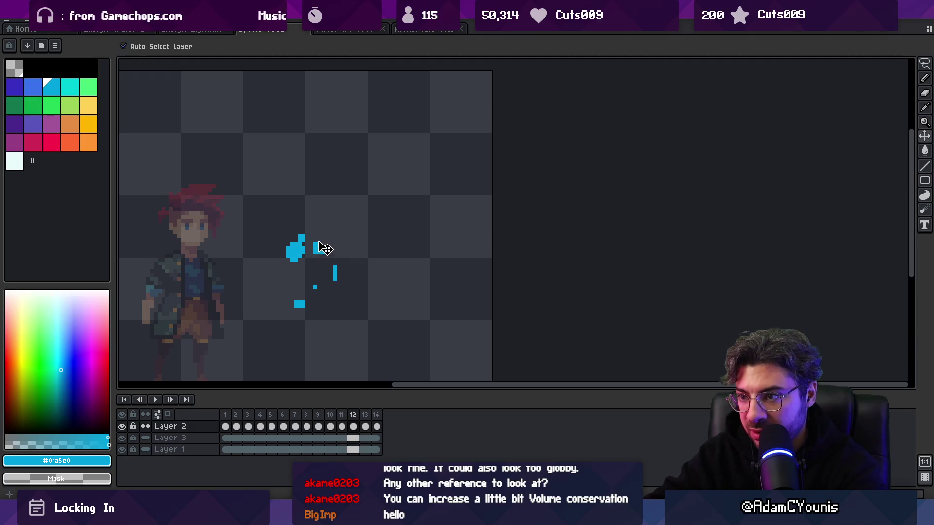
pyautogui.press('Right')
pyautogui.press('Right')
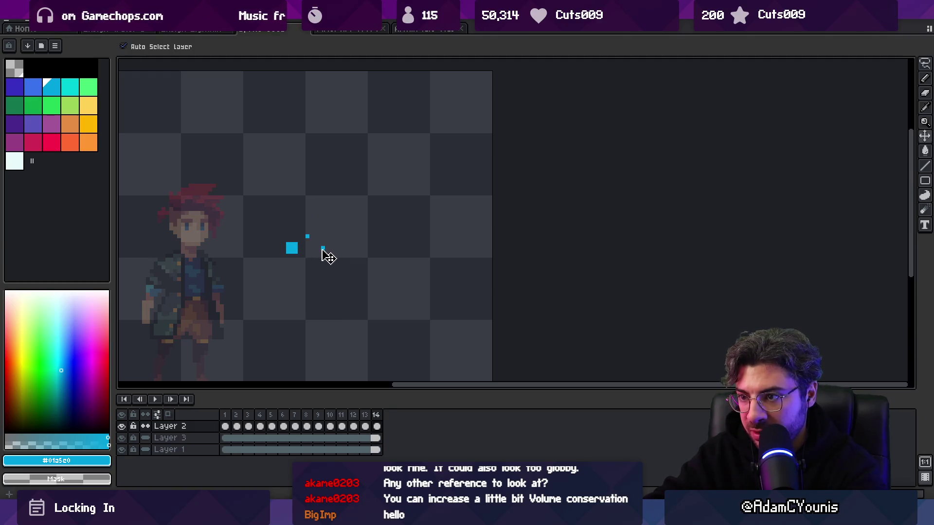
pyautogui.press('Return')
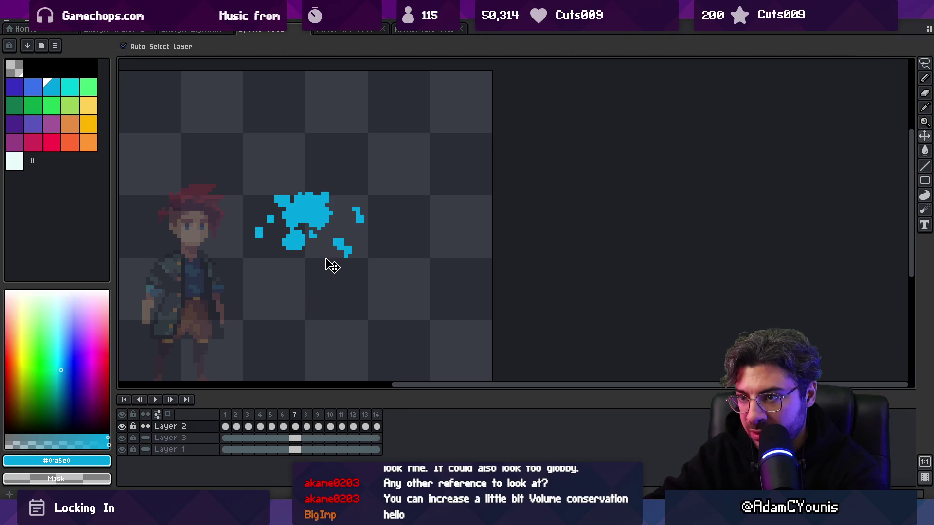
pyautogui.press('z')
pyautogui.scroll(-5, 341, 217)
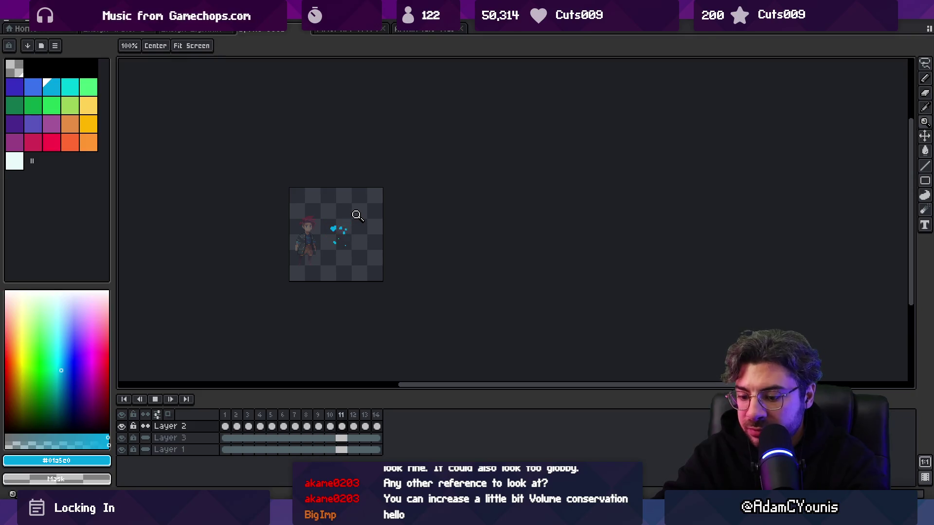
pyautogui.press('Return')
pyautogui.press('Right')
pyautogui.click(357, 215)
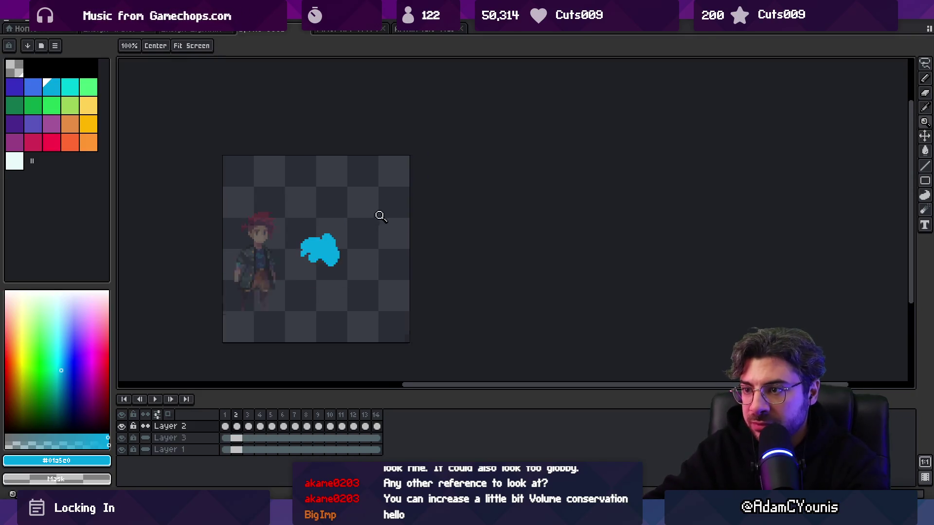
pyautogui.press('m')
pyautogui.press('Right')
pyautogui.press('Right')
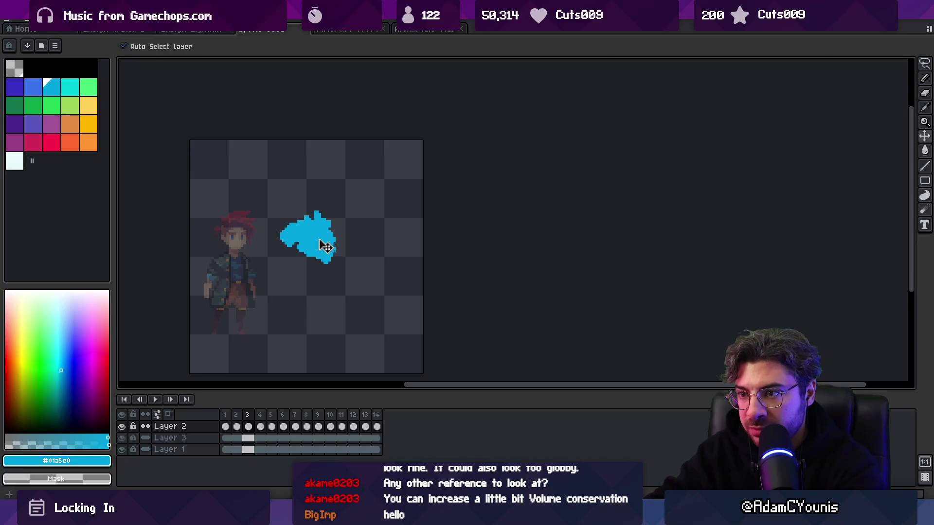
pyautogui.press('Right')
pyautogui.press('Right')
pyautogui.press('Right')
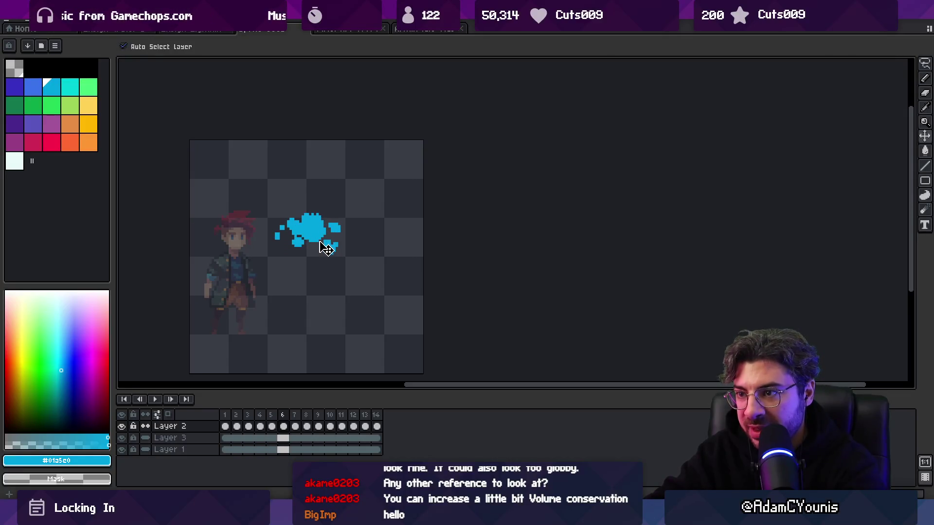
pyautogui.press('Right')
pyautogui.press('Left')
pyautogui.press('Right')
pyautogui.press('Right')
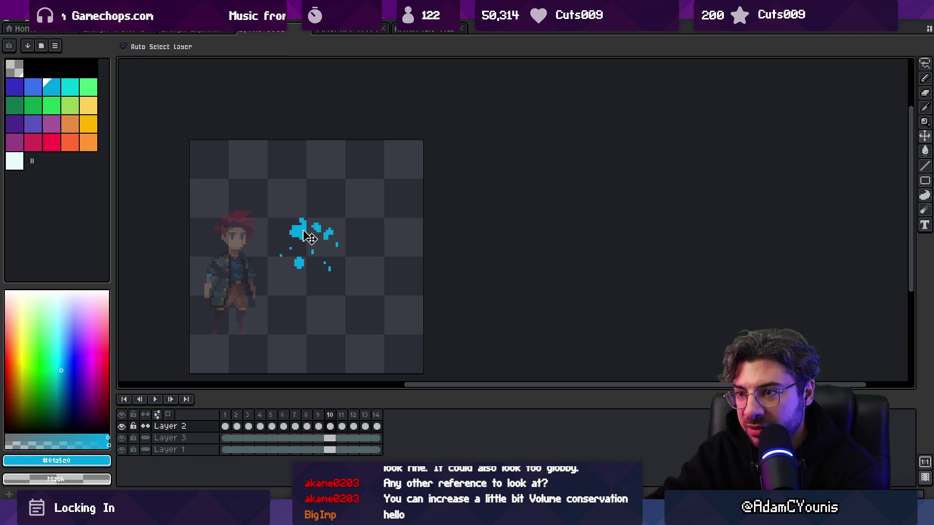
pyautogui.press('Right')
pyautogui.press('Right')
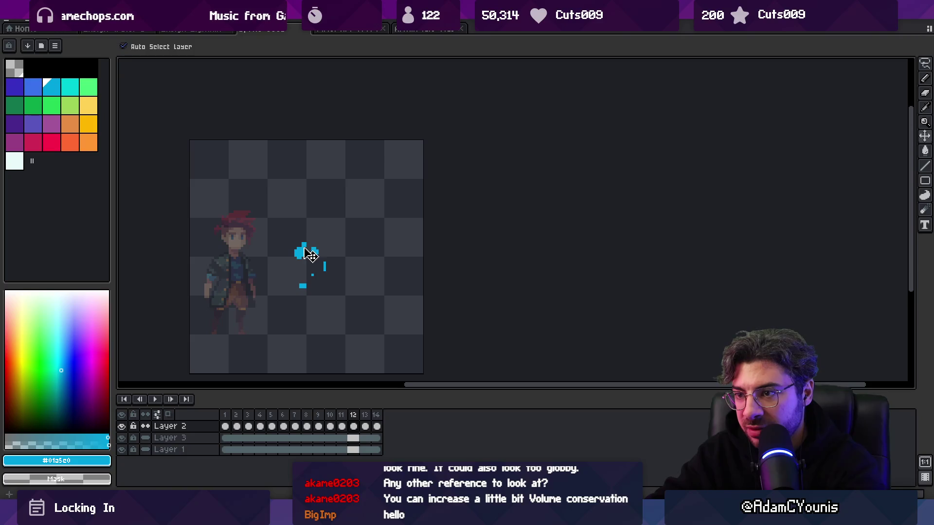
pyautogui.press('Right')
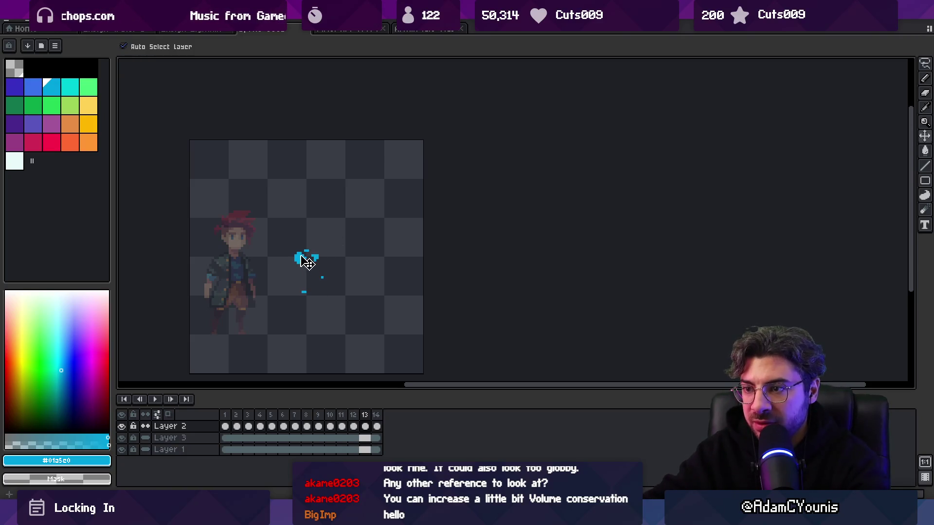
pyautogui.press('z')
pyautogui.scroll(-2, 321, 234)
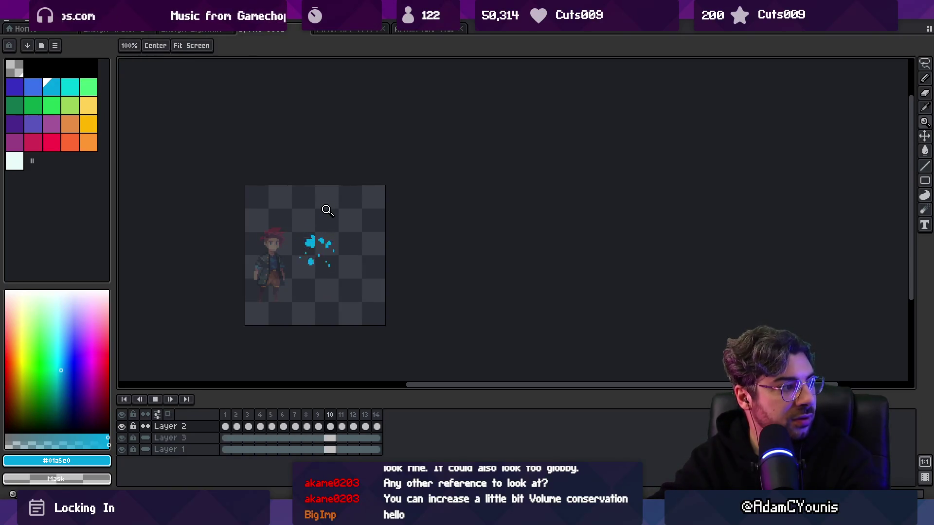
pyautogui.press('Return')
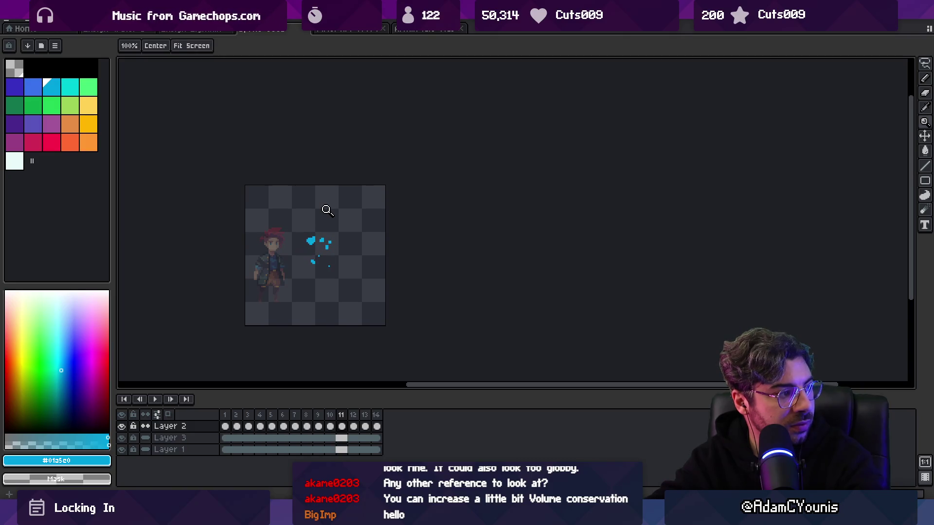
# Step: Zoom in on the splash, stop the looping animation and switch to the pencil
pyautogui.click(326, 210)
pyautogui.press('v')
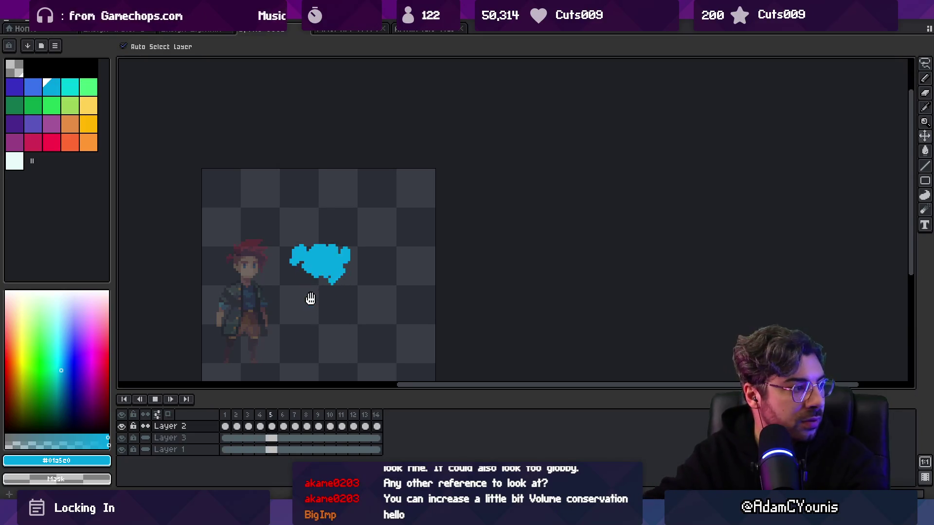
pyautogui.press('z')
pyautogui.scroll(-3, 364, 176)
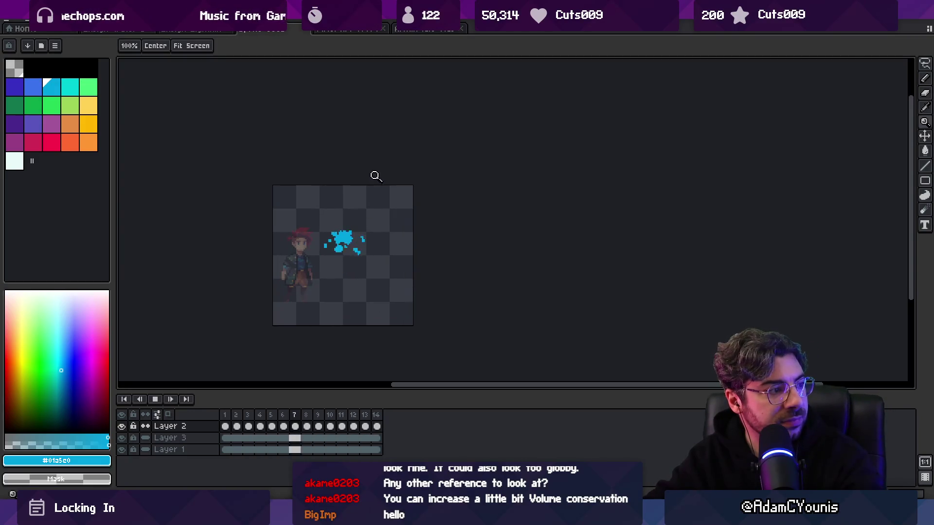
pyautogui.scroll(3, 382, 238)
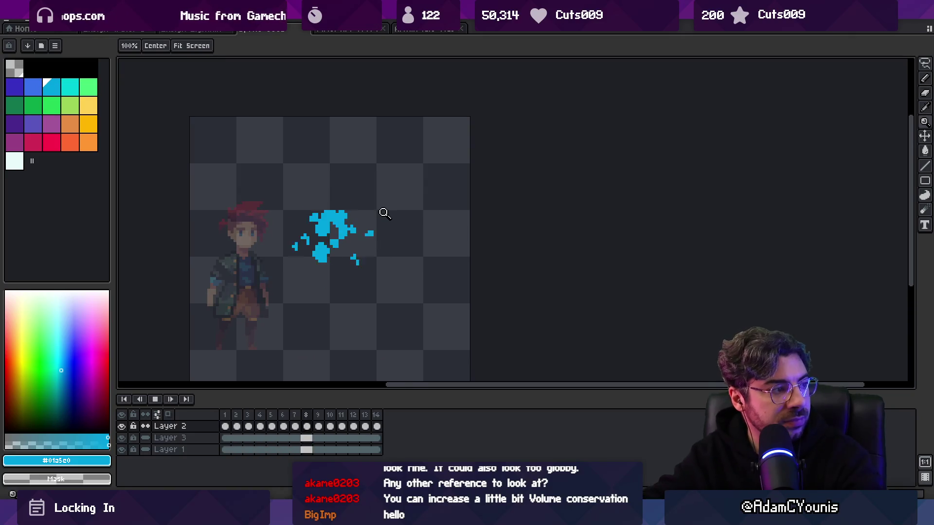
pyautogui.press('Return')
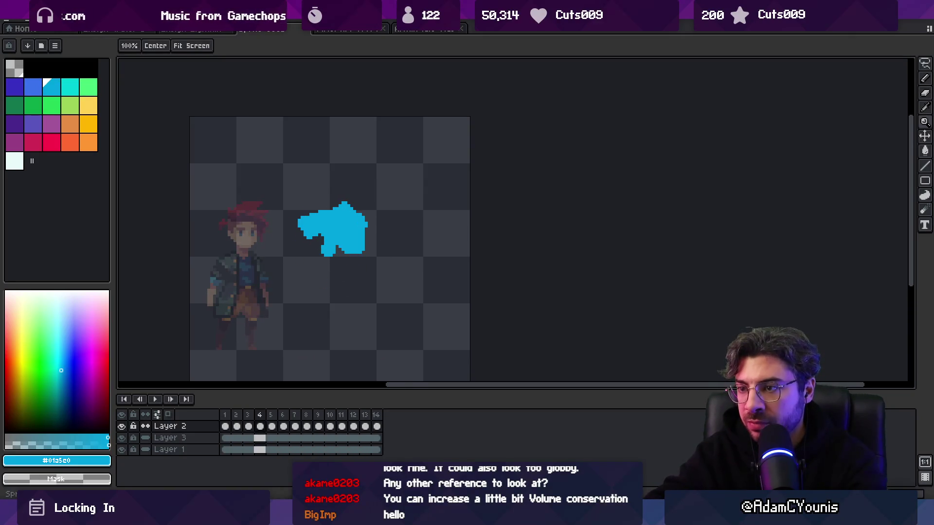
pyautogui.press('m')
pyautogui.press('b')
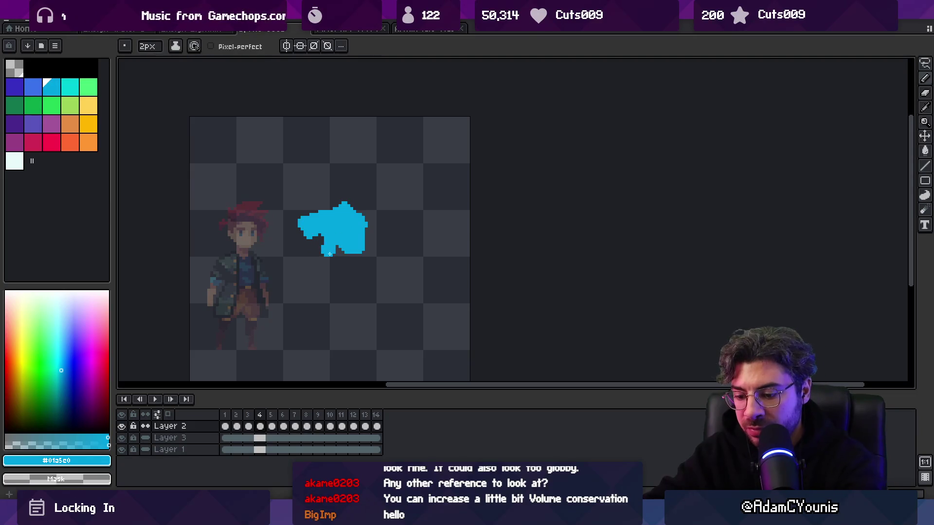
# Step: Step through splash frames 5 to 13, comparing neighbouring frames along the way
pyautogui.press('Right')
pyautogui.press('Left')
pyautogui.press('Right')
pyautogui.press('Right')
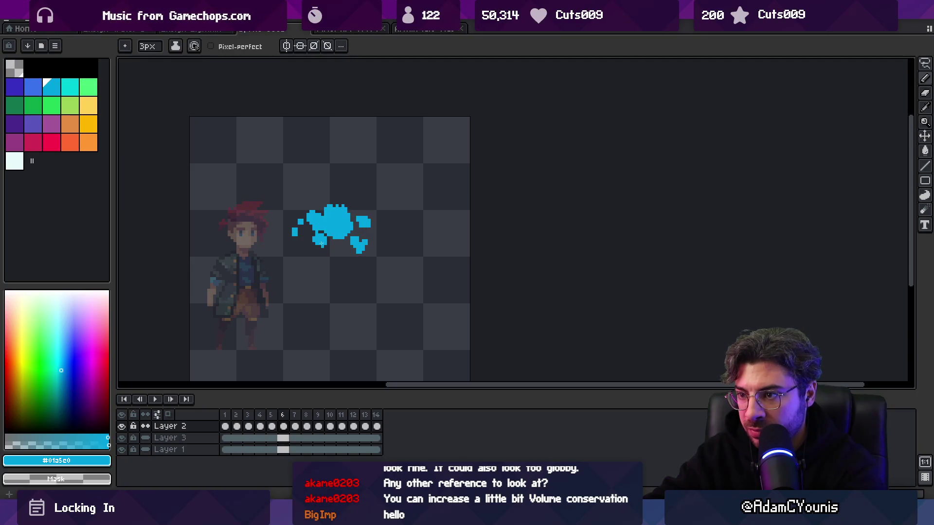
pyautogui.press('Right')
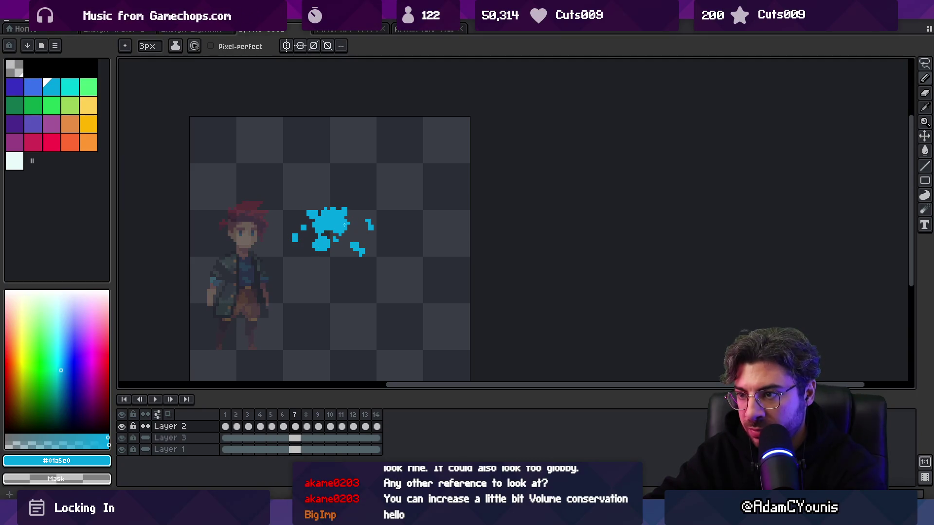
pyautogui.press('Right')
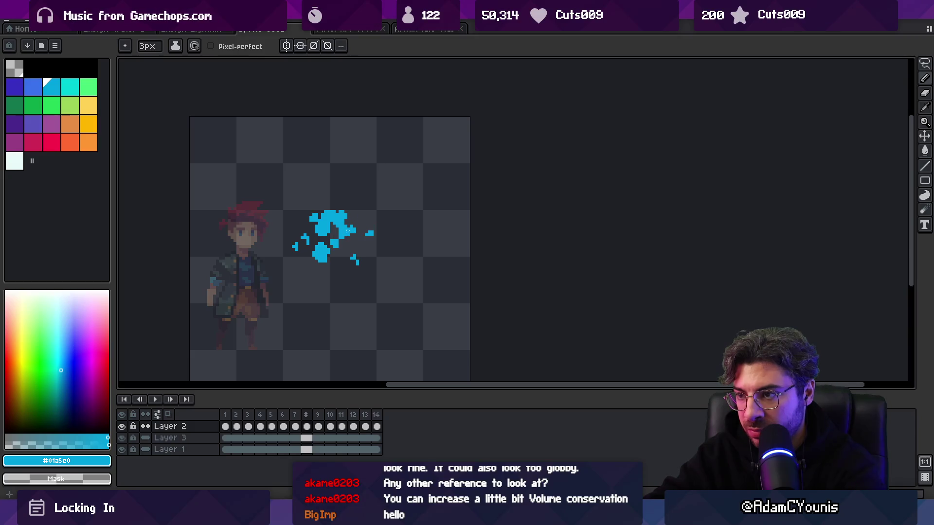
pyautogui.press('Left')
pyautogui.press('Right')
pyautogui.press('Right')
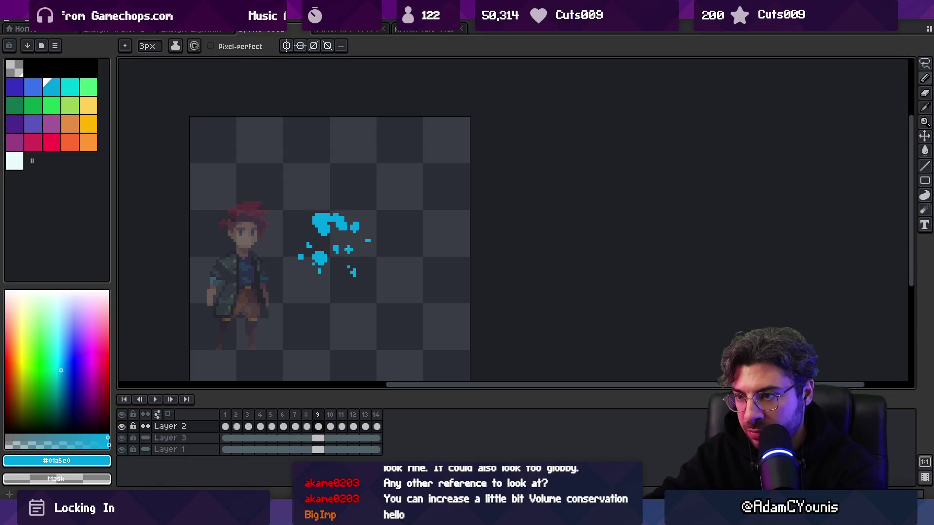
pyautogui.press('Right')
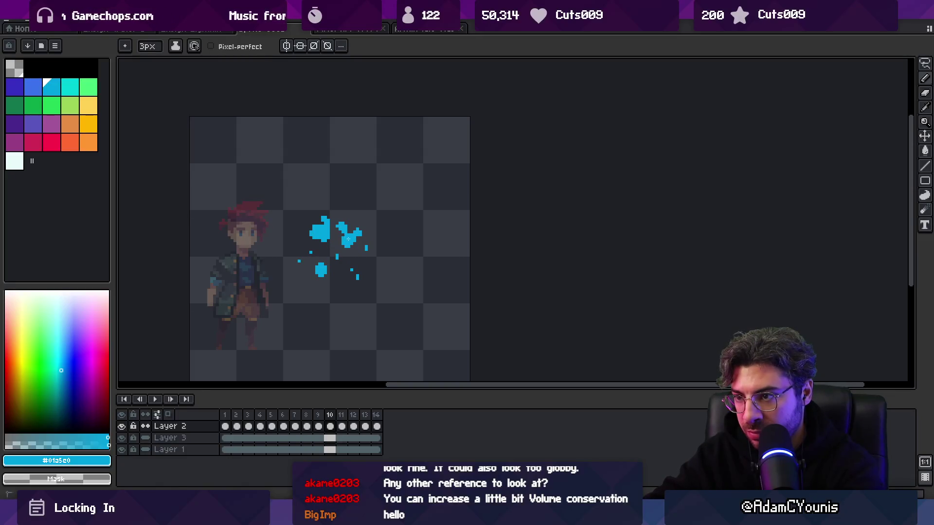
pyautogui.press('Right')
pyautogui.press('Right')
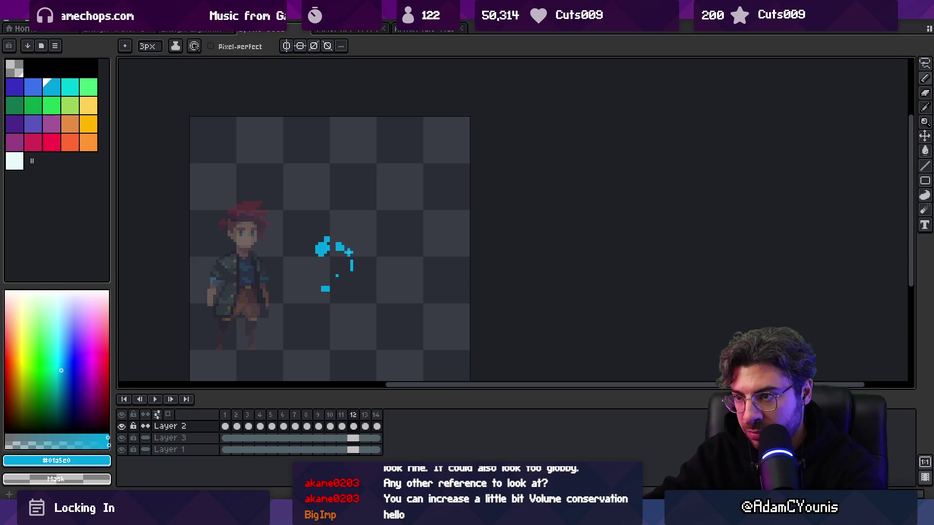
pyautogui.press('Right')
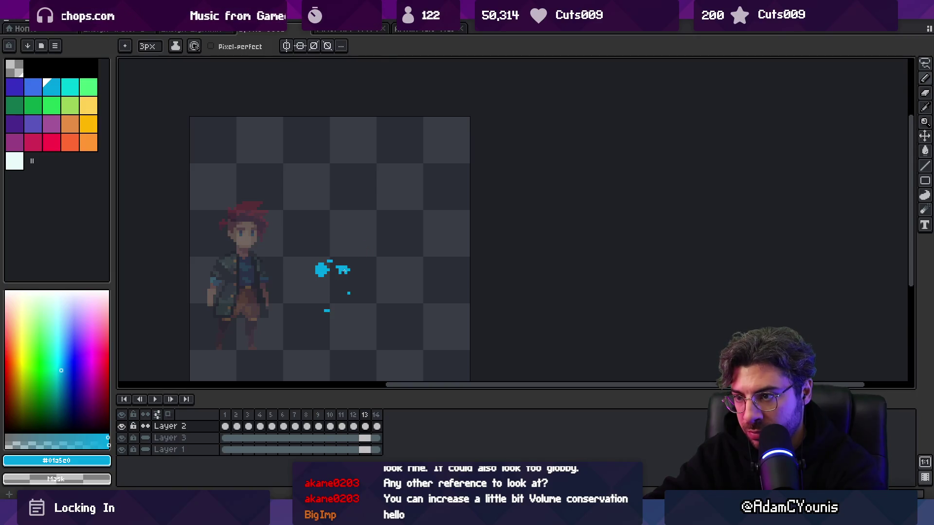
pyautogui.press('Right')
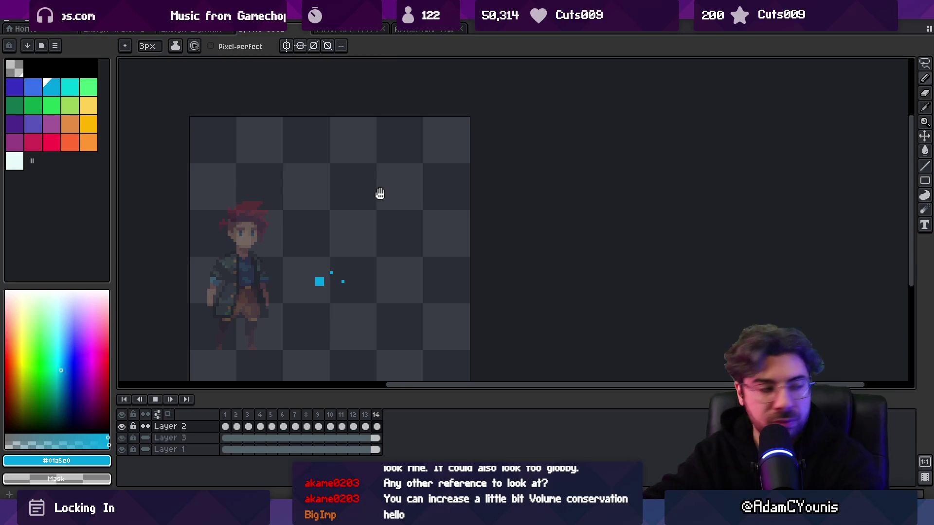
pyautogui.press('z')
pyautogui.scroll(-3, 371, 219)
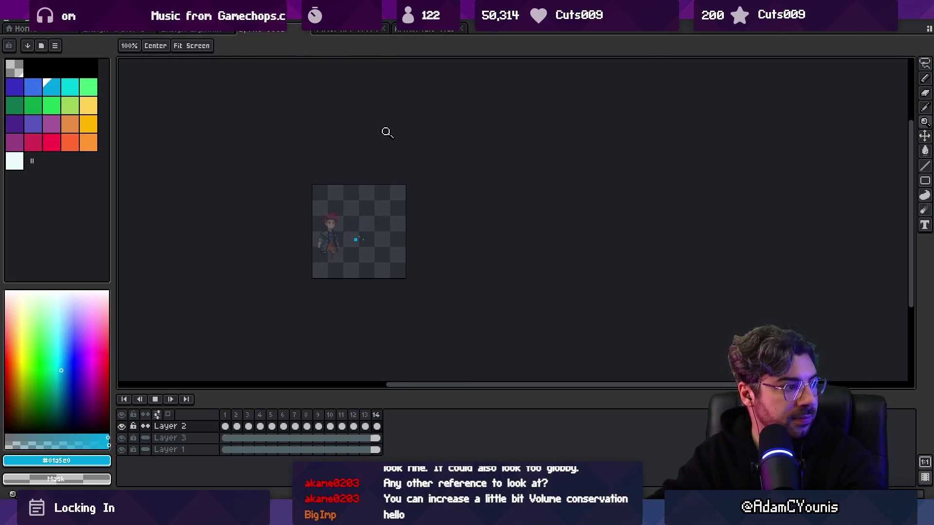
pyautogui.scroll(2, 396, 229)
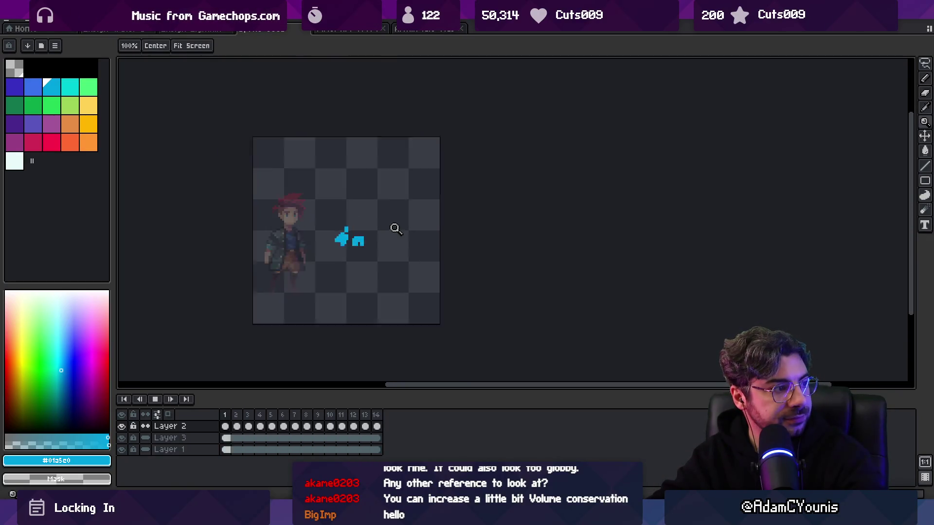
pyautogui.scroll(1, 395, 229)
pyautogui.press('Return')
pyautogui.press('b')
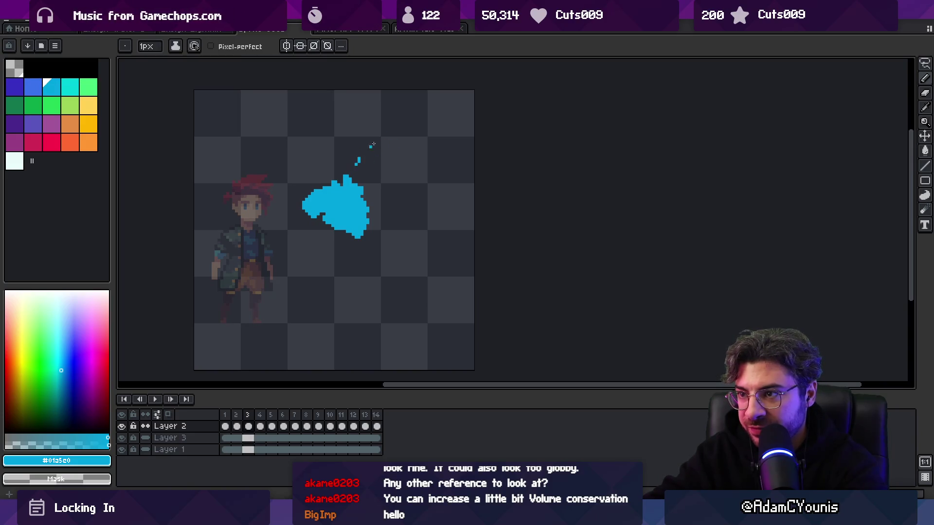
pyautogui.press('Right')
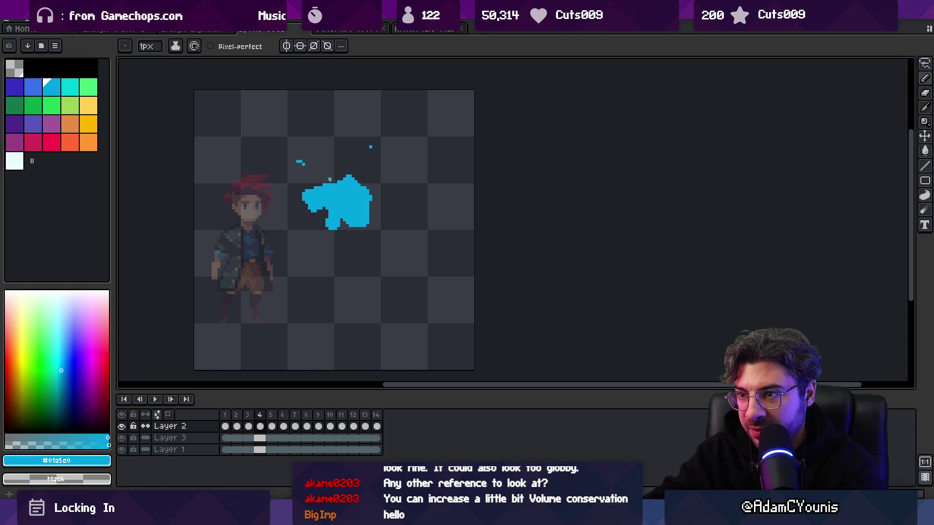
pyautogui.press('Right')
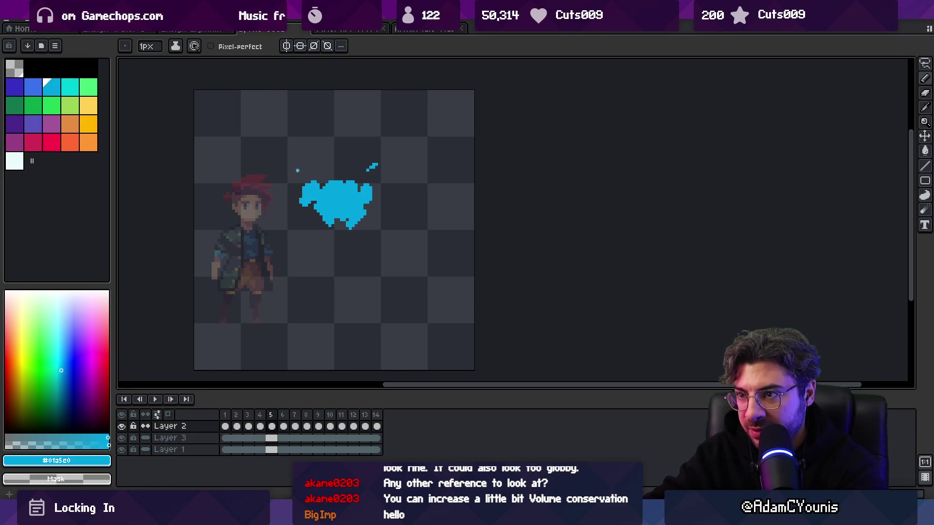
pyautogui.press('Right')
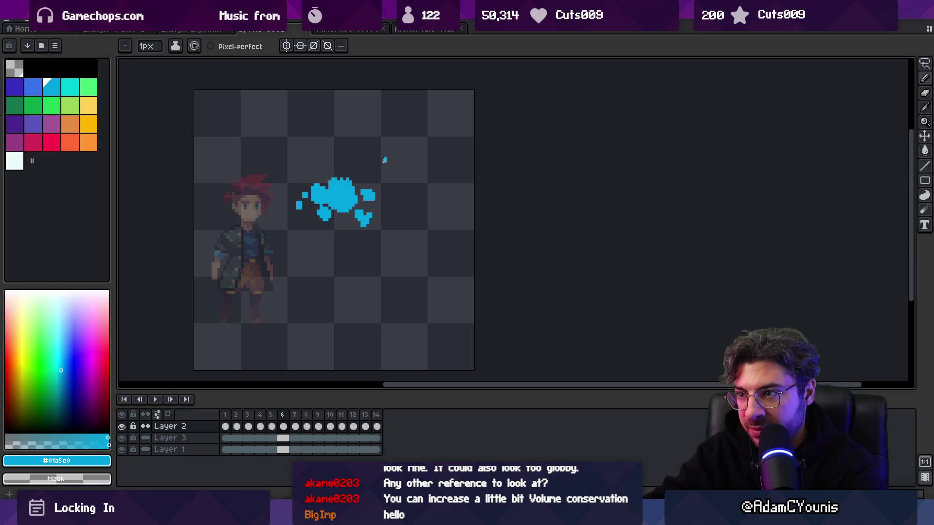
pyautogui.press('Return')
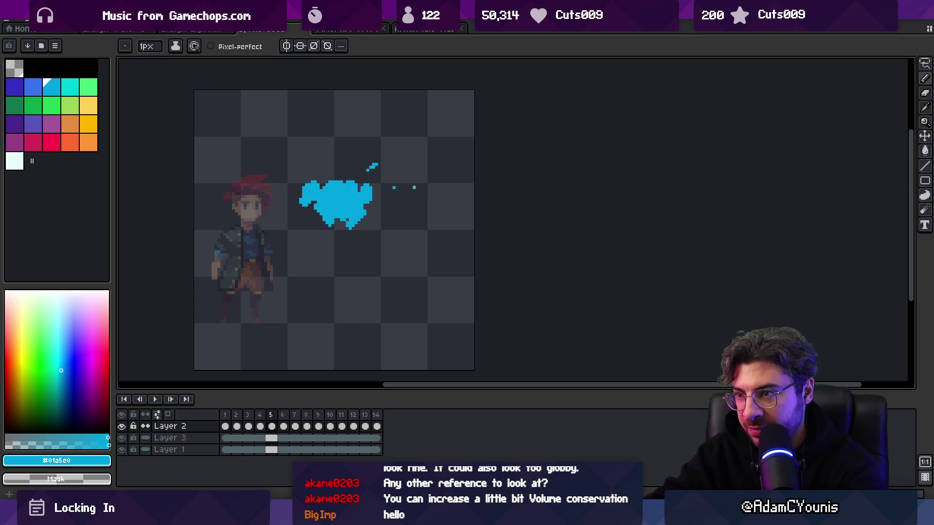
pyautogui.press('z')
pyautogui.scroll(-3, 376, 202)
pyautogui.press('space')
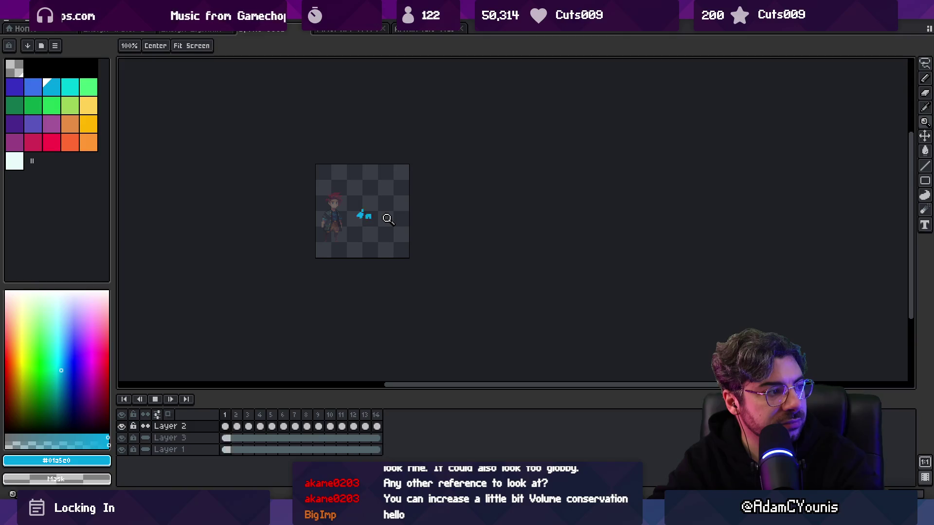
# Step: Stop playback and flip between frames 9–11, settling on frame 10
pyautogui.press('space')
pyautogui.press('Right')
pyautogui.press('Right')
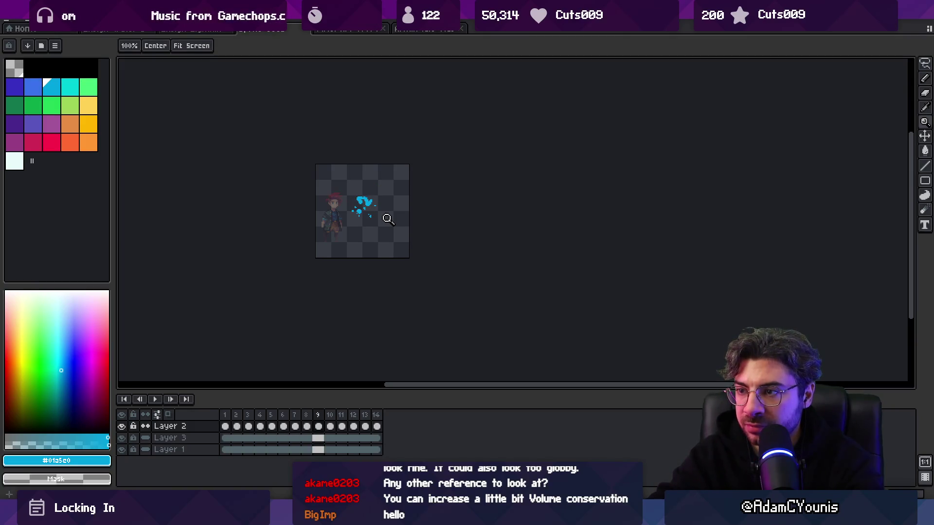
pyautogui.press('Left')
pyautogui.press('Right')
pyautogui.press('Right')
pyautogui.press('Left')
pyautogui.press('Left')
pyautogui.press('Right')
pyautogui.press('Left')
pyautogui.press('Left')
pyautogui.press('Right')
pyautogui.press('Right')
pyautogui.scroll(4, 379, 208)
# Step: Lasso the small droplet on frame 10 and nudge it slightly, checking it against frame 11
pyautogui.press('q')
pyautogui.moveTo(311, 178)
pyautogui.mouseDown()
pyautogui.moveTo(316, 214)
pyautogui.moveTo(320, 206)
pyautogui.mouseUp()
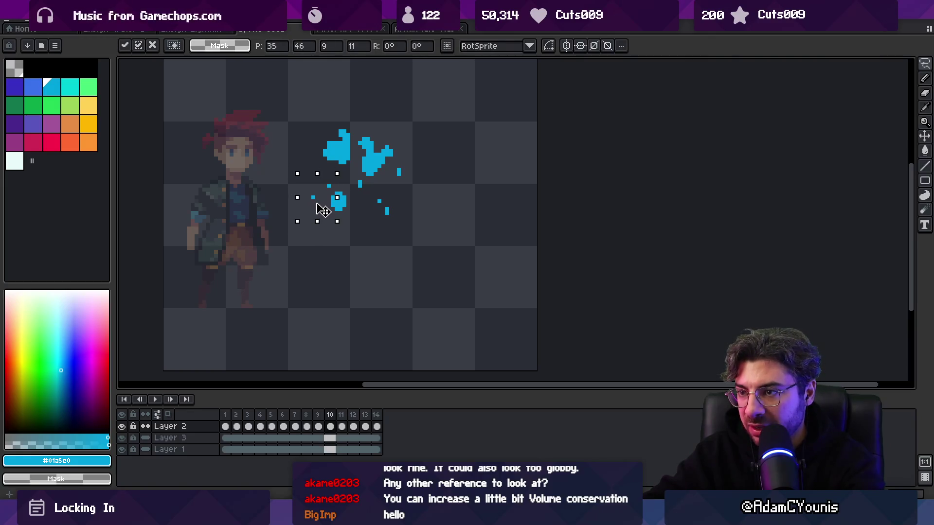
pyautogui.press('Return')
pyautogui.press('Right')
pyautogui.press('Left')
pyautogui.press('Right')
pyautogui.press('Left')
# Step: Flip between frames 9–11 with the pencil and eraser ready for touch-ups
pyautogui.press('b')
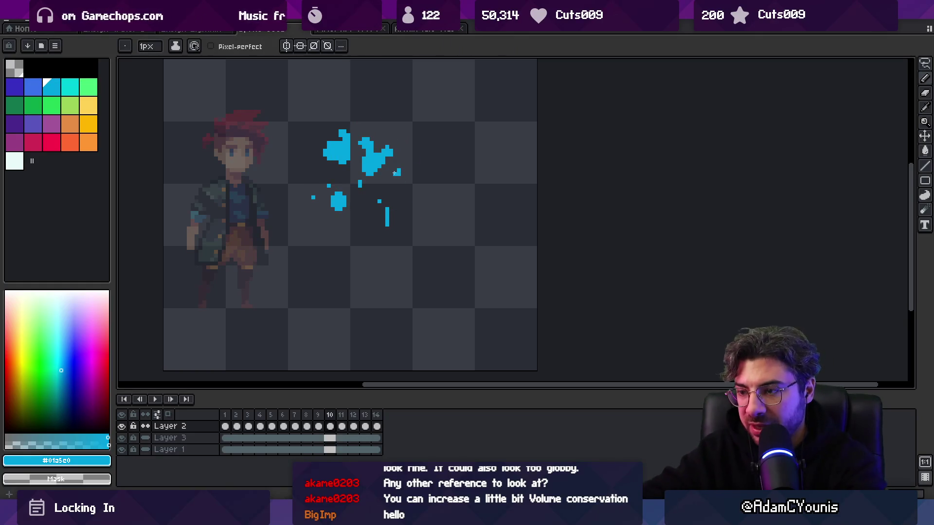
pyautogui.press('Right')
pyautogui.press('e')
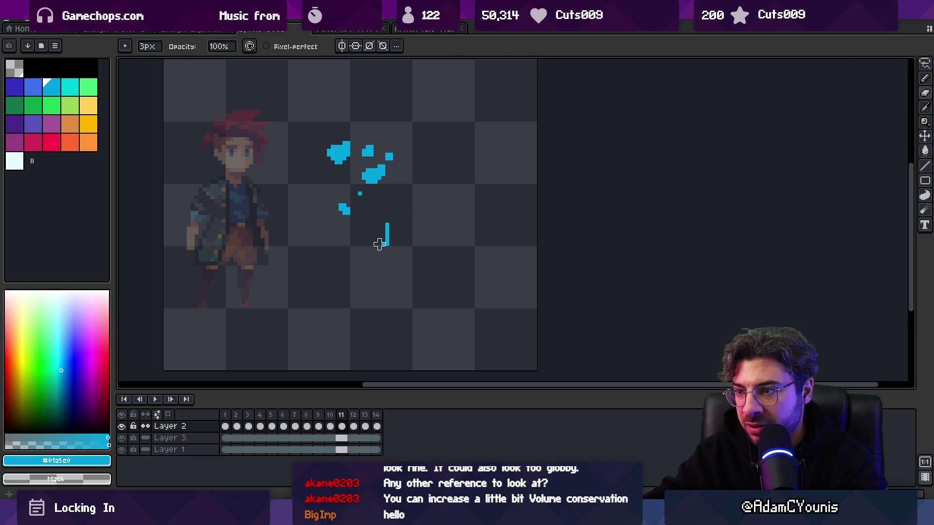
pyautogui.press('Left')
pyautogui.press('Left')
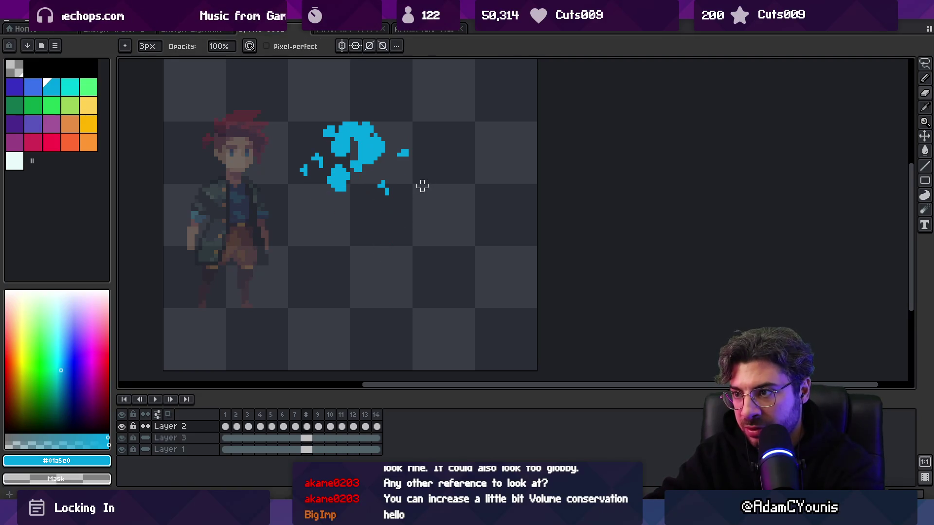
pyautogui.press('Right')
pyautogui.press('Right')
pyautogui.press('Left')
pyautogui.press('Left')
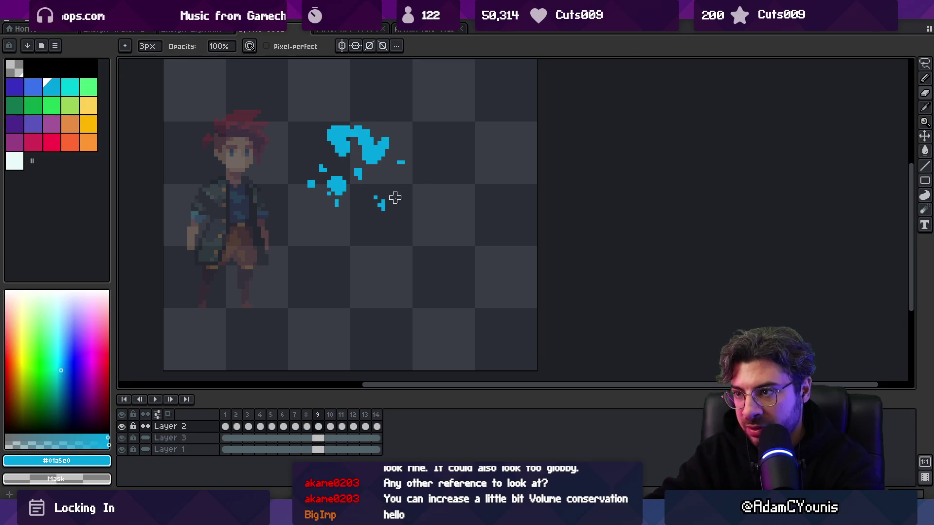
# Step: Clear the small blue droplets on frame 9, check frames 10–11, and play the animation
pyautogui.press('m')
pyautogui.moveTo(356, 181); pyautogui.dragTo(401, 217)
pyautogui.click(444, 160)
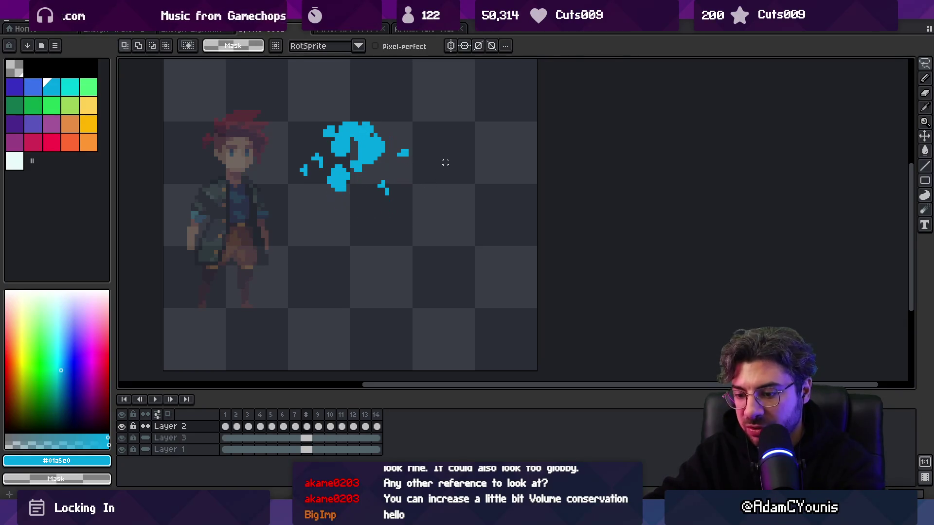
pyautogui.press('Right')
pyautogui.press('b')
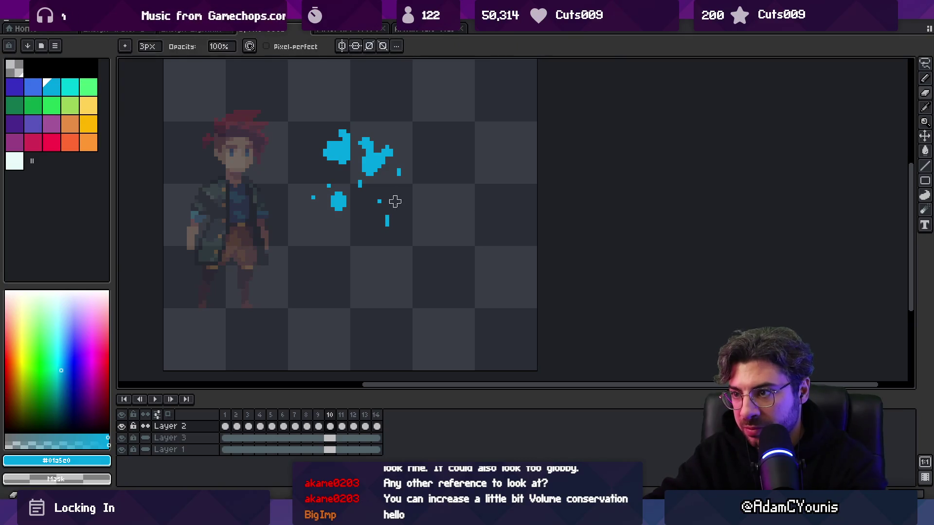
pyautogui.press('Right')
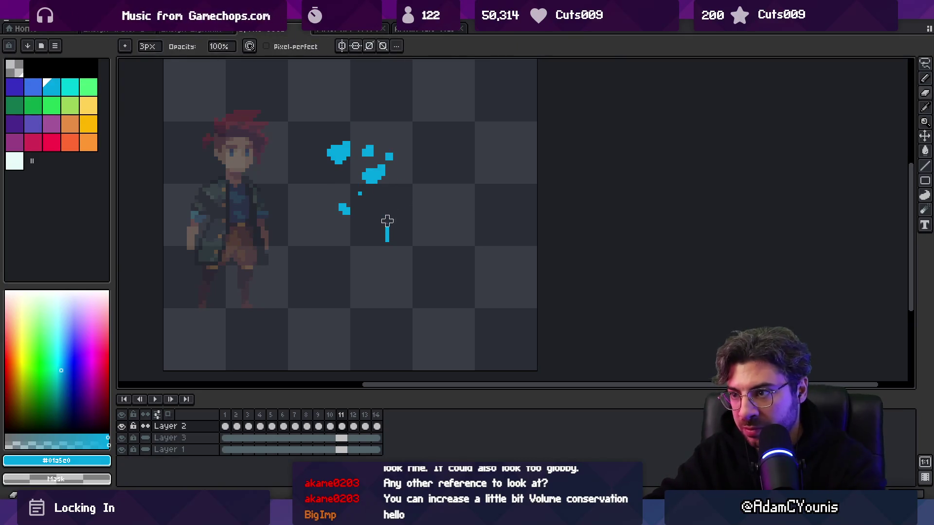
pyautogui.press('Return')
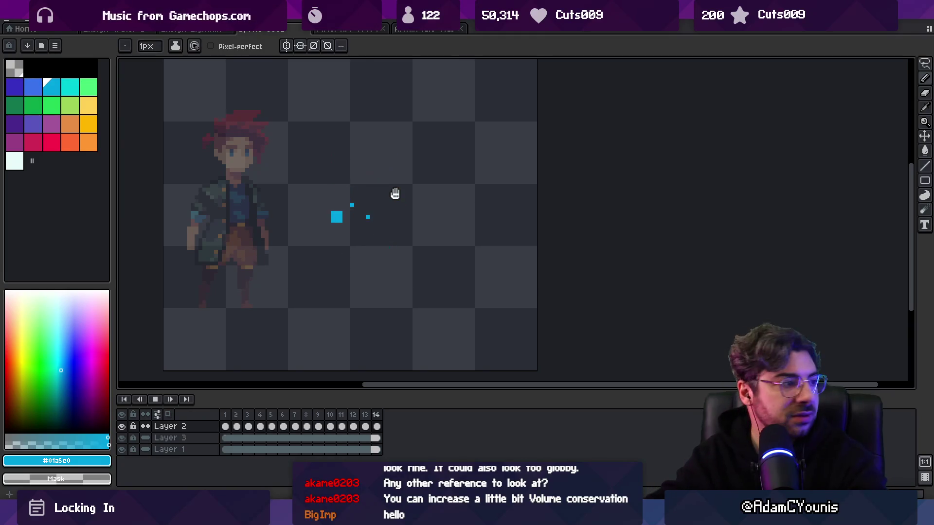
# Step: Zoom in on the playing splash, stop on frame 10, and go back to frame 9
pyautogui.press('z')
pyautogui.press('1')
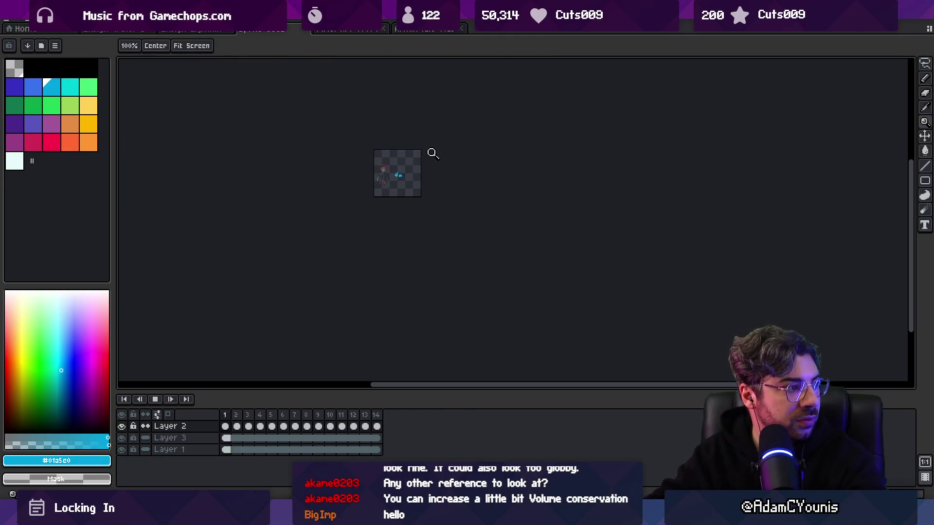
pyautogui.press('6')
pyautogui.press('Return')
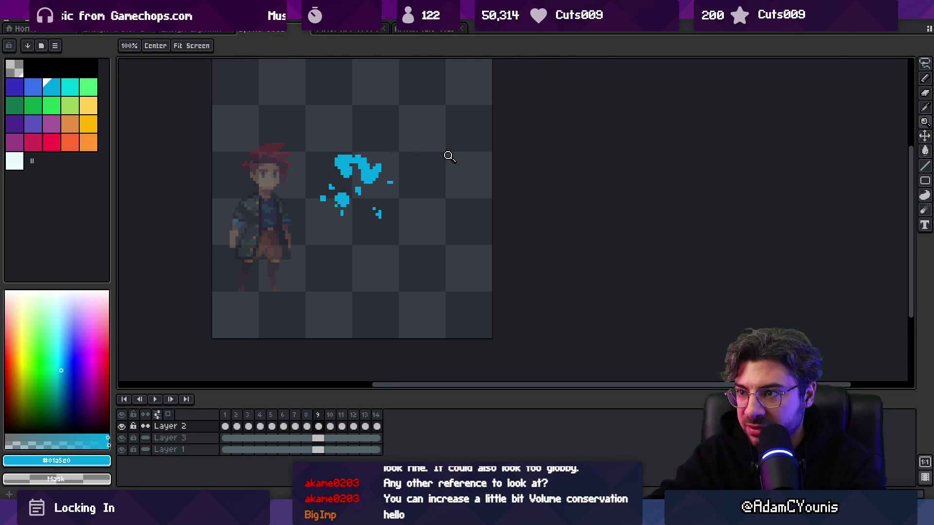
pyautogui.click(346, 209)
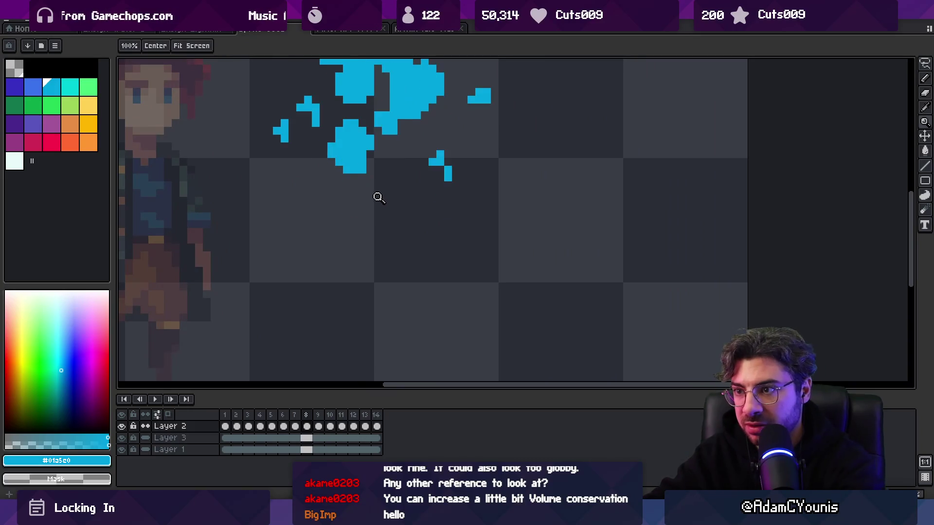
pyautogui.press('Left')
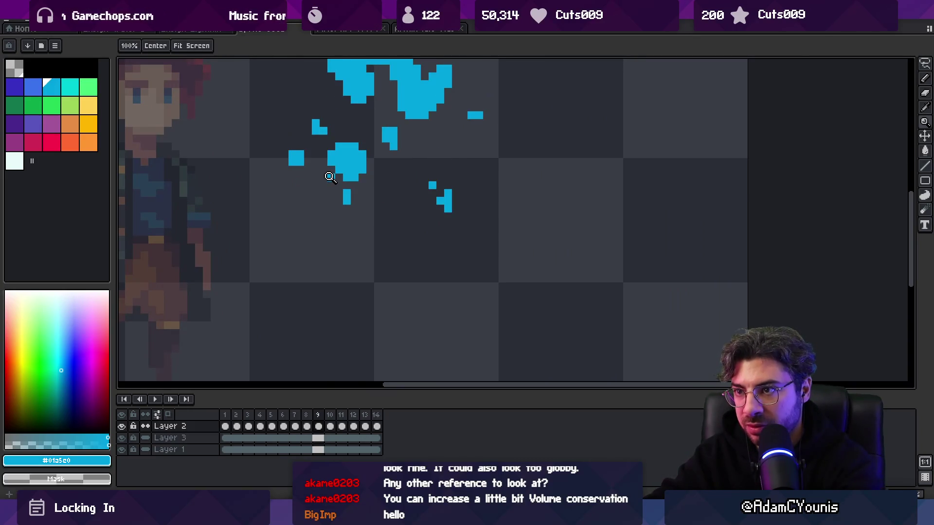
# Step: Shift the small blob on frame 9 one pixel left and extend frame 10's dot into a vertical streak
pyautogui.press('m')
pyautogui.moveTo(271, 138)
pyautogui.mouseDown()
pyautogui.moveTo(301, 167)
pyautogui.moveTo(300, 154)
pyautogui.mouseUp()
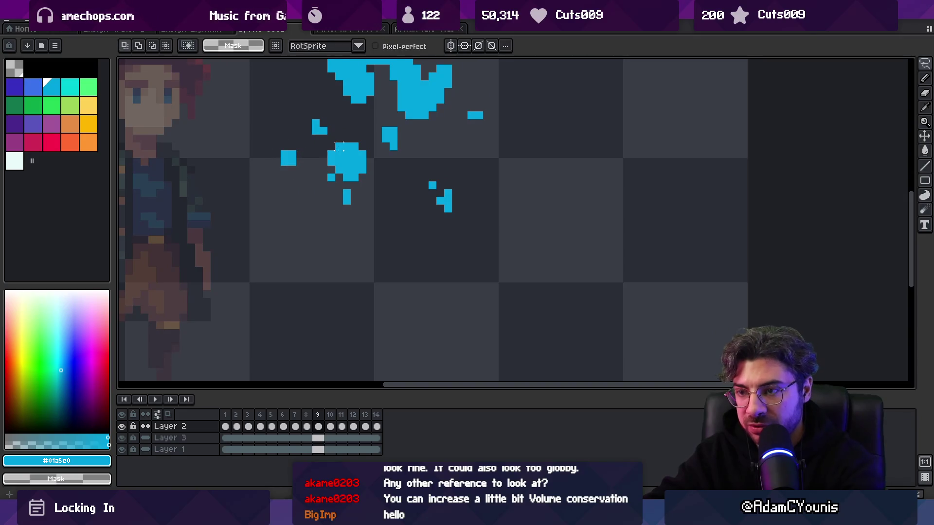
pyautogui.press('Right')
pyautogui.press('b')
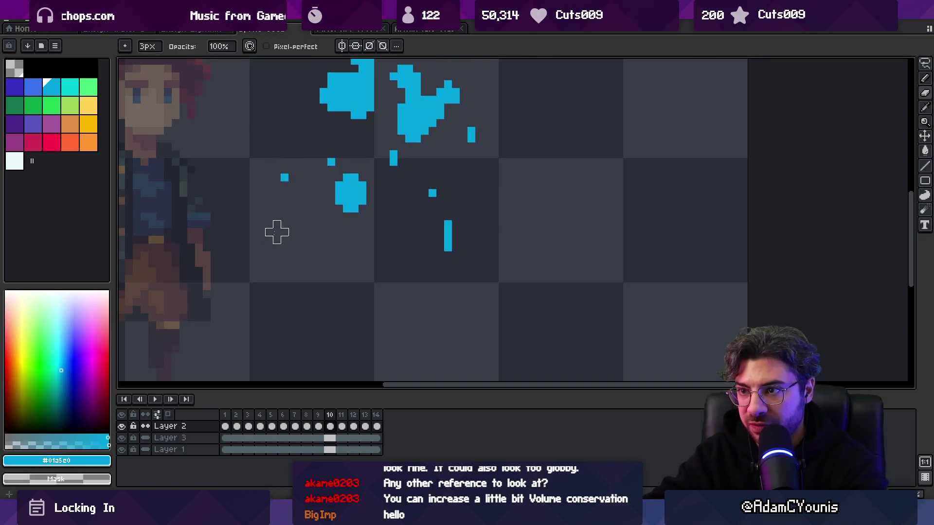
pyautogui.press('l')
pyautogui.moveTo(284, 177); pyautogui.dragTo(281, 216)
pyautogui.press('Right')
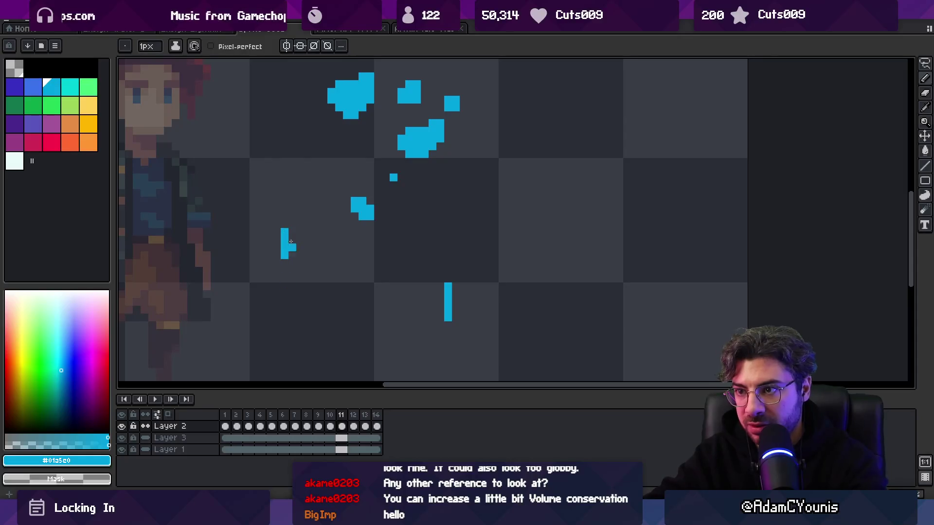
# Step: Zoom out and play the splash, then stop and compare frames 8–11
pyautogui.press('z')
pyautogui.scroll(-5, 274, 182)
pyautogui.press('F12')
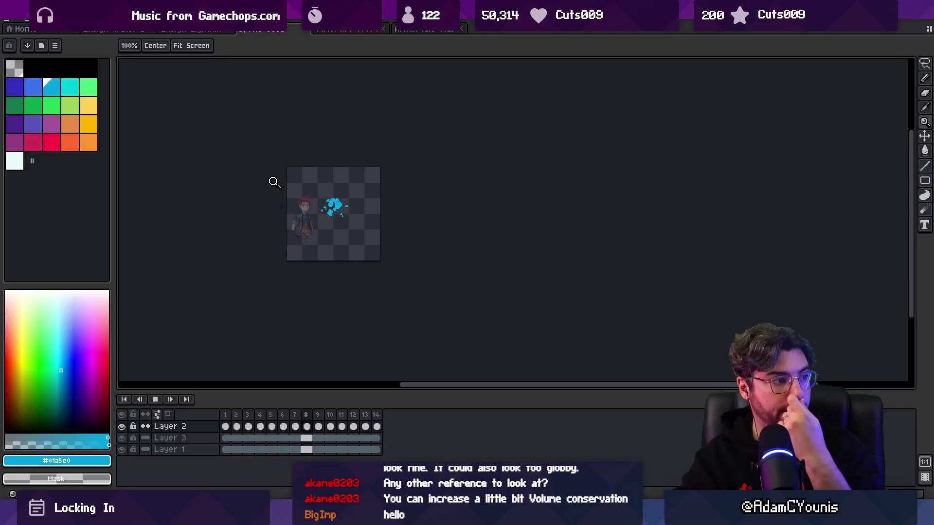
pyautogui.press('F12')
pyautogui.press('Left')
pyautogui.press('Left')
pyautogui.press('Left')
pyautogui.press('Right')
pyautogui.press('Right')
pyautogui.press('Right')
pyautogui.press('Left')
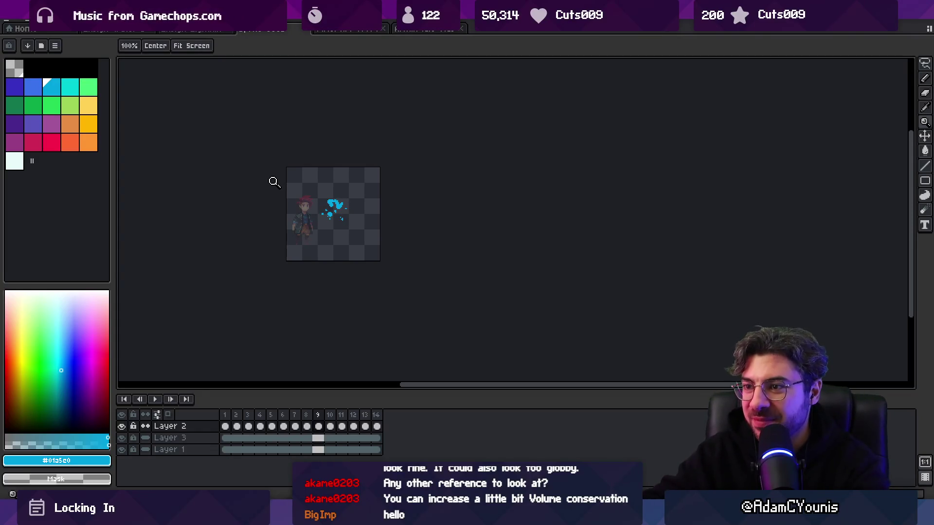
# Step: Zoom in closer on the splash and step to frame 9
pyautogui.click(360, 214)
pyautogui.click(367, 171)
pyautogui.press('Left')
pyautogui.press('Right')
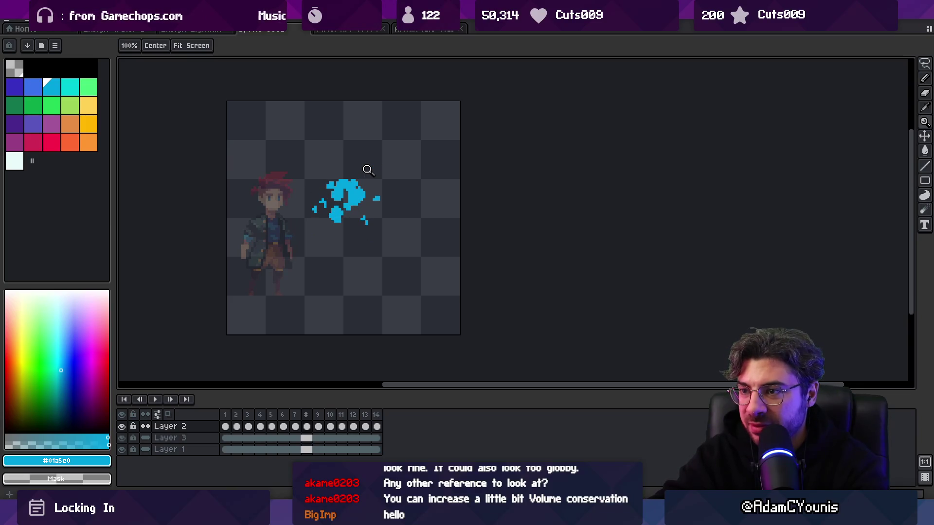
pyautogui.press('Right')
pyautogui.click(367, 169)
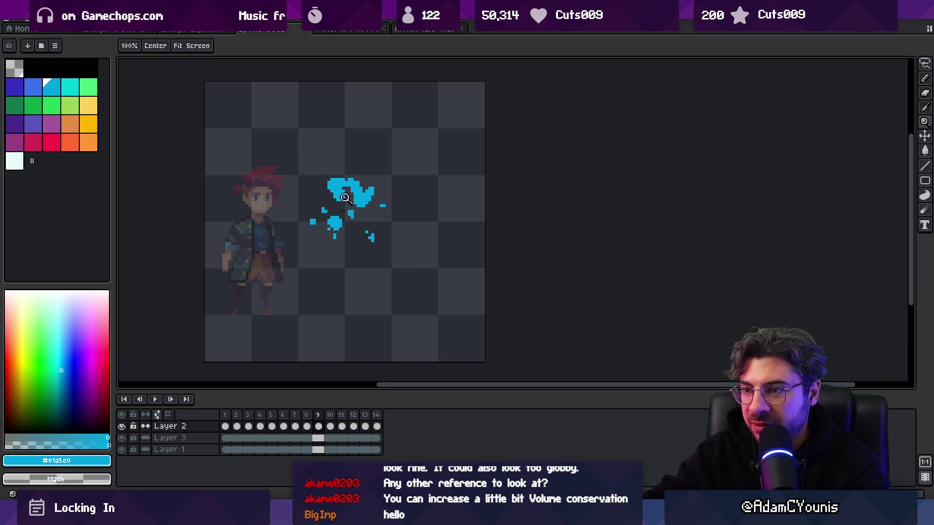
# Step: Erase the top of the thin vertical drip on frame 10 with the 3px eraser
pyautogui.press('b')
pyautogui.press('e')
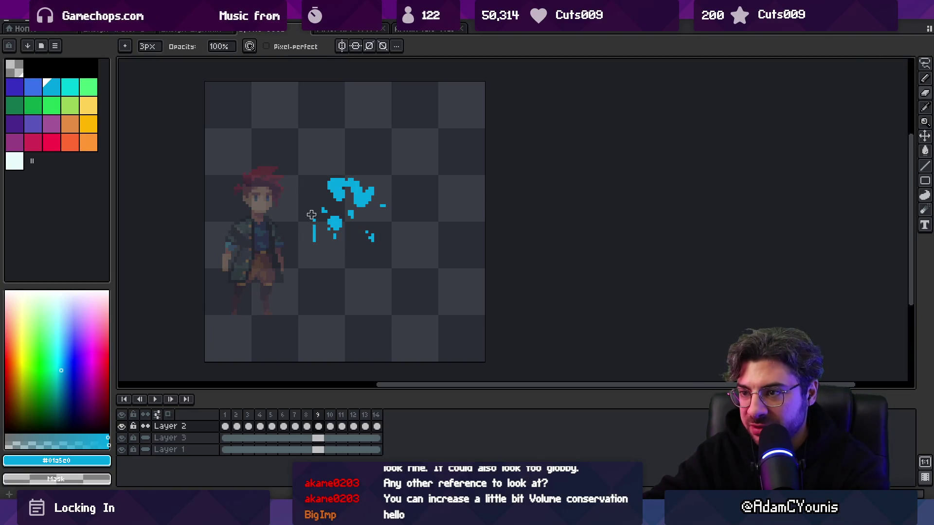
pyautogui.press('Right')
pyautogui.press('b')
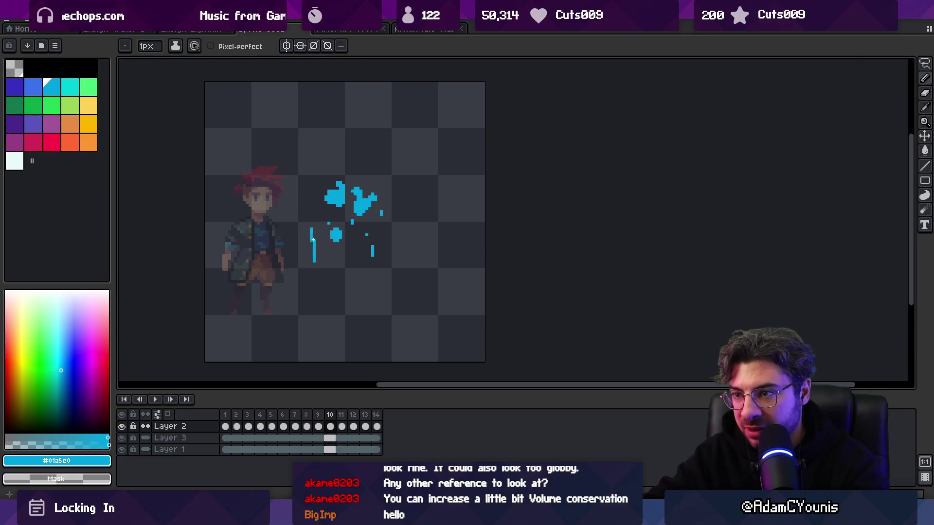
pyautogui.press('e')
pyautogui.moveTo(312, 240); pyautogui.dragTo(312, 228)
pyautogui.press('Right')
pyautogui.press('b')
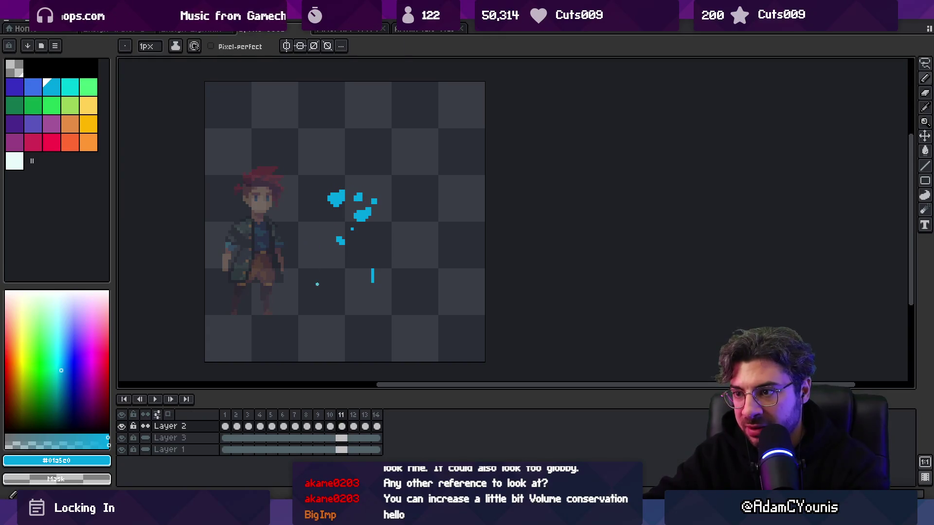
# Step: Play the splash animation, zooming out to the whole canvas and then back in close
pyautogui.press('z')
pyautogui.rightClick(322, 200)
pyautogui.press('Return')
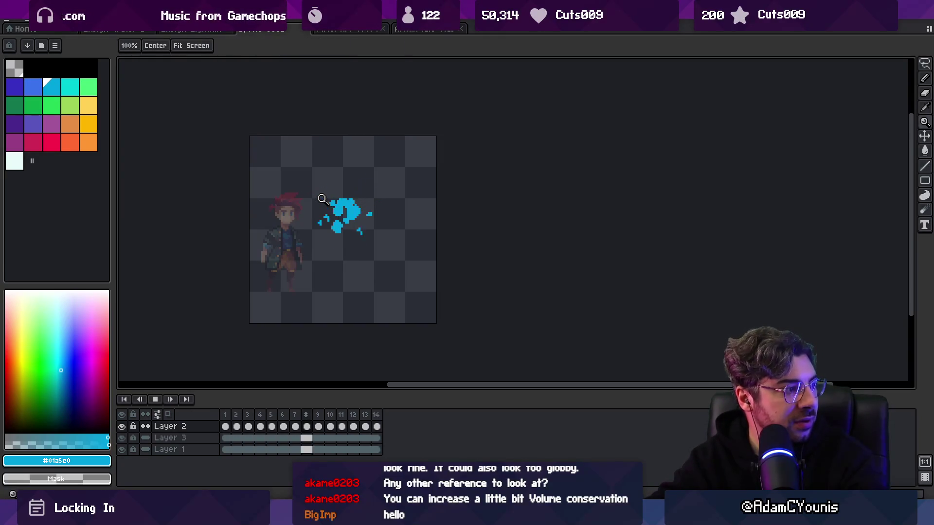
pyautogui.rightClick(402, 210)
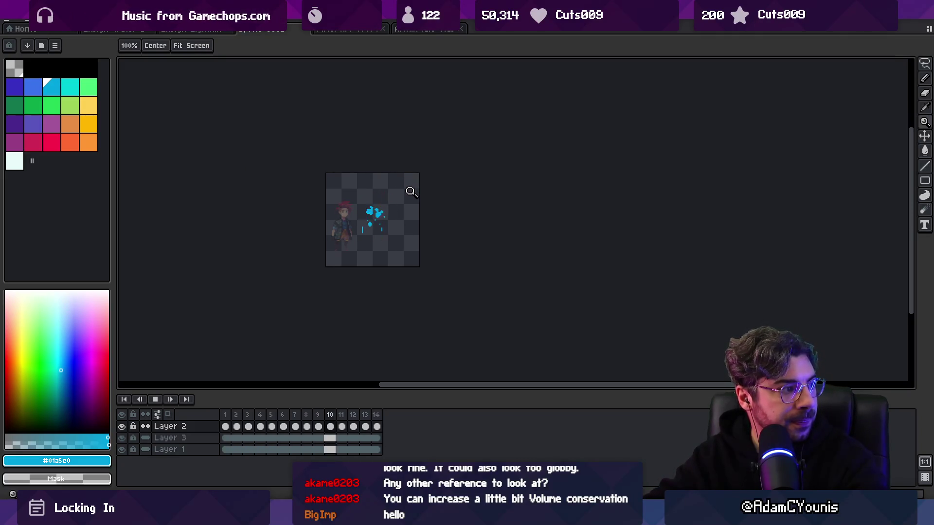
pyautogui.click(409, 229)
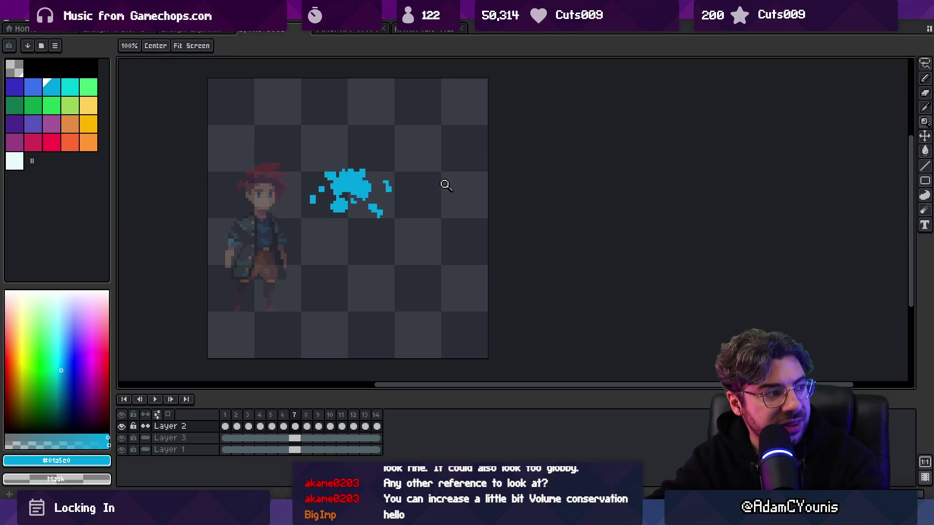
pyautogui.click(348, 202)
pyautogui.press('b')
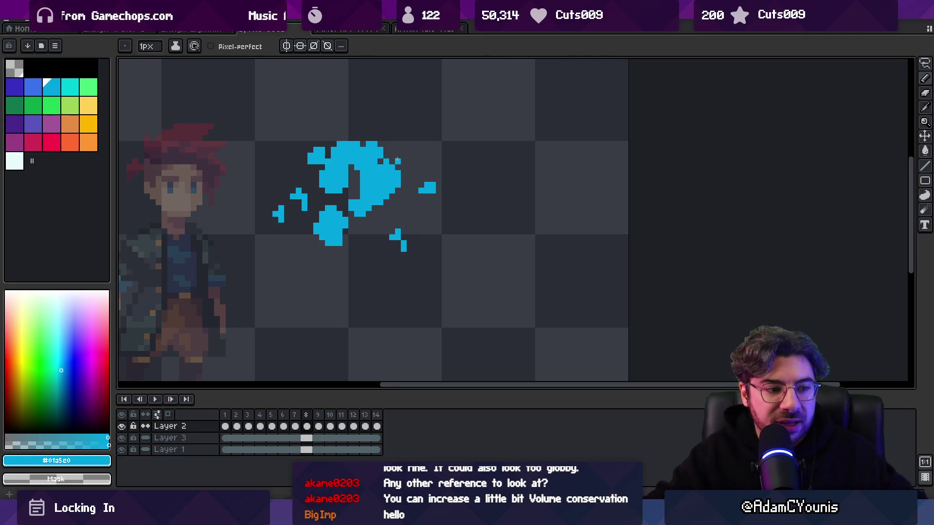
pyautogui.press('Return')
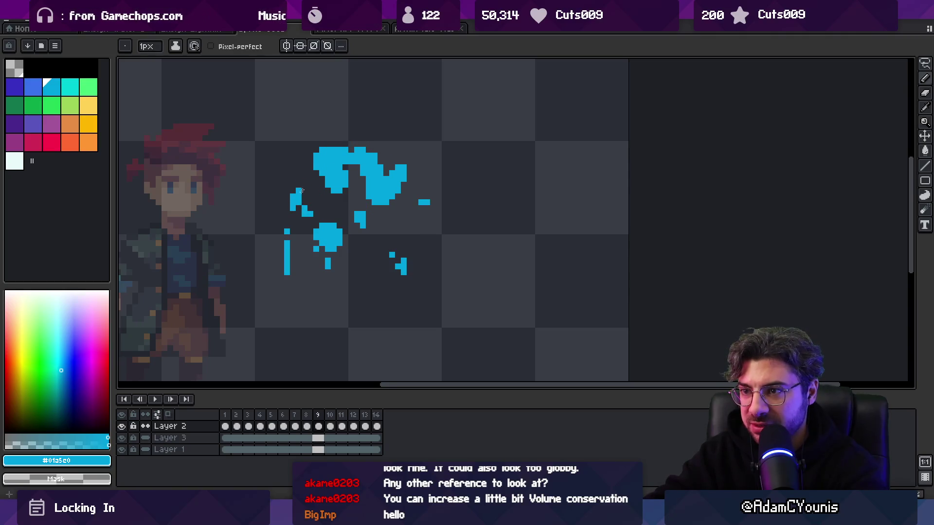
pyautogui.press('.')
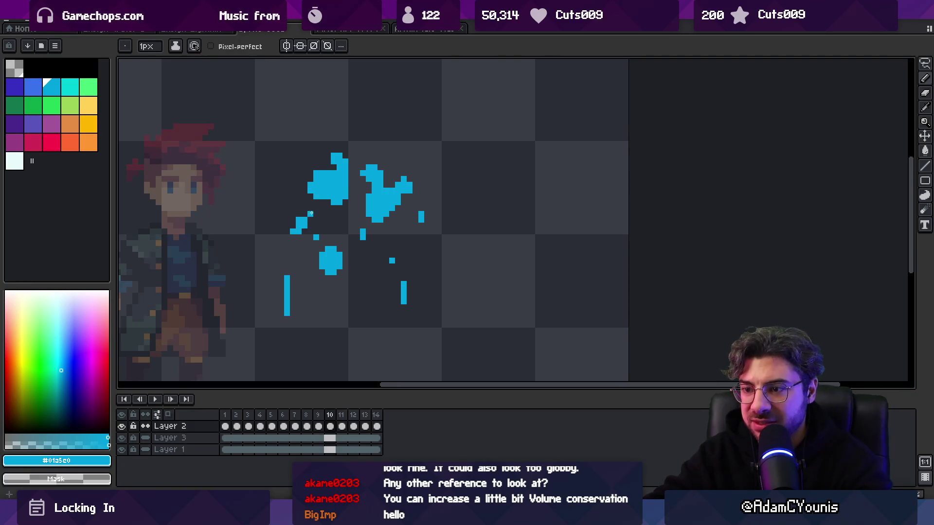
pyautogui.press('.')
pyautogui.press('.')
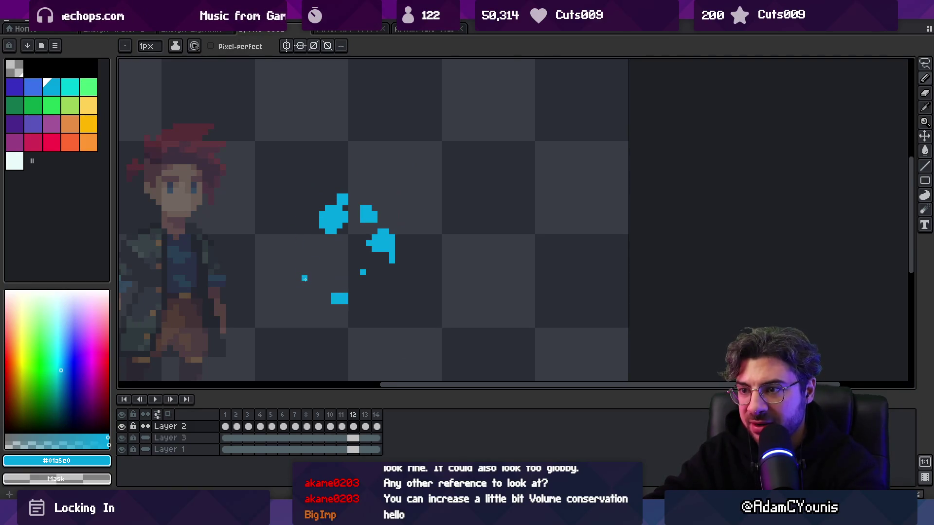
pyautogui.press('z')
pyautogui.scroll(-3, 340, 229)
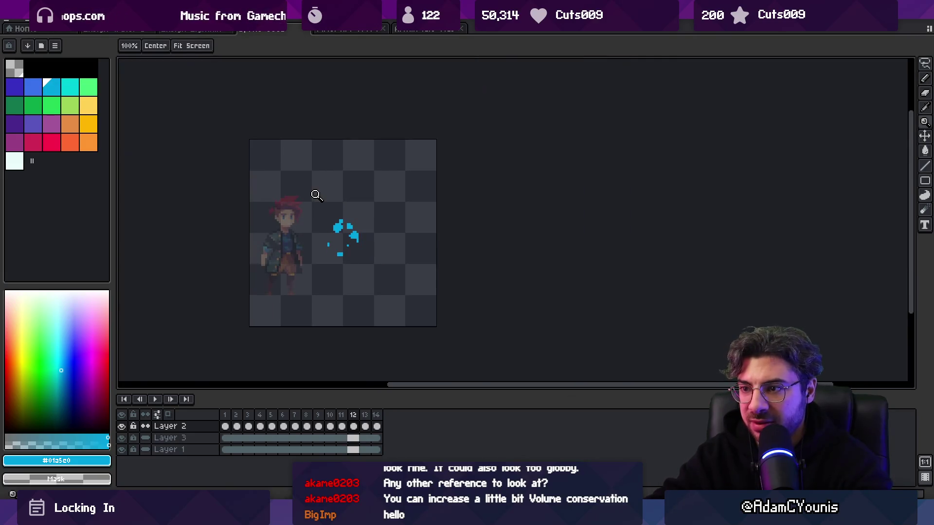
# Step: Zoom in on splash frame 12 and try a small drip stroke, then undo it
pyautogui.press('m')
pyautogui.press(',')
pyautogui.press(',')
pyautogui.press(',')
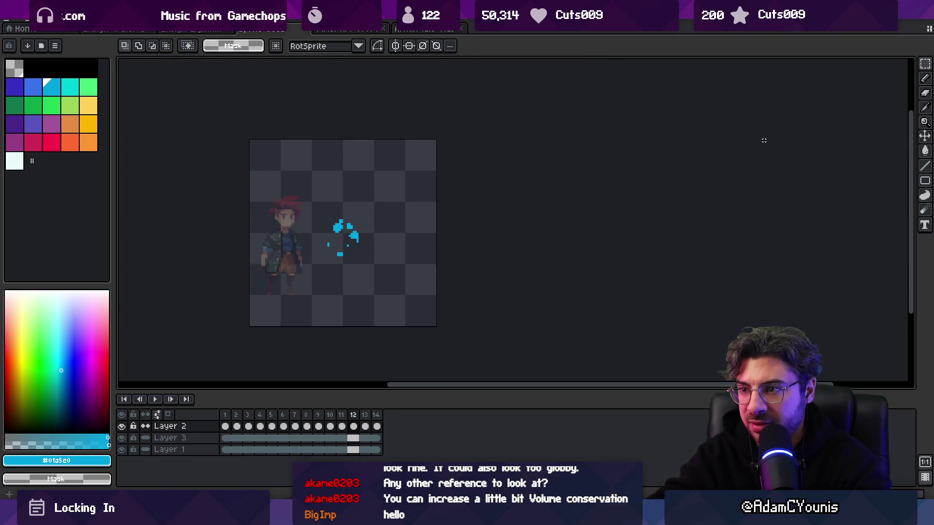
pyautogui.press('.')
pyautogui.press('.')
pyautogui.press('.')
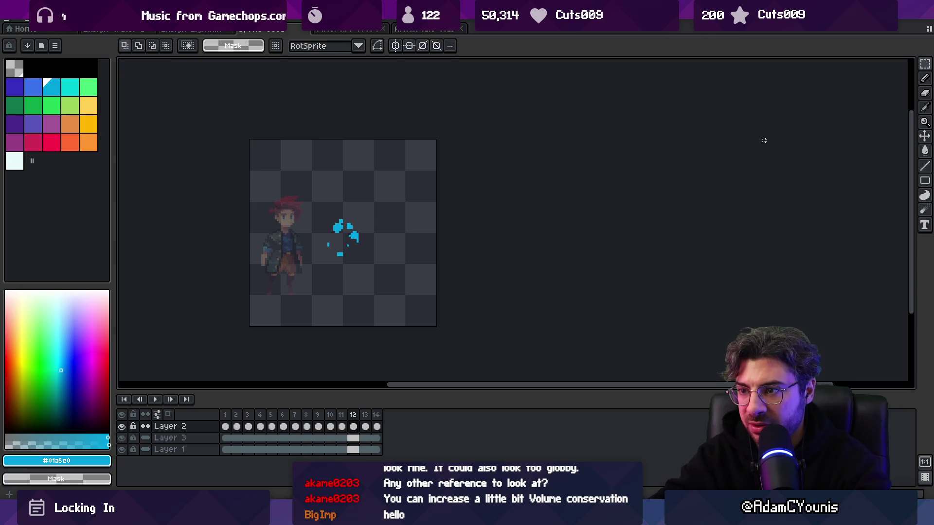
pyautogui.press('z')
pyautogui.scroll(3, 339, 249)
pyautogui.press('b')
pyautogui.moveTo(359, 289); pyautogui.dragTo(354, 271)
pyautogui.hotkey('ctrl', 'z')
pyautogui.press('e')
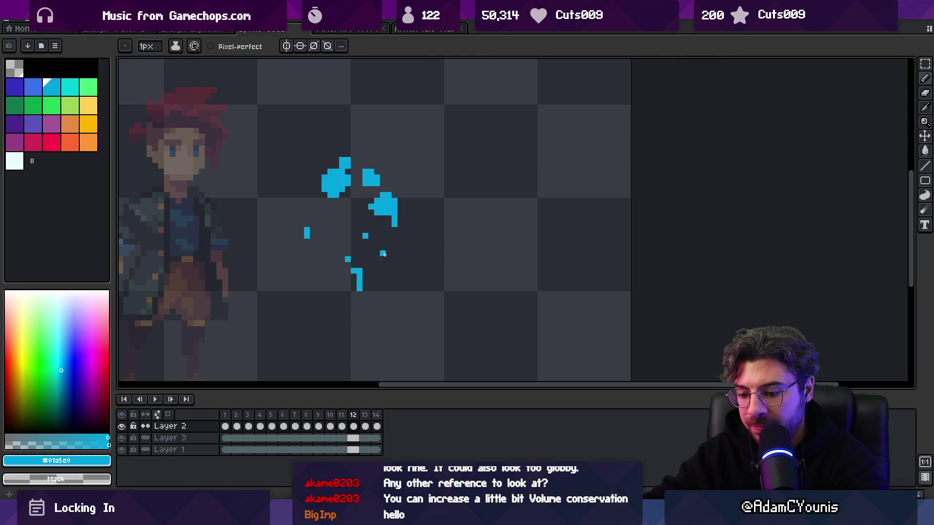
# Step: Draw a long vertical falling drip on splash frame 13
pyautogui.press('.')
pyautogui.press('b')
pyautogui.moveTo(360, 301); pyautogui.dragTo(359, 354)
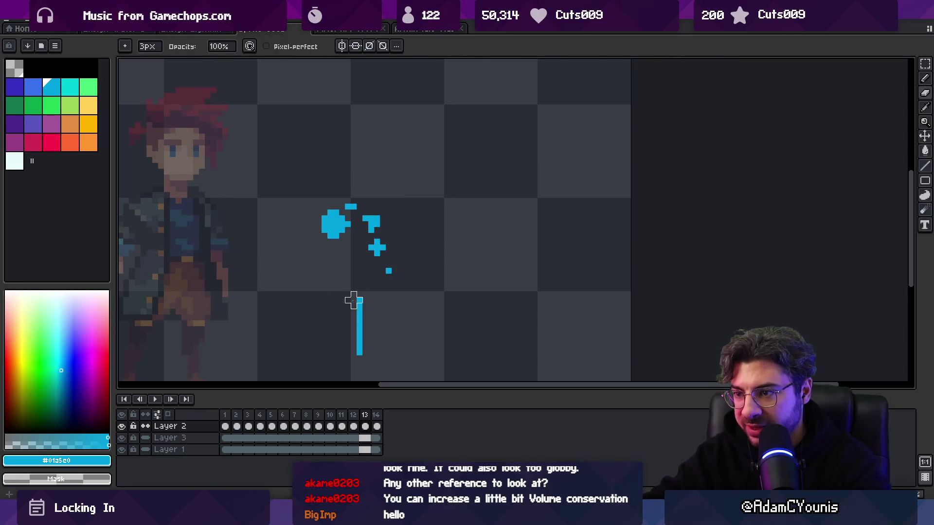
pyautogui.press('z')
pyautogui.scroll(-3, 364, 312)
pyautogui.press('.')
pyautogui.press('e')
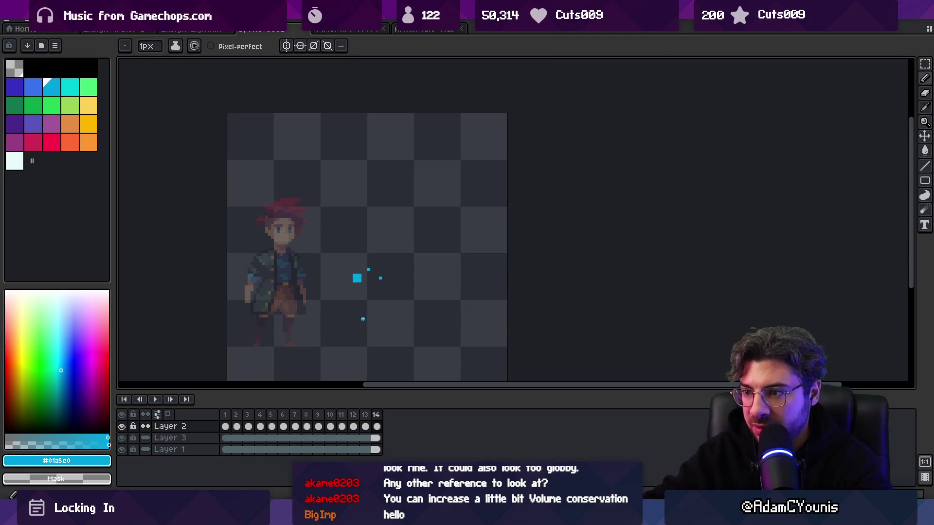
# Step: Preview the splash animation, then add a new Layer 4
pyautogui.press('z')
pyautogui.scroll(-3, 360, 291)
pyautogui.press('Return')
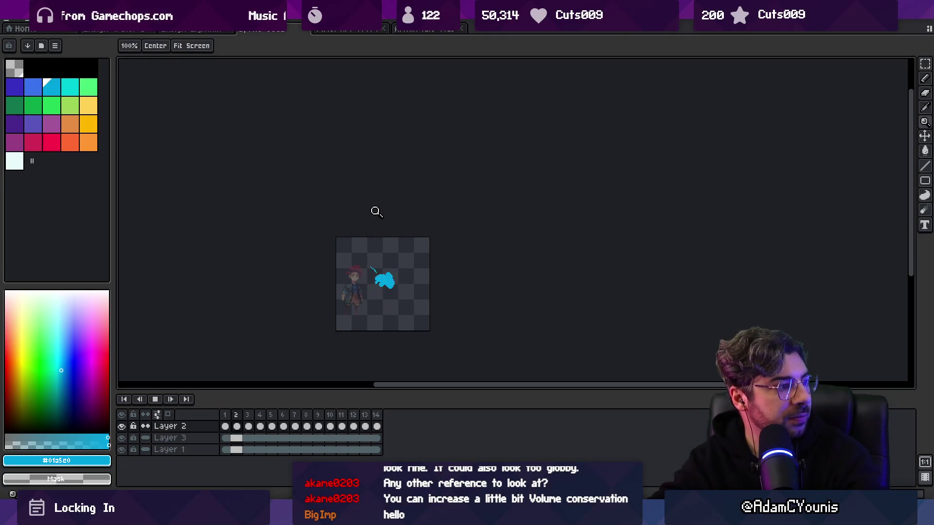
pyautogui.press('Return')
pyautogui.scroll(3, 384, 253)
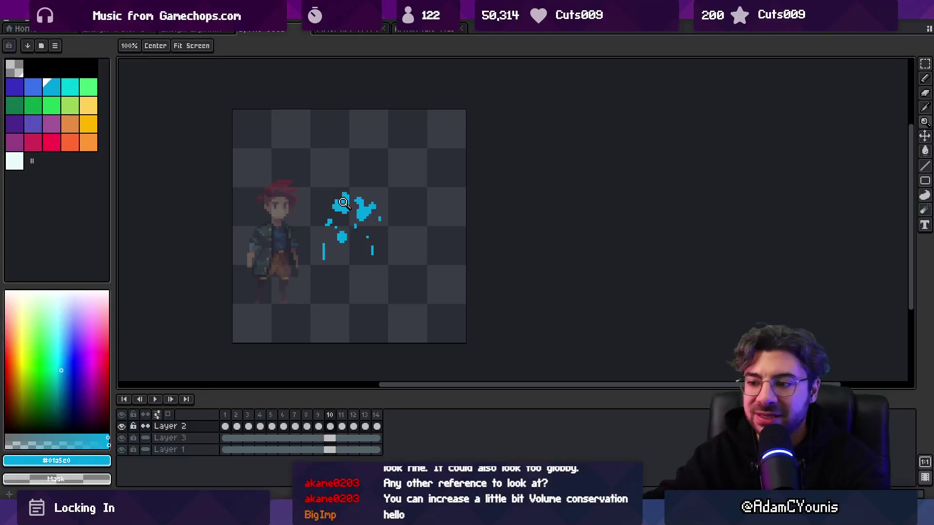
pyautogui.hotkey('shift', 'n')
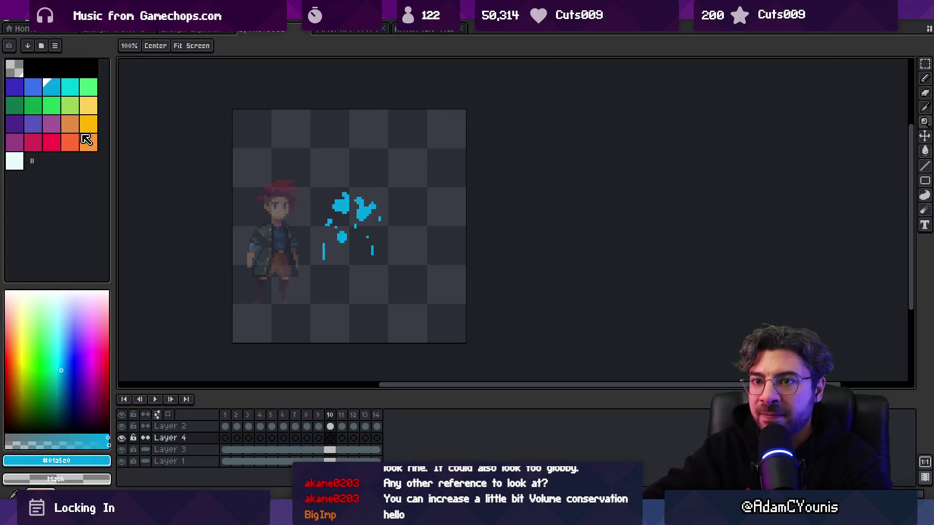
# Step: Choose the darker blue swatch and repaint the frame 2 splash blob with it
pyautogui.moveTo(377, 426); pyautogui.dragTo(224, 426)
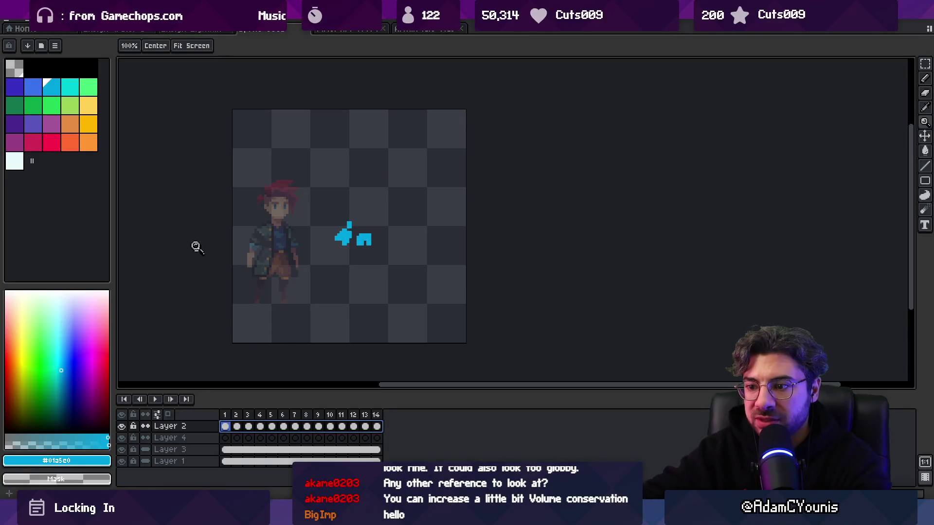
pyautogui.keyDown('shift'); pyautogui.click(33, 87); pyautogui.keyUp('shift')
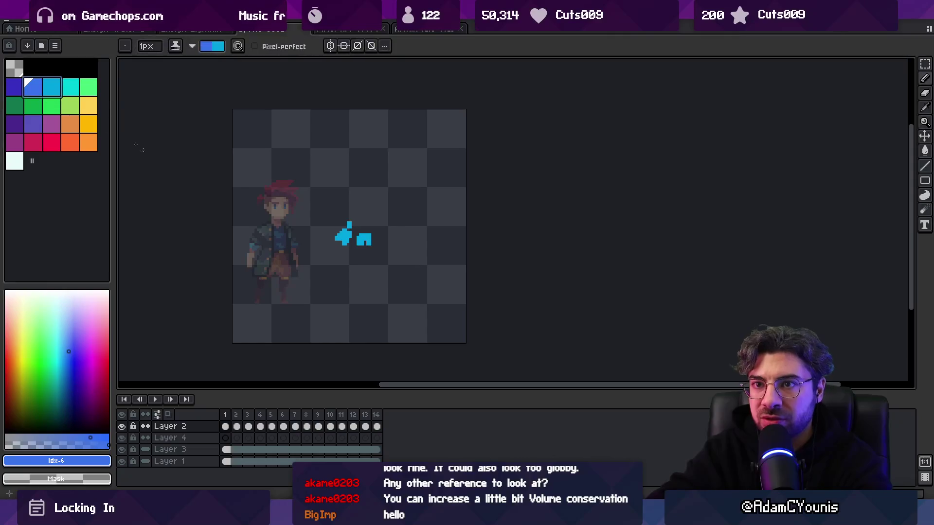
pyautogui.press('b')
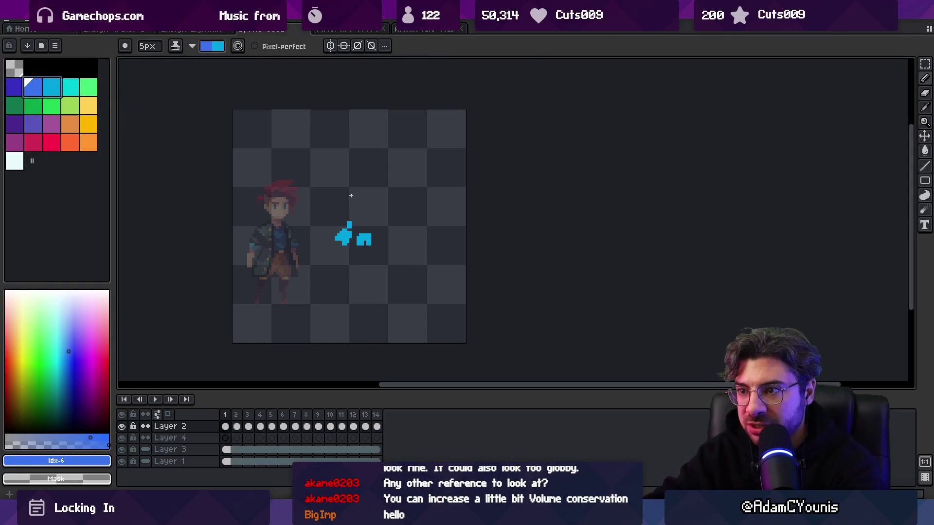
pyautogui.press('Right')
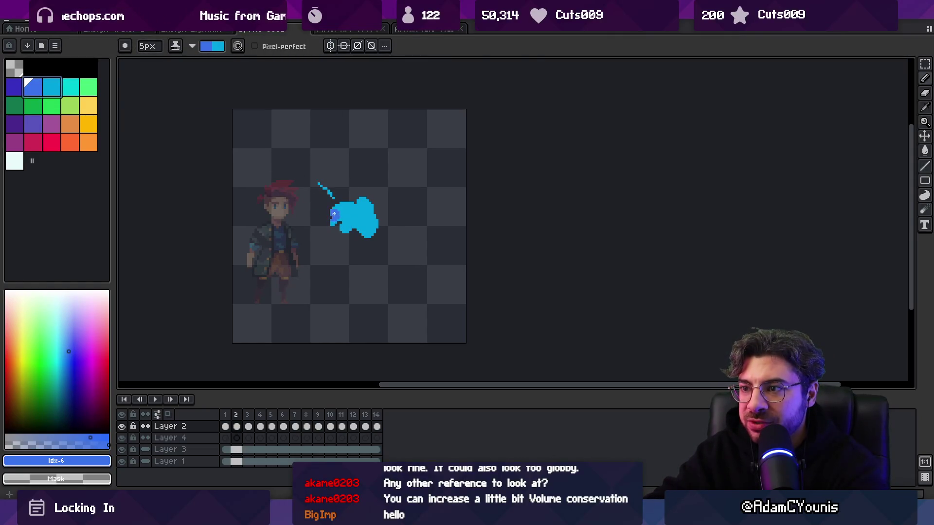
pyautogui.moveTo(347, 217)
pyautogui.mouseDown()
pyautogui.moveTo(364, 221)
pyautogui.moveTo(345, 209)
pyautogui.moveTo(370, 229)
pyautogui.mouseUp()
# Step: Repaint the blob dark blue on the later frames, then select Layer 4's frame 1
pyautogui.press('Right')
pyautogui.moveTo(330, 204)
pyautogui.mouseDown()
pyautogui.moveTo(350, 194)
pyautogui.moveTo(365, 219)
pyautogui.moveTo(371, 201)
pyautogui.moveTo(351, 205)
pyautogui.moveTo(369, 214)
pyautogui.moveTo(375, 202)
pyautogui.moveTo(372, 219)
pyautogui.mouseUp()
pyautogui.press('Right')
pyautogui.press('Right')
pyautogui.moveTo(336, 194)
pyautogui.mouseDown()
pyautogui.moveTo(323, 202)
pyautogui.moveTo(377, 202)
pyautogui.moveTo(324, 199)
pyautogui.moveTo(350, 190)
pyautogui.moveTo(371, 206)
pyautogui.moveTo(346, 187)
pyautogui.moveTo(335, 220)
pyautogui.mouseUp()
pyautogui.press('Right')
pyautogui.press('Right')
pyautogui.press('Right')
pyautogui.moveTo(346, 189)
pyautogui.mouseDown()
pyautogui.moveTo(336, 201)
pyautogui.moveTo(366, 195)
pyautogui.moveTo(335, 228)
pyautogui.moveTo(362, 202)
pyautogui.moveTo(346, 209)
pyautogui.moveTo(367, 206)
pyautogui.moveTo(345, 242)
pyautogui.moveTo(349, 223)
pyautogui.moveTo(362, 232)
pyautogui.mouseUp()
pyautogui.press('Right')
pyautogui.press('Right')
pyautogui.press('Right')
pyautogui.press('Right')
pyautogui.press('Right')
pyautogui.press('Right')
pyautogui.press('Right')
pyautogui.press('Right')
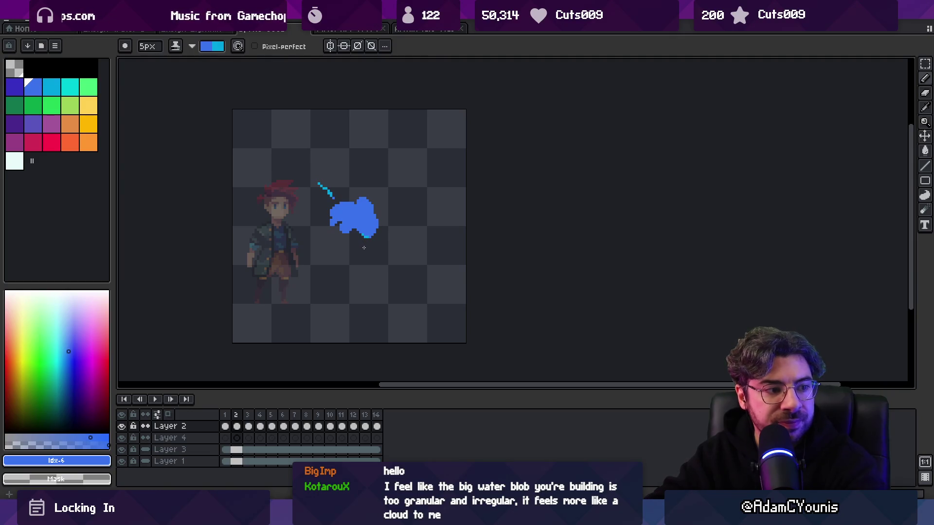
pyautogui.click(225, 438)
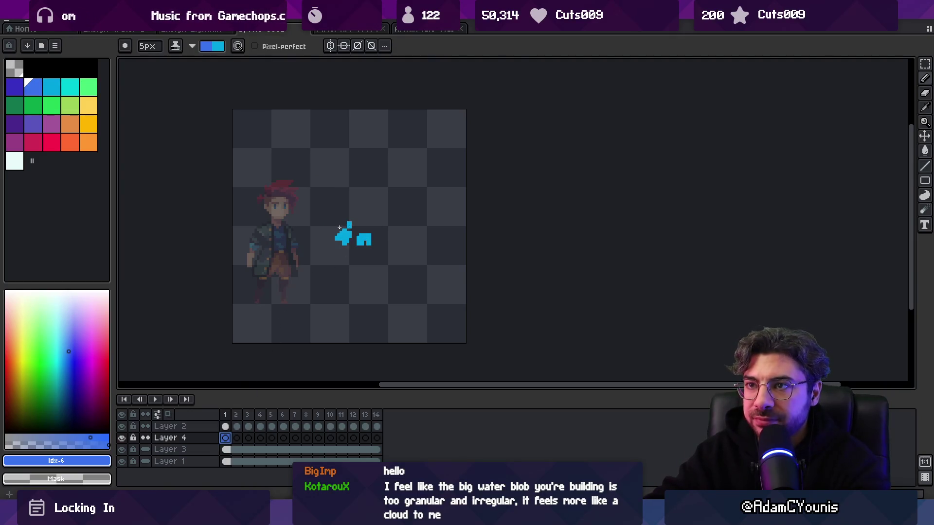
# Step: Pick cyan #01a5e0 and fill the gap in Layer 4's frame 1 blob
pyautogui.click(54, 93)
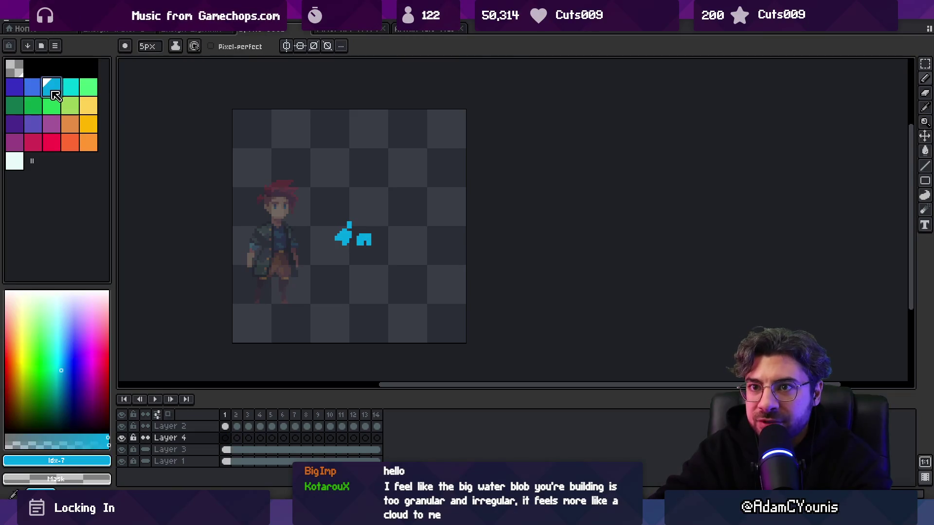
pyautogui.click(17, 72)
pyautogui.click(225, 438)
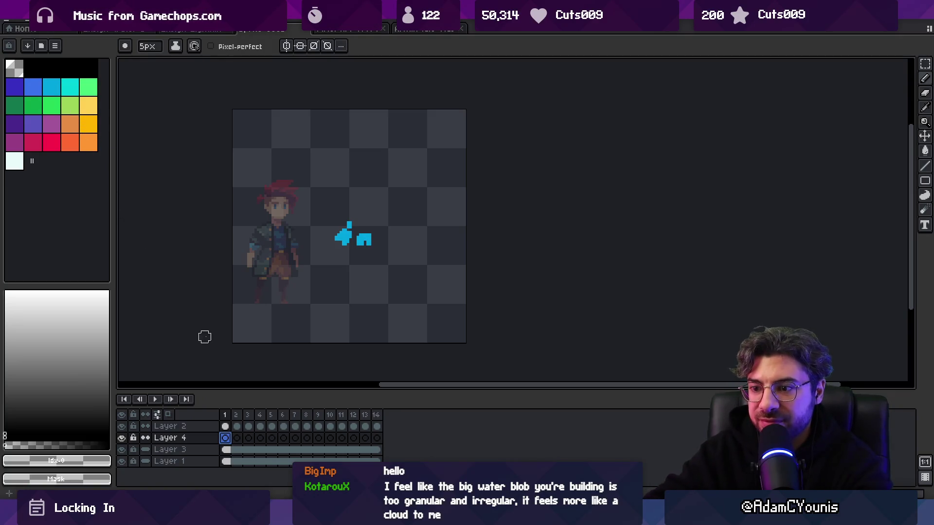
pyautogui.keyDown('alt'); pyautogui.click(363, 239); pyautogui.keyUp('alt')
pyautogui.click(355, 241)
# Step: With a 4px brush, enlarge and edge the blob in light cyan on frames 2–4
pyautogui.press('-')
pyautogui.press('Right')
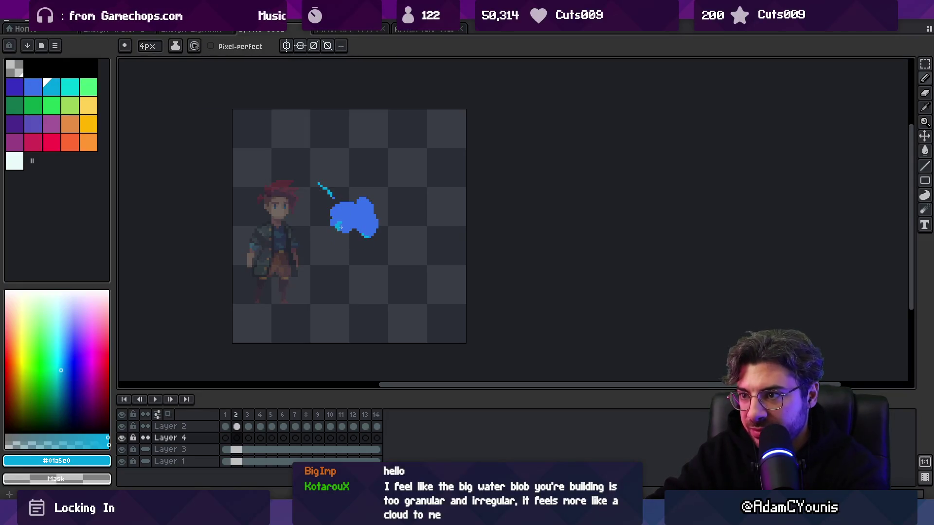
pyautogui.moveTo(340, 208)
pyautogui.mouseDown()
pyautogui.moveTo(355, 197)
pyautogui.moveTo(375, 221)
pyautogui.mouseUp()
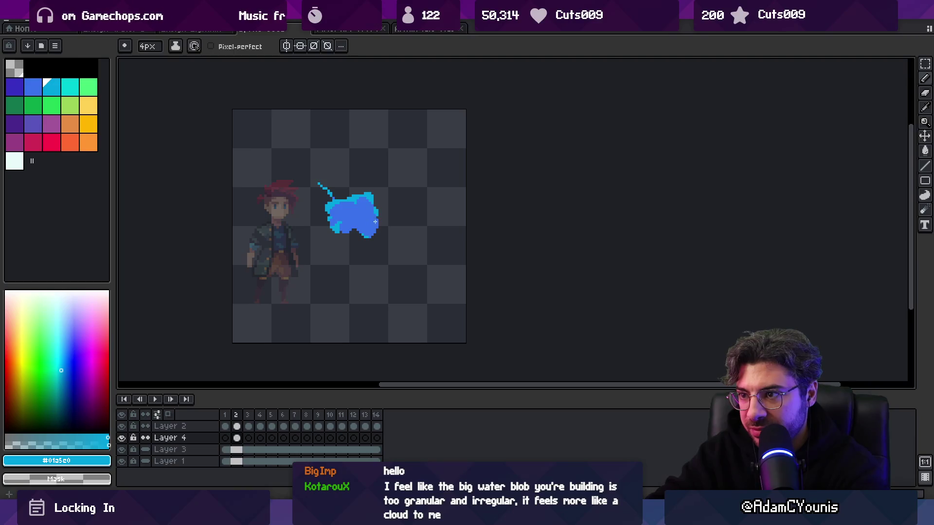
pyautogui.press('Right')
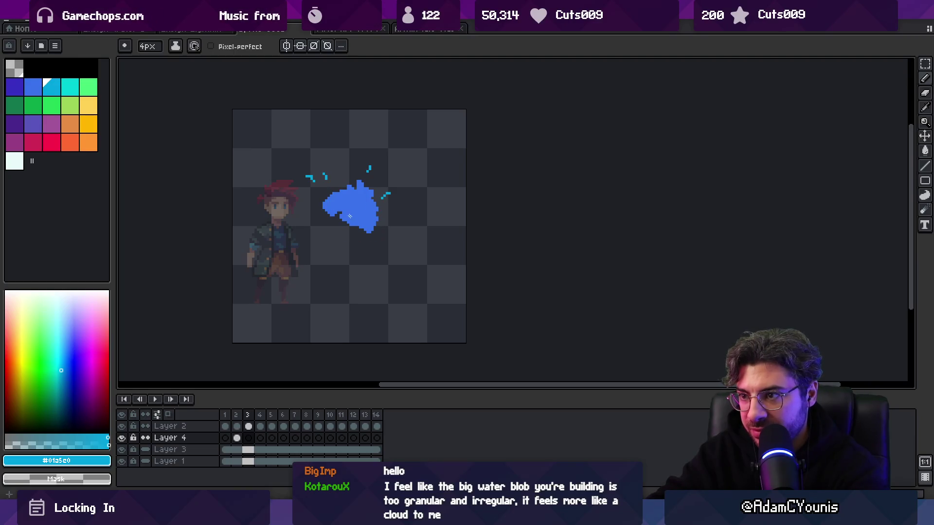
pyautogui.moveTo(360, 187); pyautogui.dragTo(369, 204)
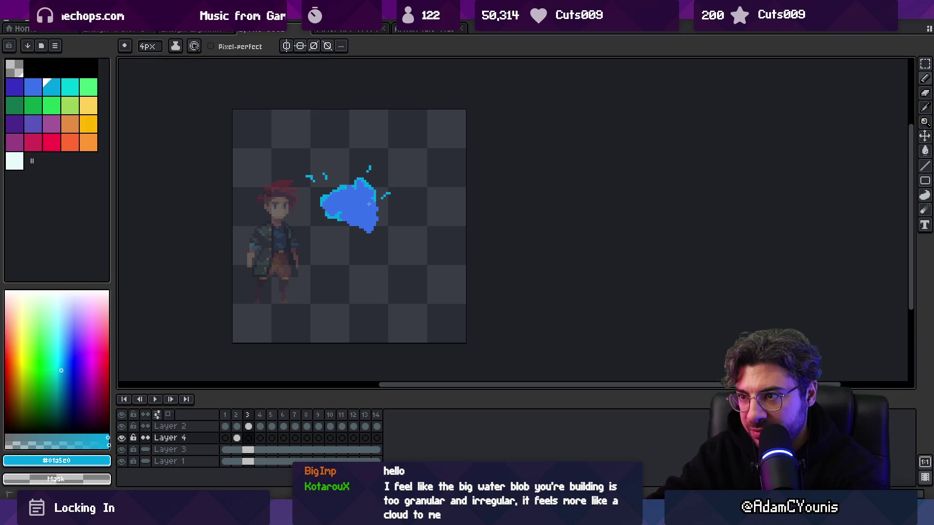
pyautogui.press('Right')
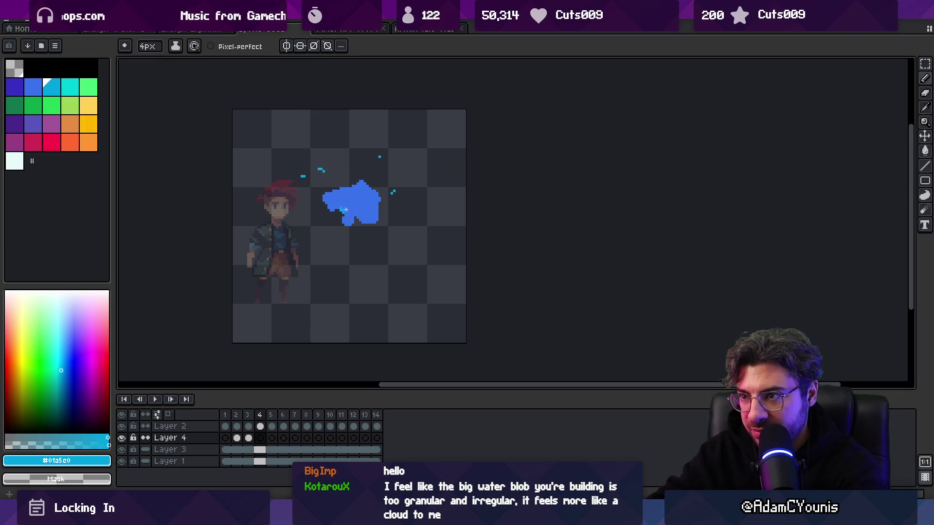
pyautogui.moveTo(328, 199); pyautogui.dragTo(348, 185)
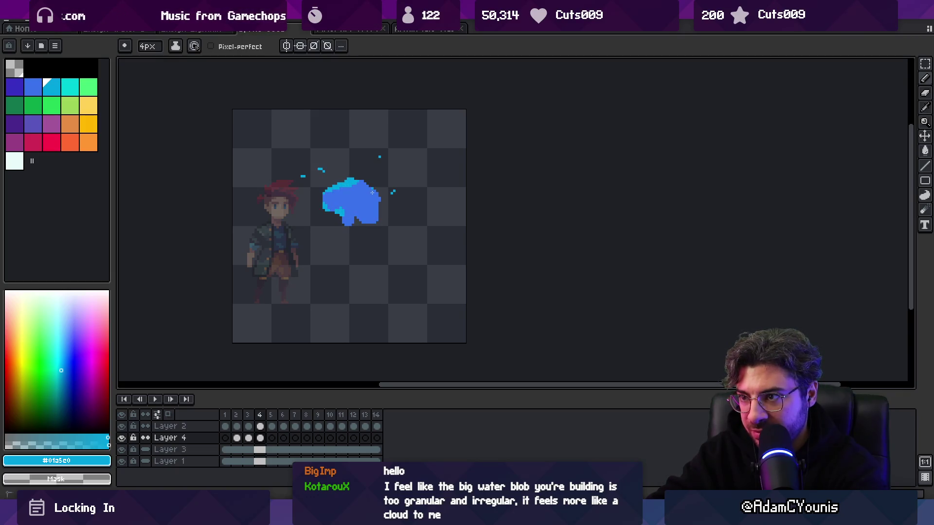
pyautogui.moveTo(375, 218); pyautogui.dragTo(351, 224)
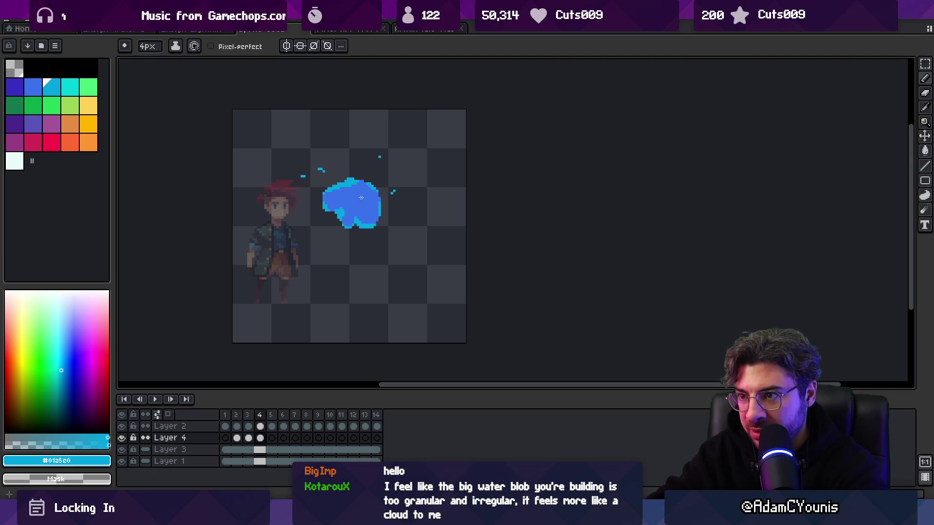
# Step: Paint light cyan along the blob's left side on frames 5 and 7
pyautogui.press('Right')
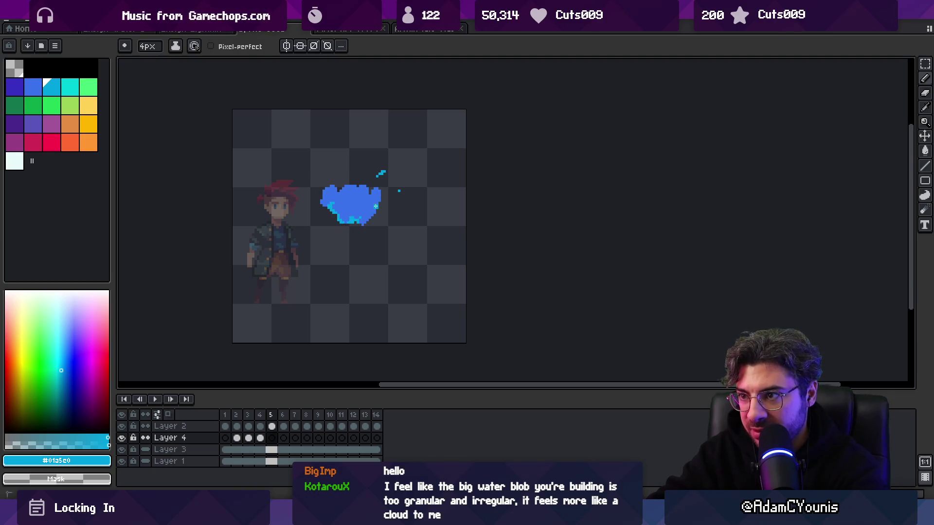
pyautogui.moveTo(330, 205)
pyautogui.mouseDown()
pyautogui.moveTo(327, 212)
pyautogui.moveTo(335, 202)
pyautogui.moveTo(370, 205)
pyautogui.mouseUp()
pyautogui.press('Right')
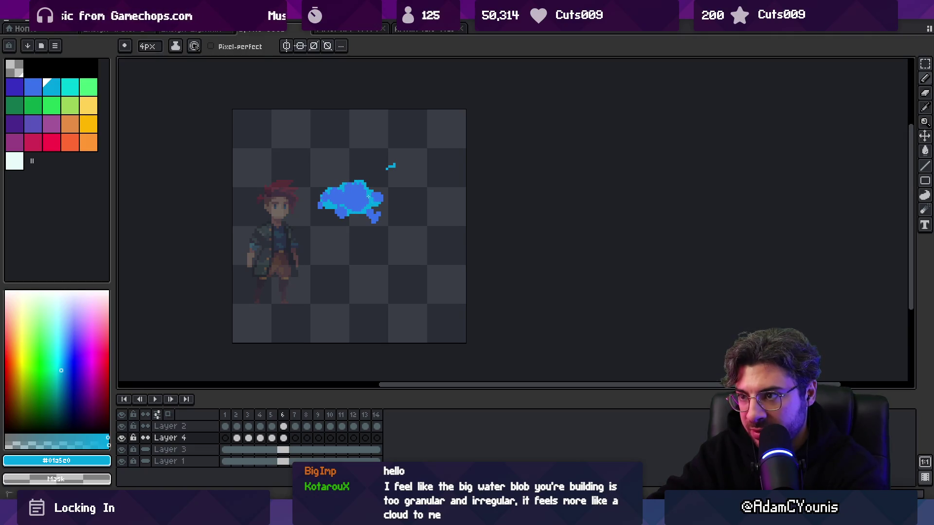
pyautogui.press('Right')
pyautogui.moveTo(330, 201)
pyautogui.mouseDown()
pyautogui.moveTo(334, 208)
pyautogui.moveTo(353, 188)
pyautogui.moveTo(324, 188)
pyautogui.mouseUp()
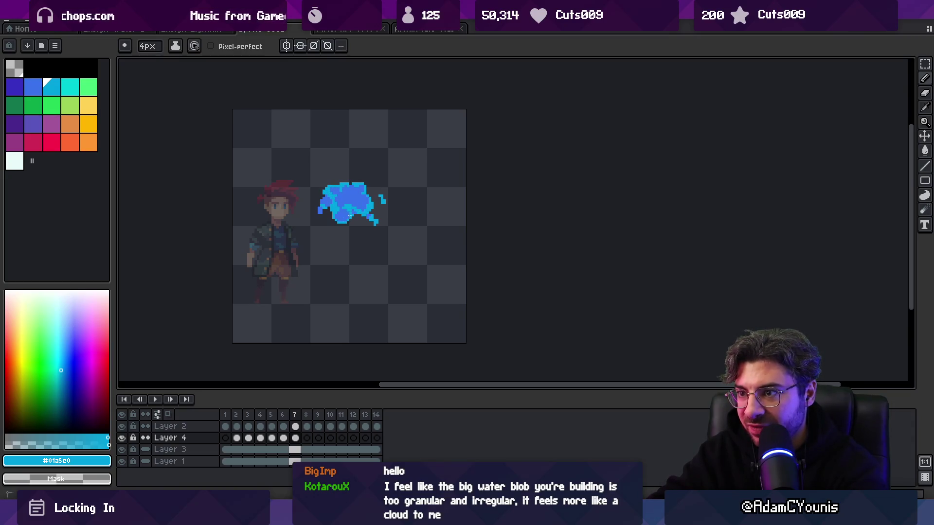
# Step: Edge and fill the blob on frames 8–11, joining it to the drop below
pyautogui.press('Right')
pyautogui.moveTo(338, 210); pyautogui.dragTo(331, 209)
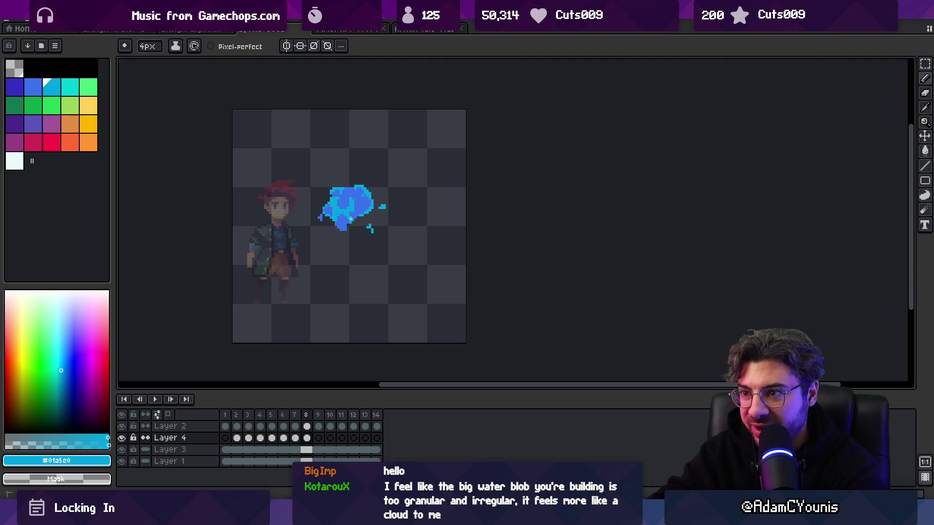
pyautogui.press('Right')
pyautogui.moveTo(336, 219)
pyautogui.mouseDown()
pyautogui.moveTo(340, 200)
pyautogui.moveTo(361, 213)
pyautogui.mouseUp()
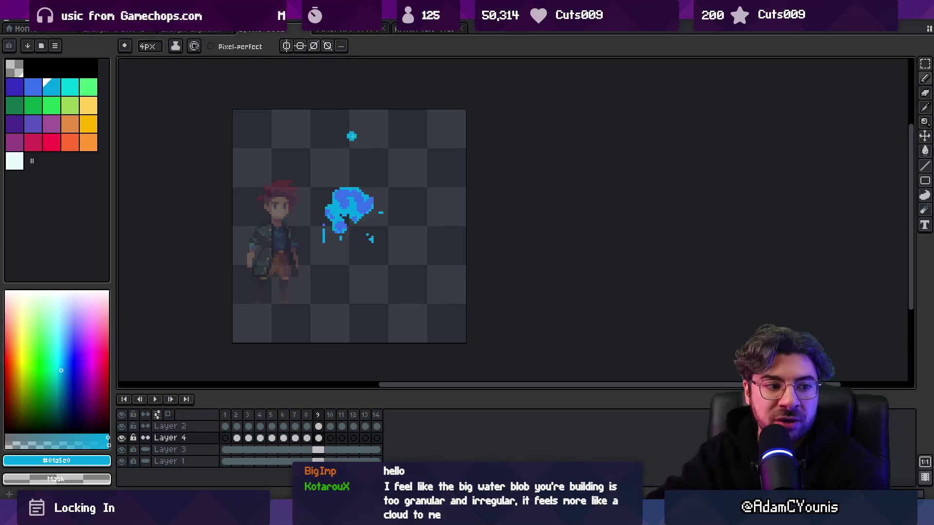
pyautogui.press('Right')
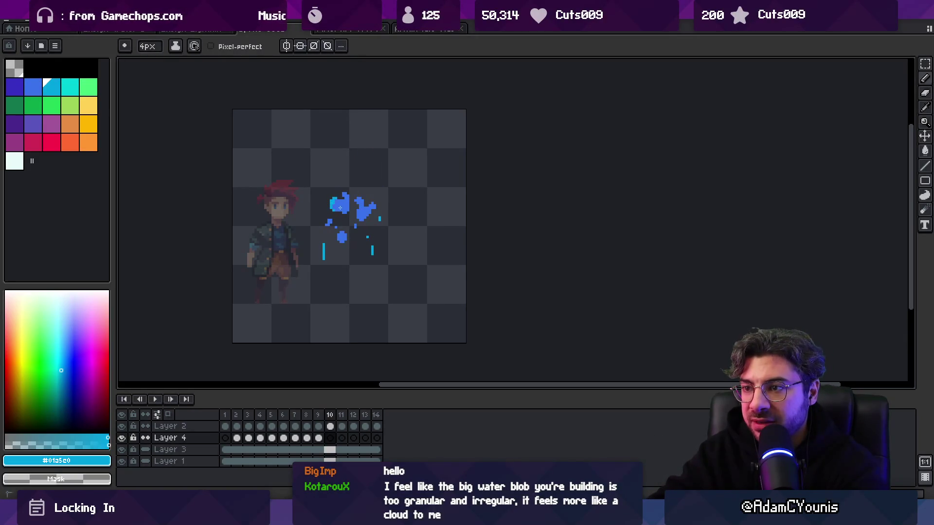
pyautogui.moveTo(341, 213)
pyautogui.mouseDown()
pyautogui.moveTo(348, 204)
pyautogui.moveTo(357, 216)
pyautogui.moveTo(336, 220)
pyautogui.moveTo(351, 231)
pyautogui.moveTo(364, 220)
pyautogui.mouseUp()
pyautogui.press('.')
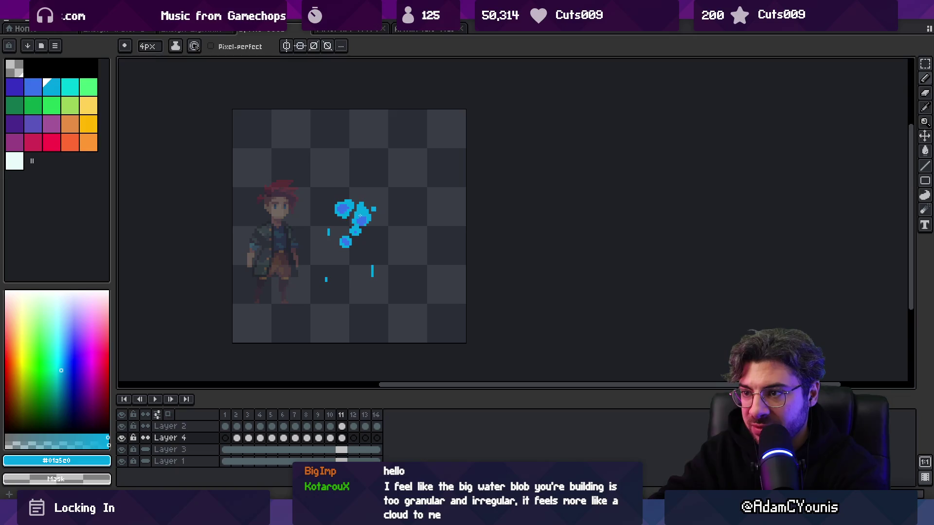
pyautogui.moveTo(355, 219); pyautogui.dragTo(356, 236)
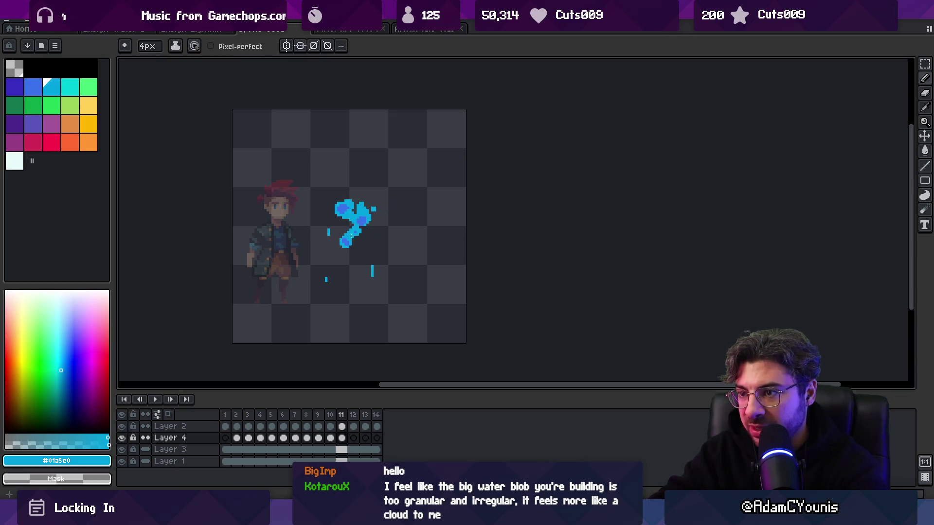
# Step: Review frames 12 through 14, then return to the first frame zoomed out
pyautogui.press('.')
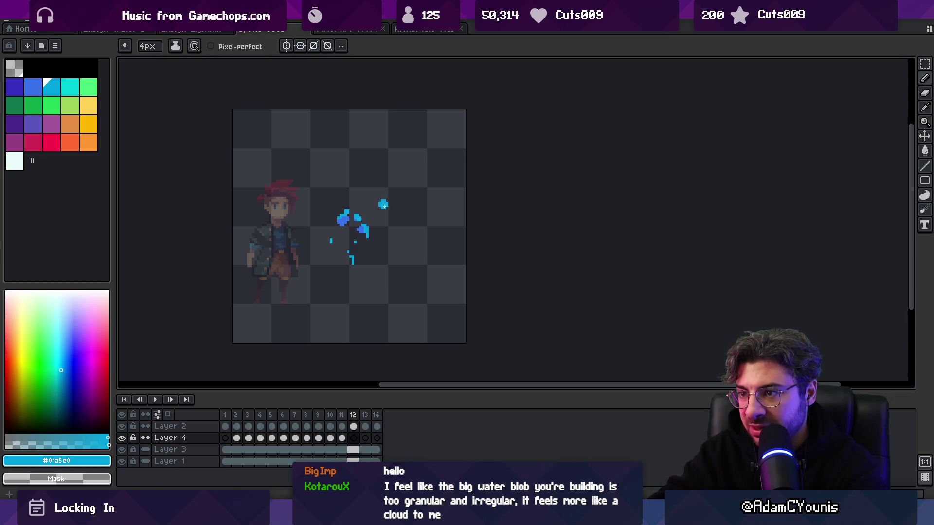
pyautogui.press(',')
pyautogui.press('.')
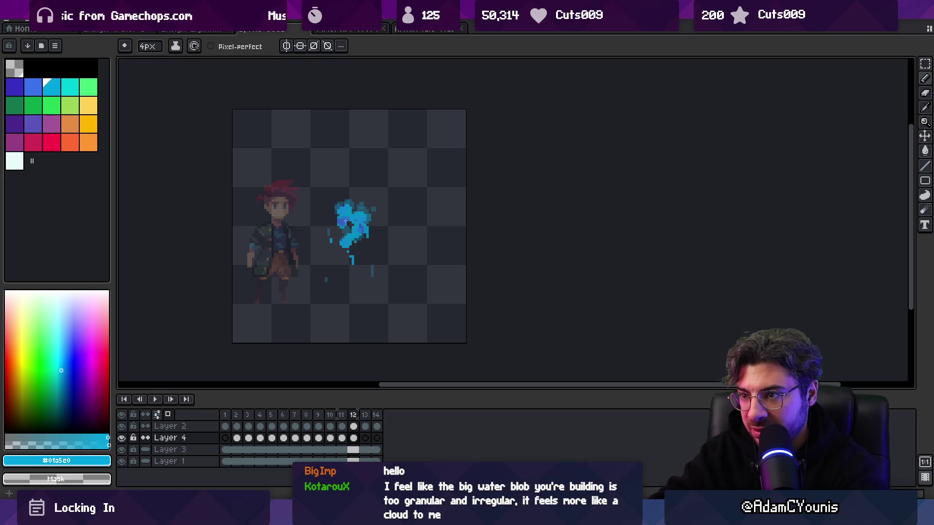
pyautogui.press('.')
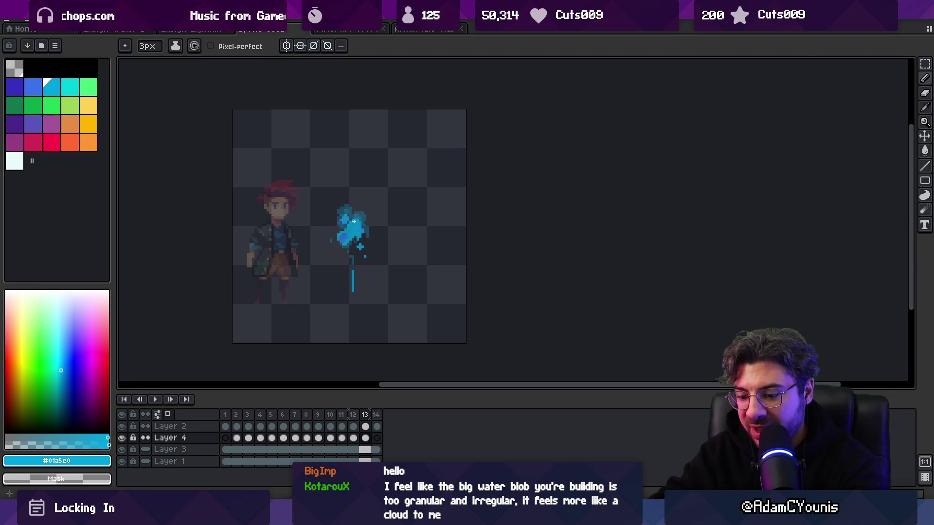
pyautogui.press('.')
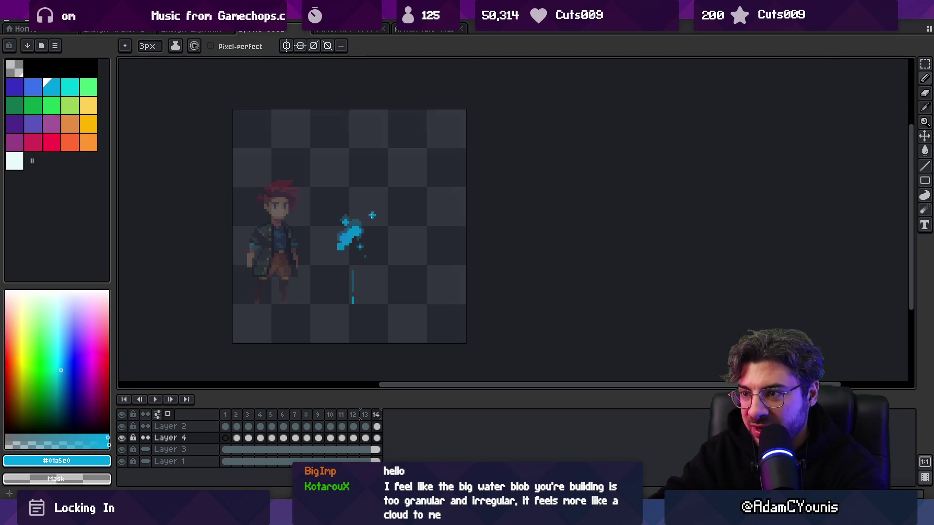
pyautogui.press('.')
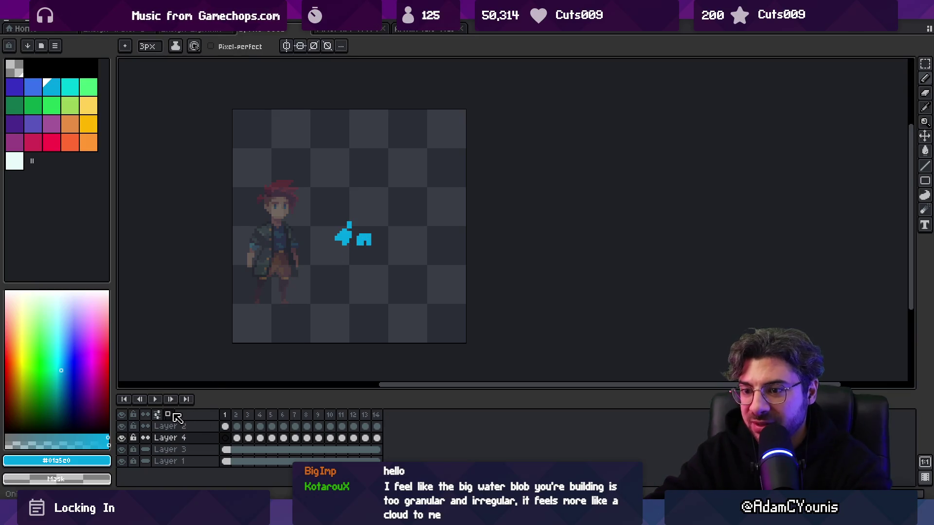
pyautogui.press('z')
pyautogui.scroll(-3, 323, 204)
# Step: Preview the splash animation, then add an empty Layer 5
pyautogui.press('Return')
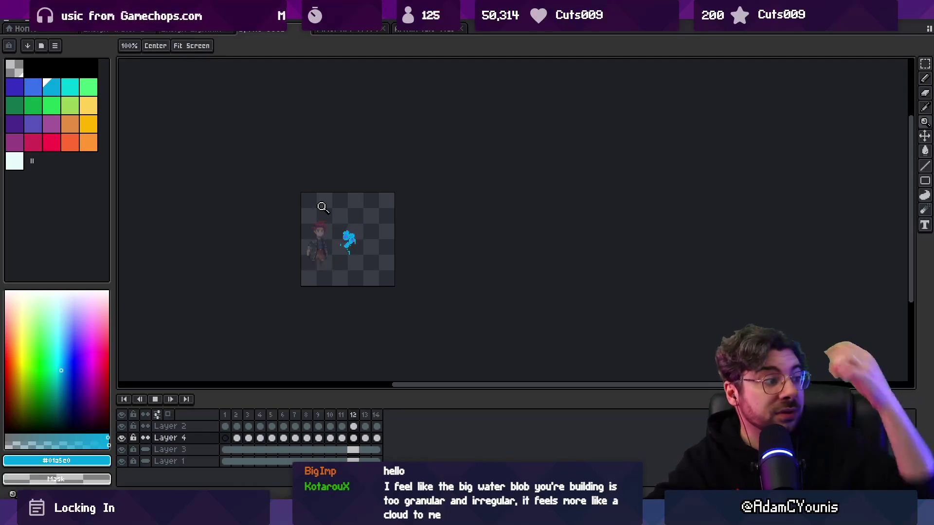
pyautogui.scroll(3, 340, 226)
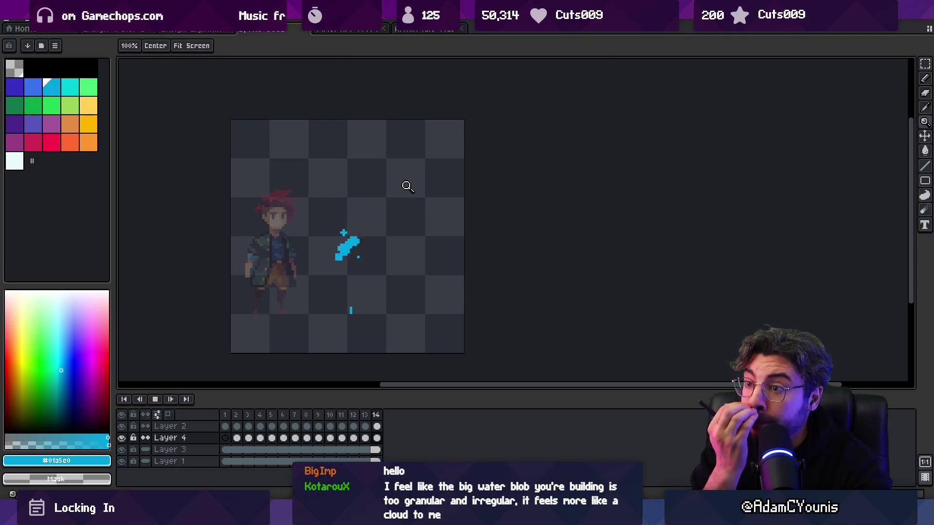
pyautogui.press('Return')
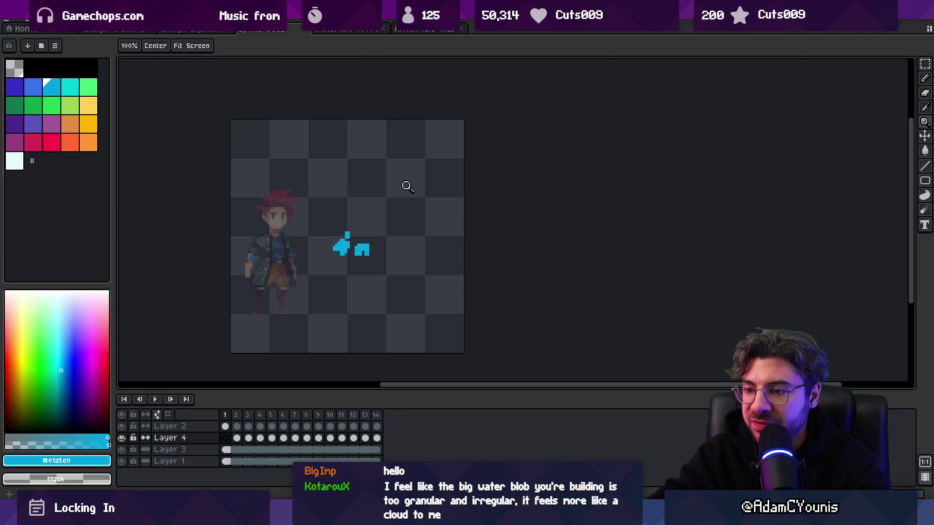
pyautogui.hotkey('shift', 'n')
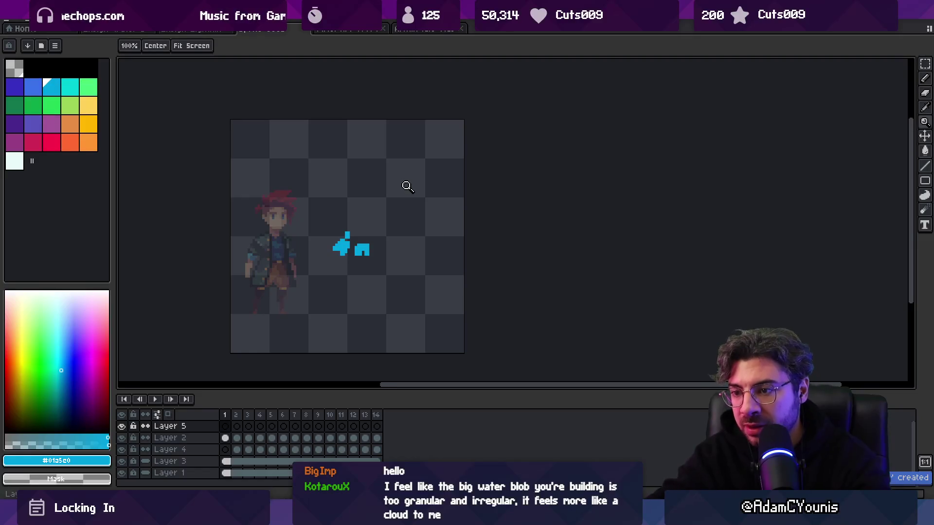
# Step: Set the pencil to the darker blue shading colour, sampling from #3972cc
pyautogui.press('Right')
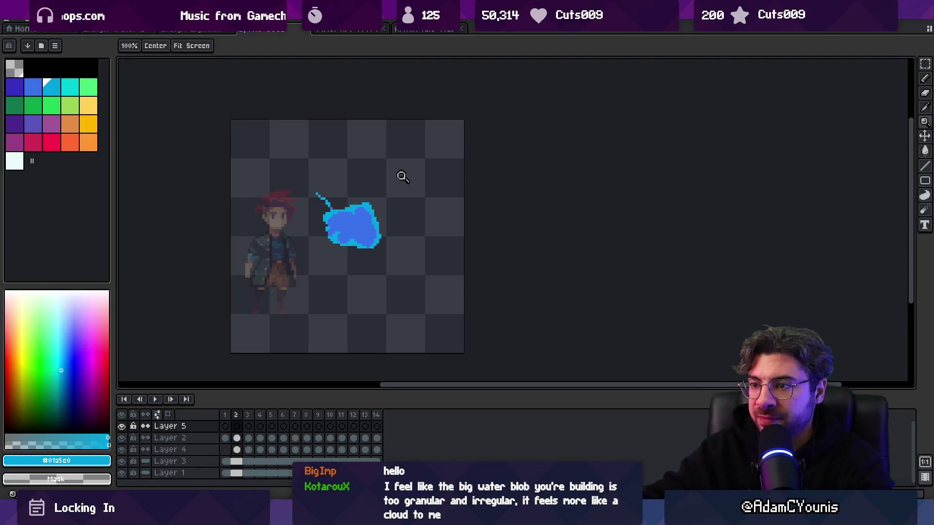
pyautogui.scroll(3, 384, 182)
pyautogui.press('i')
pyautogui.press('b')
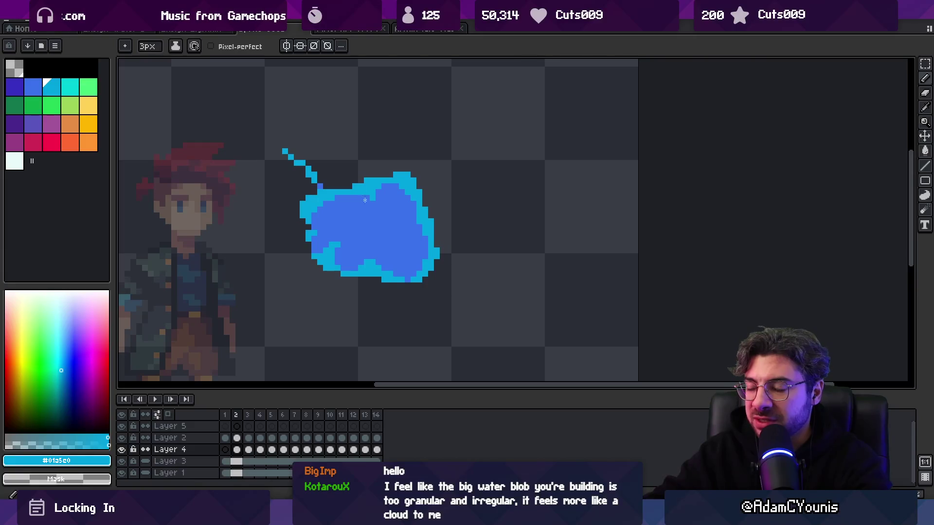
pyautogui.press('-')
pyautogui.press('-')
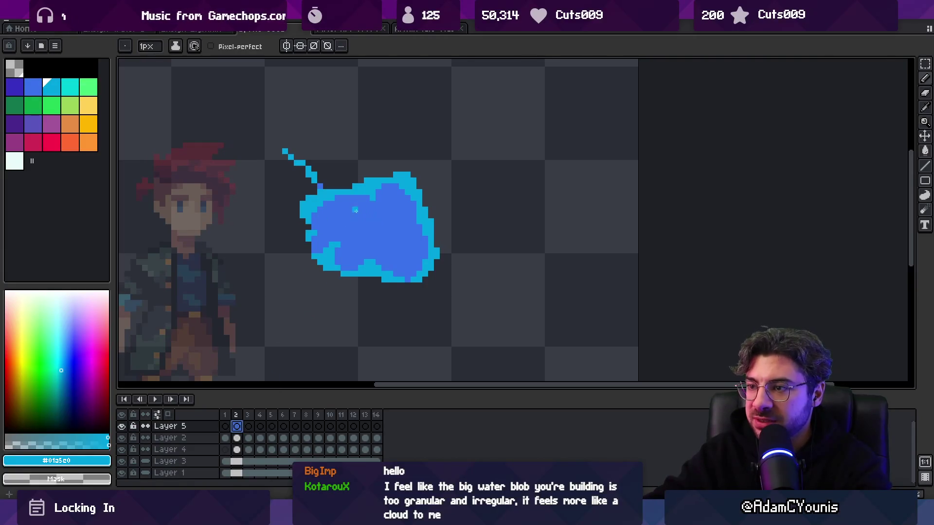
pyautogui.keyDown('alt'); pyautogui.click(358, 236); pyautogui.keyUp('alt')
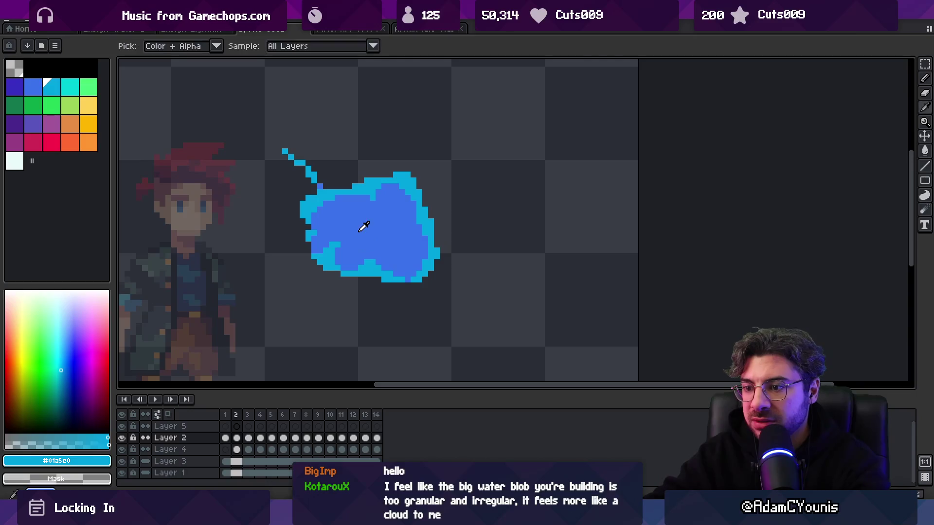
pyautogui.press('v')
pyautogui.press('[')
pyautogui.press('b')
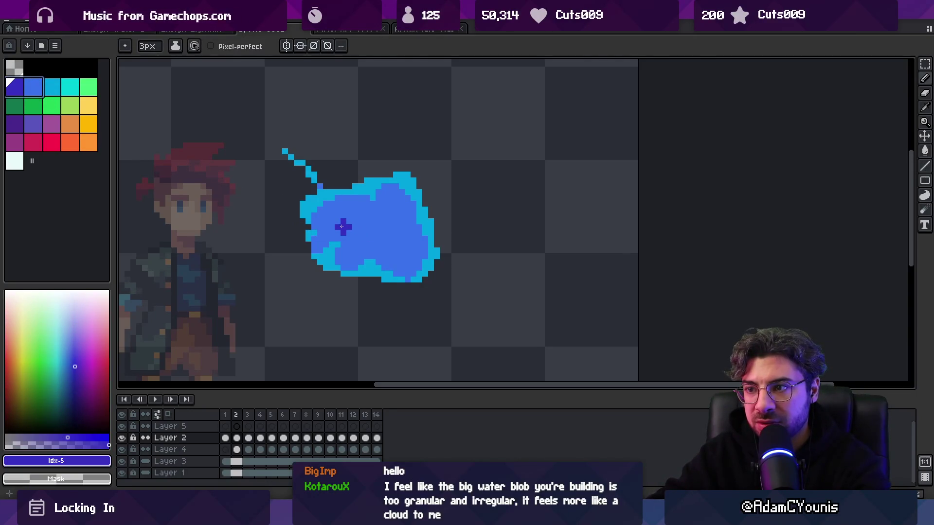
pyautogui.click(33, 87)
pyautogui.press('w')
pyautogui.press('x')
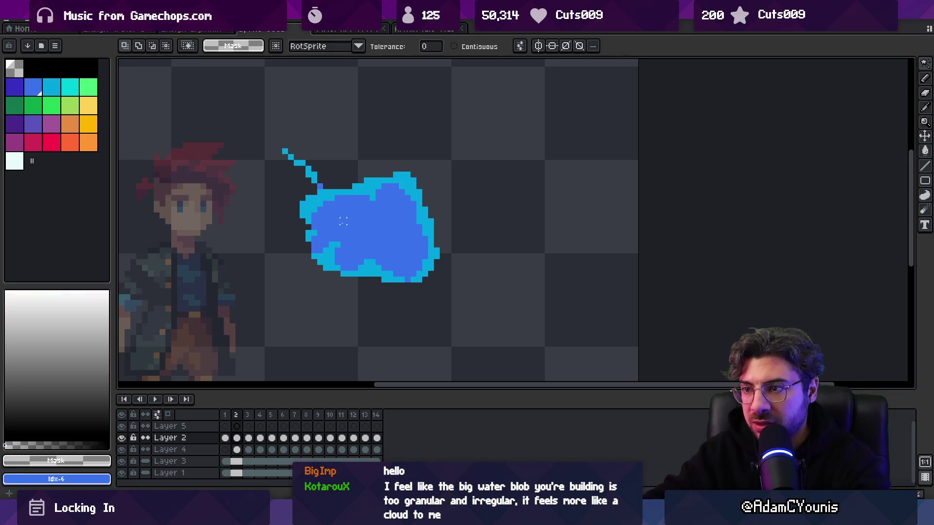
pyautogui.press('b')
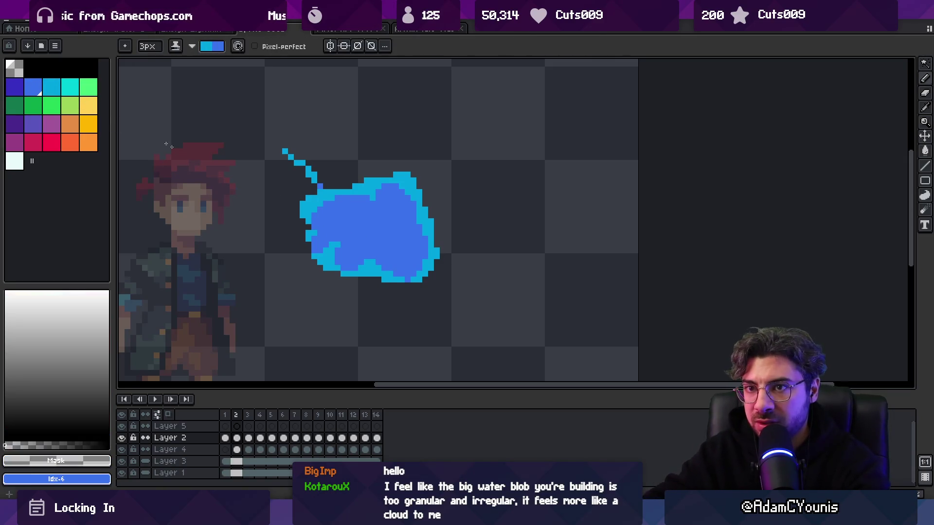
pyautogui.click(42, 89)
pyautogui.press('[')
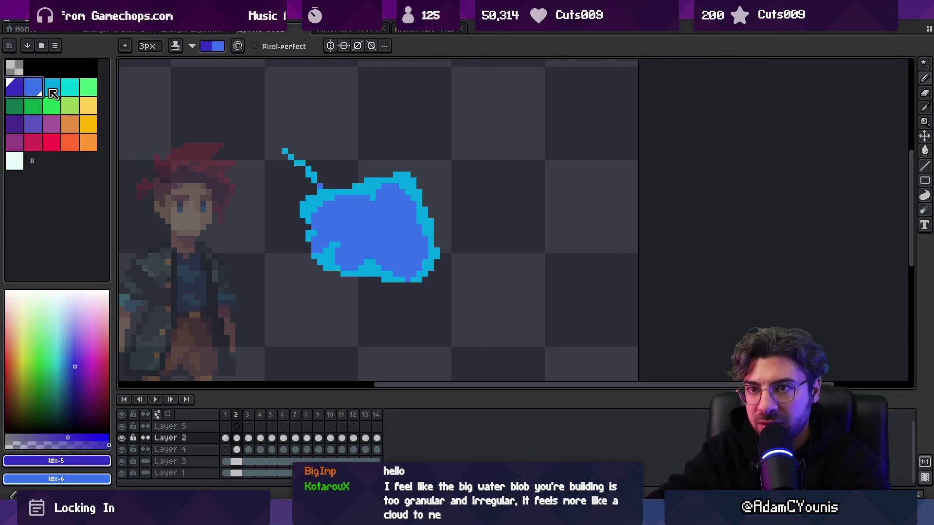
pyautogui.press('v')
pyautogui.press('b')
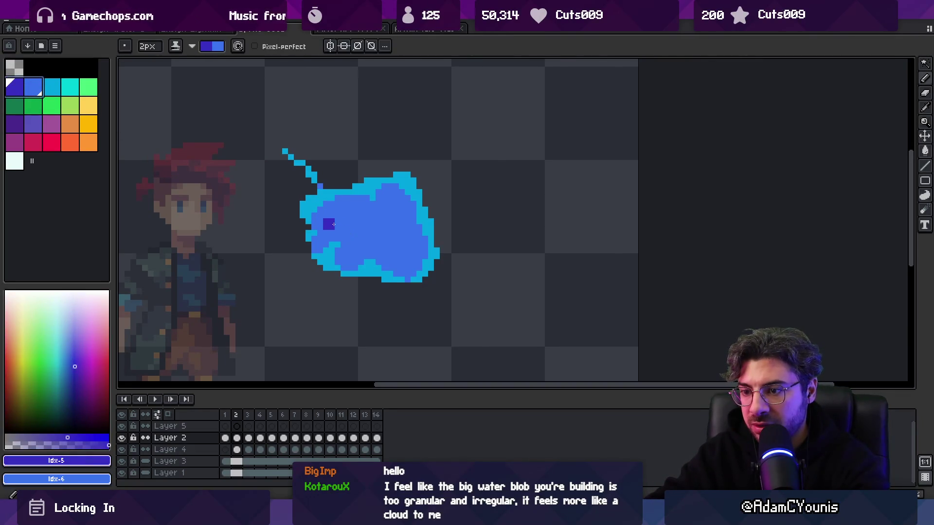
# Step: Shade the frame 2 blob with dark squares and a diagonal stroke
pyautogui.press('Left')
pyautogui.press('Right')
pyautogui.click(342, 236)
pyautogui.moveTo(340, 228)
pyautogui.mouseDown()
pyautogui.moveTo(335, 214)
pyautogui.moveTo(355, 232)
pyautogui.mouseUp()
pyautogui.click(381, 230)
pyautogui.hotkey('ctrl', 'z')
pyautogui.hotkey('ctrl', 'z')
pyautogui.hotkey('ctrl', 'z')
pyautogui.click(392, 214)
pyautogui.moveTo(387, 204); pyautogui.dragTo(398, 239)
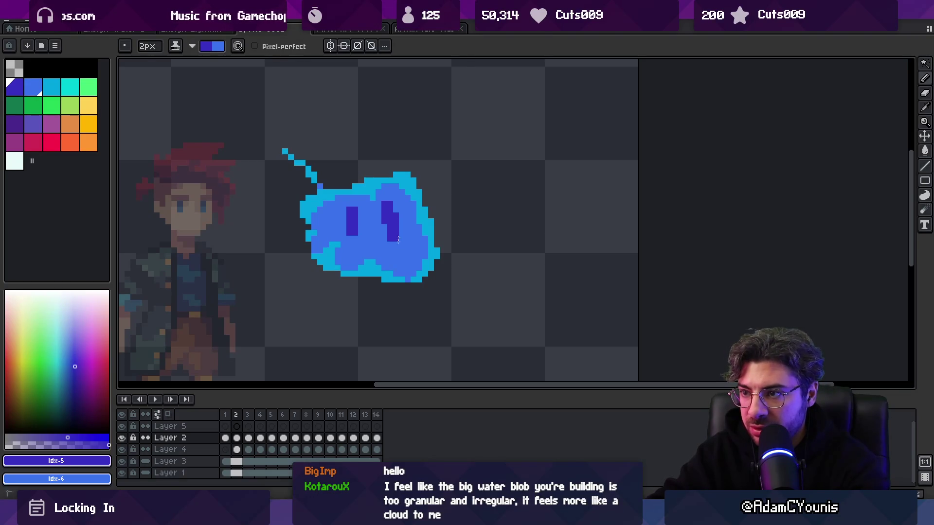
# Step: Add dark shading strokes and squares to the blob on frames 3 and 4
pyautogui.press('Right')
pyautogui.moveTo(346, 187); pyautogui.dragTo(355, 216)
pyautogui.moveTo(393, 175)
pyautogui.mouseDown()
pyautogui.moveTo(396, 210)
pyautogui.moveTo(371, 200)
pyautogui.moveTo(376, 212)
pyautogui.moveTo(361, 199)
pyautogui.mouseUp()
pyautogui.press('Left')
pyautogui.press('Right')
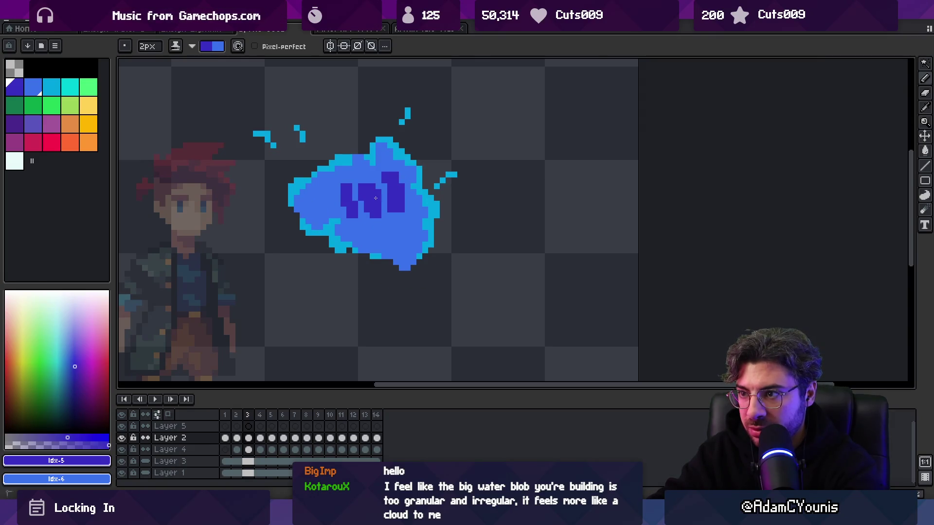
pyautogui.click(329, 201)
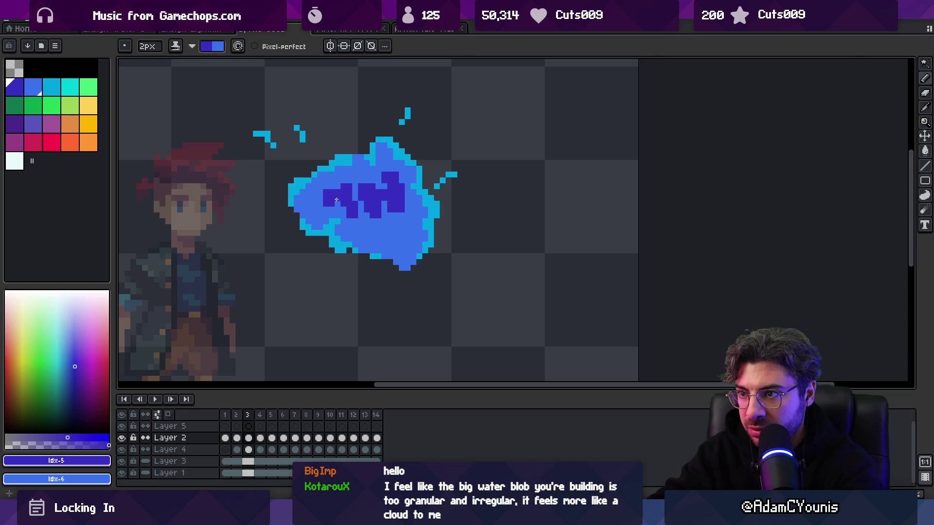
pyautogui.press('Right')
pyautogui.moveTo(329, 180); pyautogui.dragTo(329, 191)
pyautogui.moveTo(349, 180)
pyautogui.mouseDown()
pyautogui.moveTo(363, 214)
pyautogui.moveTo(377, 167)
pyautogui.moveTo(388, 216)
pyautogui.moveTo(406, 201)
pyautogui.mouseUp()
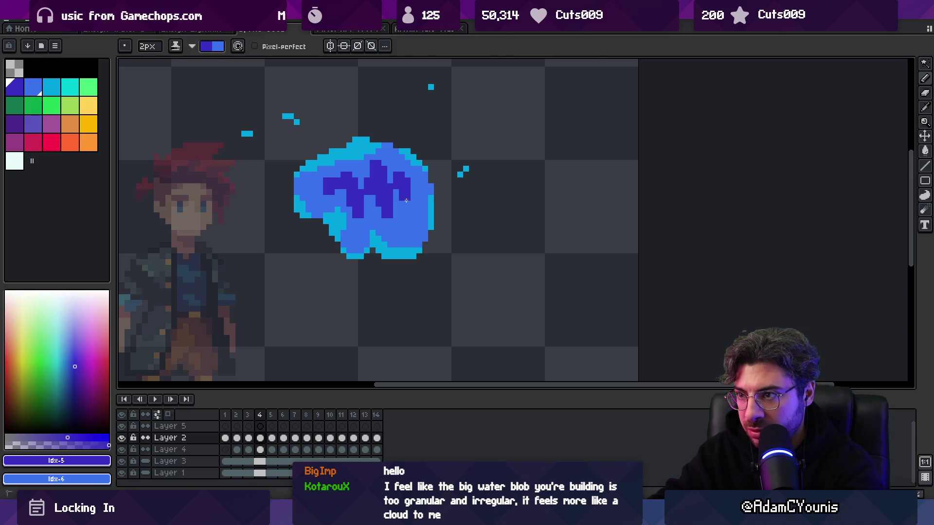
# Step: Shade the frame 5 blob with dark squares and strokes
pyautogui.press('Right')
pyautogui.click(328, 189)
pyautogui.rightClick(329, 189)
pyautogui.moveTo(320, 184)
pyautogui.mouseDown()
pyautogui.moveTo(311, 183)
pyautogui.moveTo(341, 197)
pyautogui.moveTo(346, 214)
pyautogui.mouseUp()
pyautogui.click(375, 195)
pyautogui.moveTo(375, 180)
pyautogui.mouseDown()
pyautogui.moveTo(375, 204)
pyautogui.moveTo(369, 161)
pyautogui.moveTo(353, 194)
pyautogui.moveTo(311, 182)
pyautogui.mouseUp()
pyautogui.click(398, 190)
# Step: Add dark squares to the blob on frames 6 and 7, then step ahead to frame 11
pyautogui.press('Right')
pyautogui.click(401, 197)
pyautogui.press('Left')
pyautogui.press('Right')
pyautogui.press('Left')
pyautogui.press('Right')
pyautogui.press('Right')
pyautogui.click(393, 190)
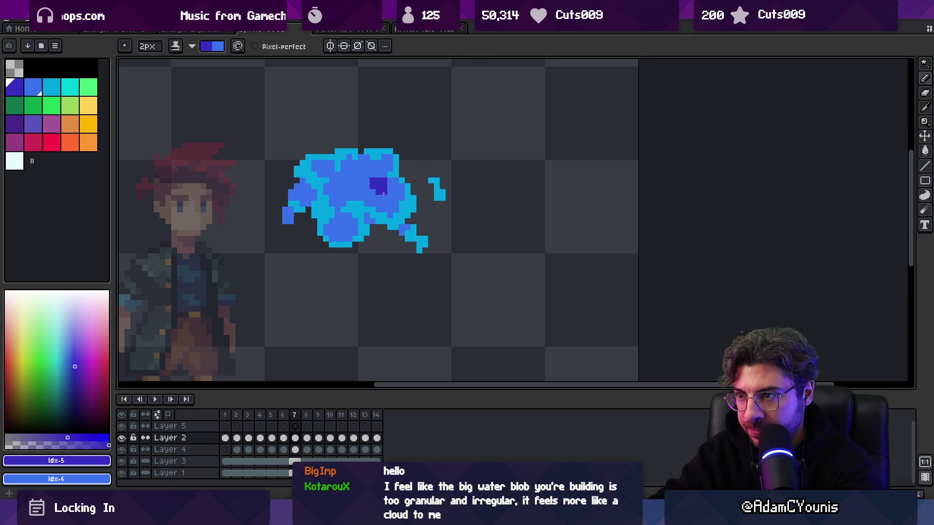
pyautogui.press('Right')
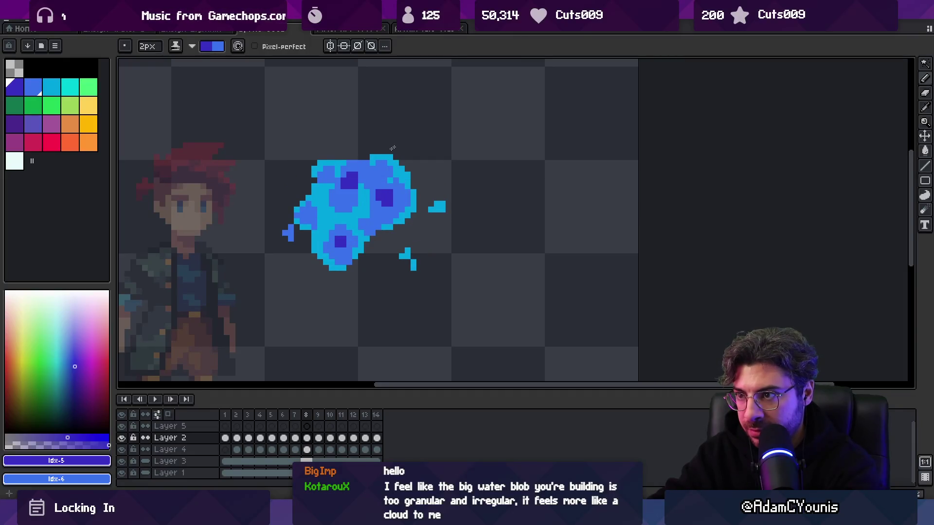
pyautogui.press('Right')
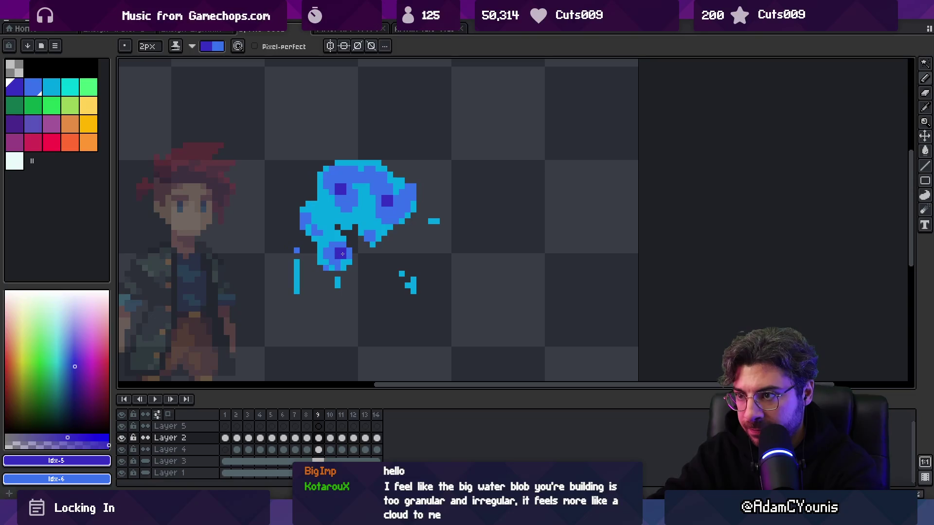
pyautogui.press('Right')
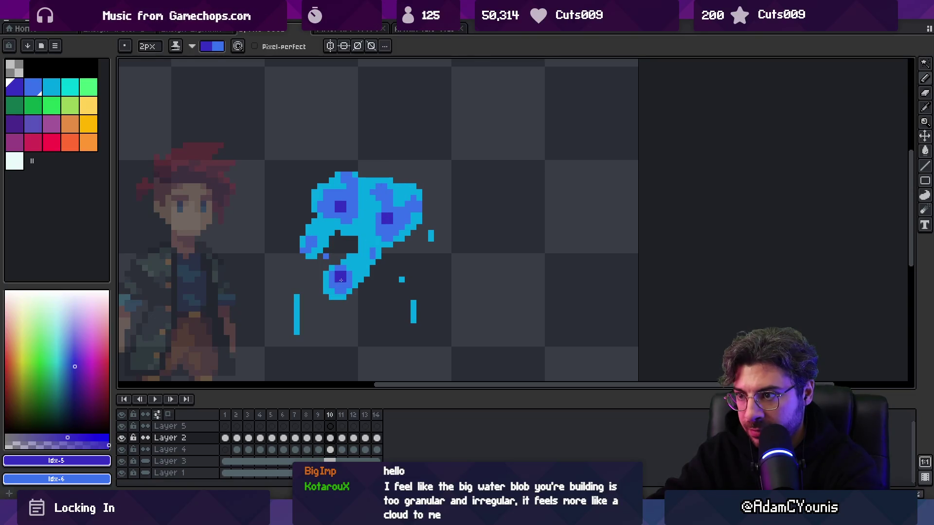
pyautogui.press('Right')
pyautogui.press('z')
pyautogui.scroll(-2, 381, 220)
# Step: Play the splash animation, then stop it on Layer 5's first frame
pyautogui.press('Return')
pyautogui.scroll(-1, 369, 177)
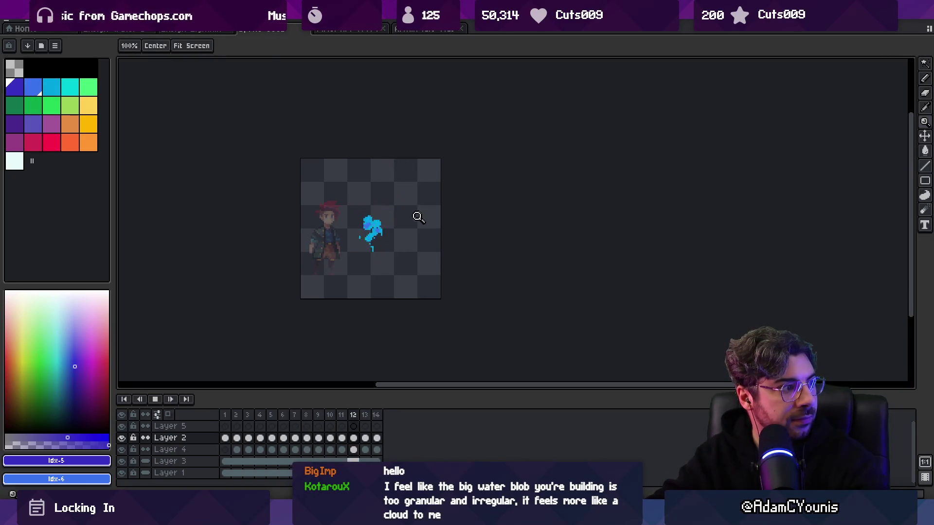
pyautogui.scroll(1, 414, 216)
pyautogui.scroll(1, 405, 189)
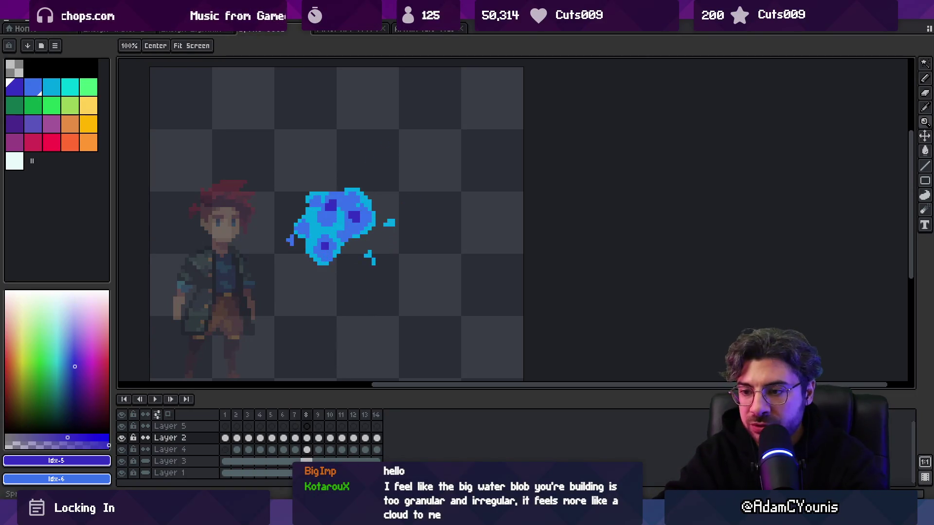
pyautogui.click(225, 426)
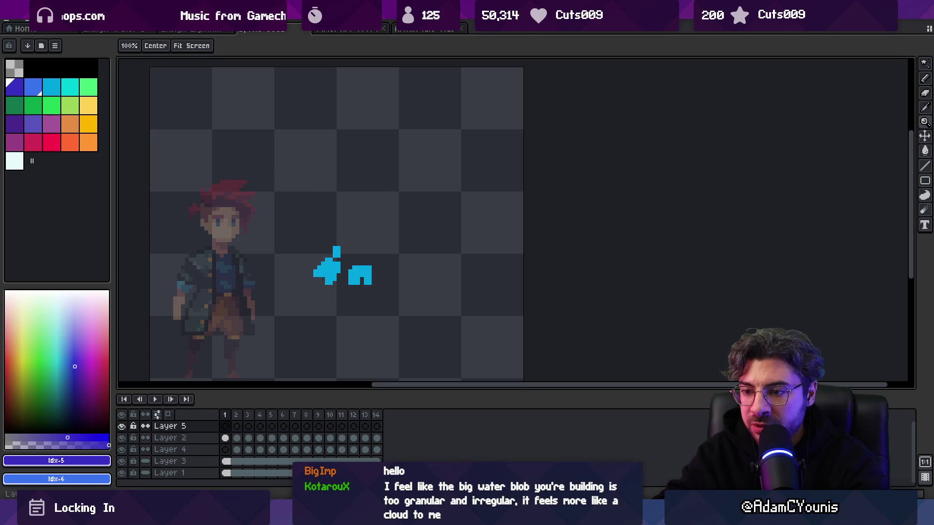
# Step: Paint white Idx-25 highlights with the Pencil along the splash top on frames 1, 2 and 4
pyautogui.click(15, 161)
pyautogui.press('b')
pyautogui.moveTo(337, 270); pyautogui.dragTo(336, 267)
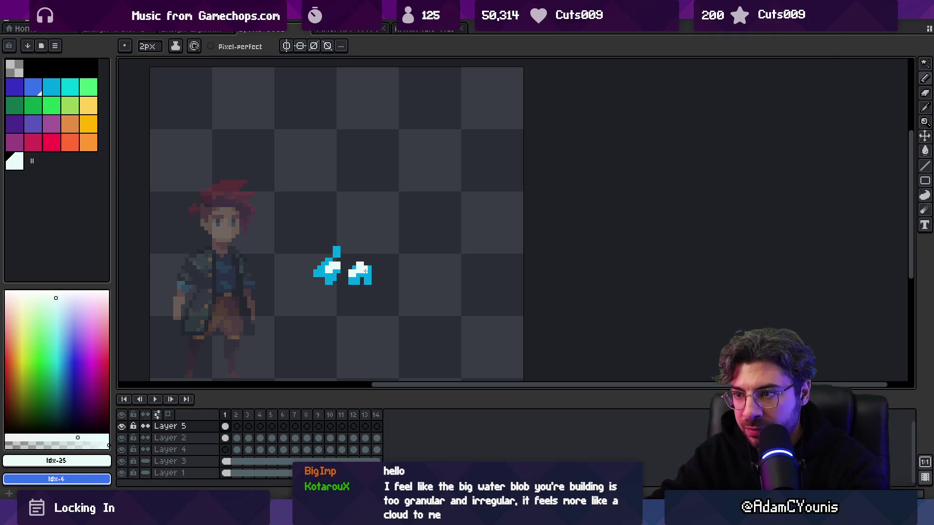
pyautogui.press('.')
pyautogui.moveTo(319, 214); pyautogui.dragTo(375, 220)
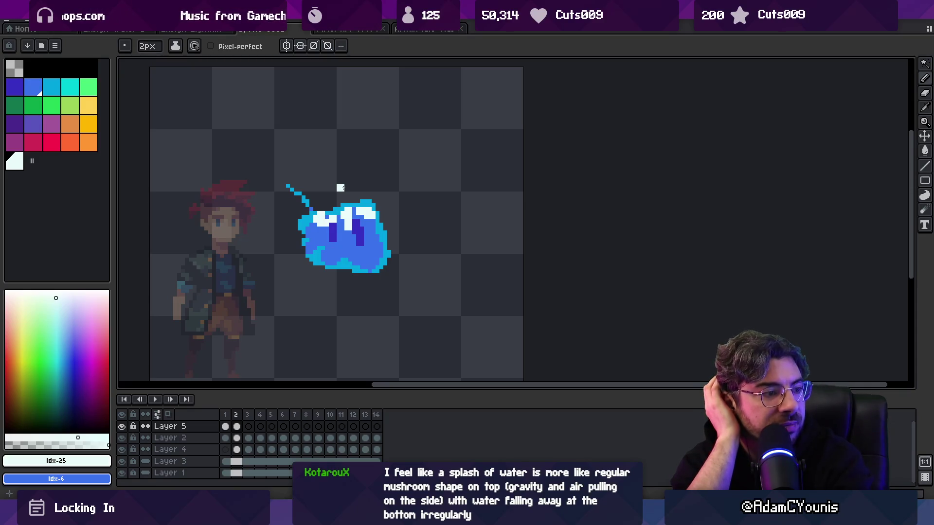
pyautogui.press('Right')
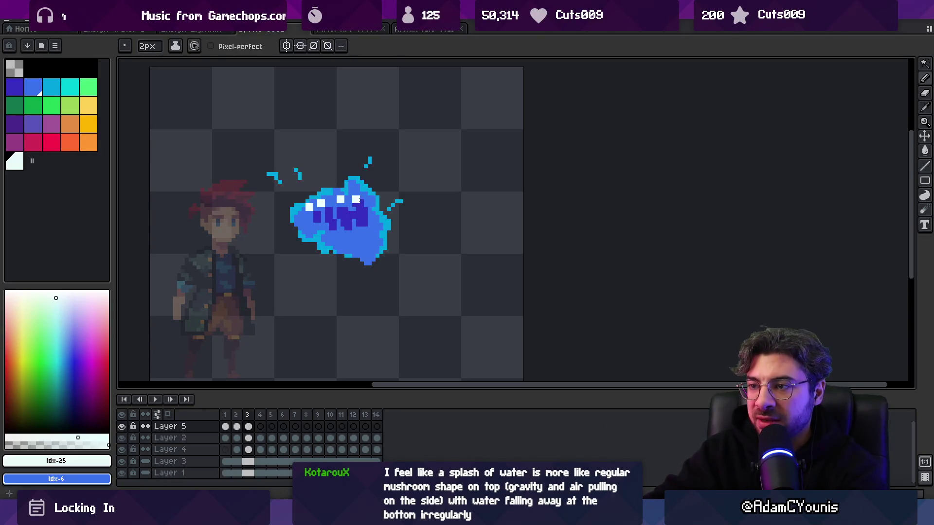
pyautogui.press('Right')
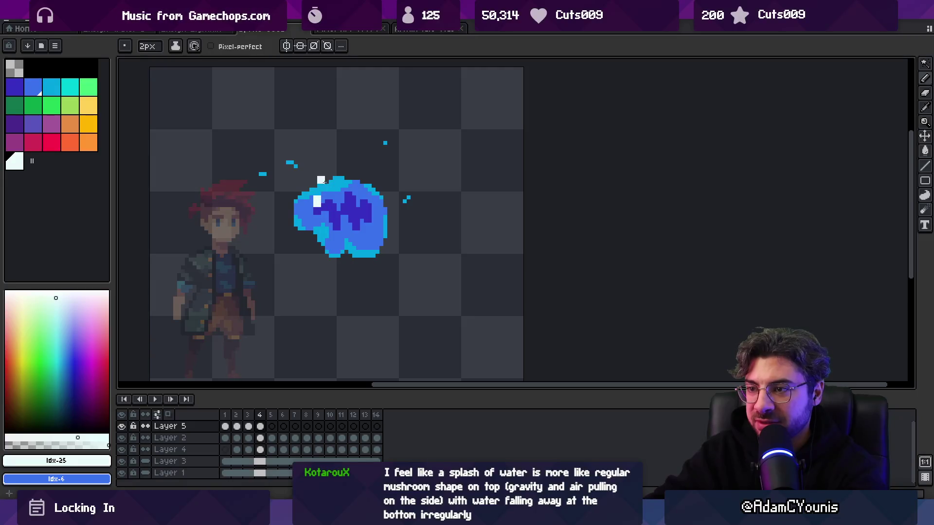
pyautogui.moveTo(361, 193); pyautogui.dragTo(364, 200)
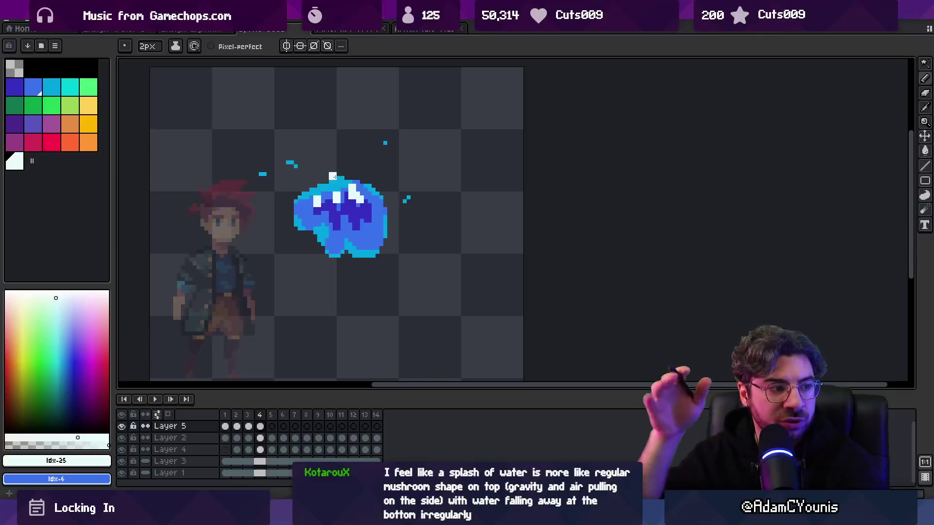
# Step: Step through Layer 5's frames 5 to 11 to review the white highlights
pyautogui.press('Right')
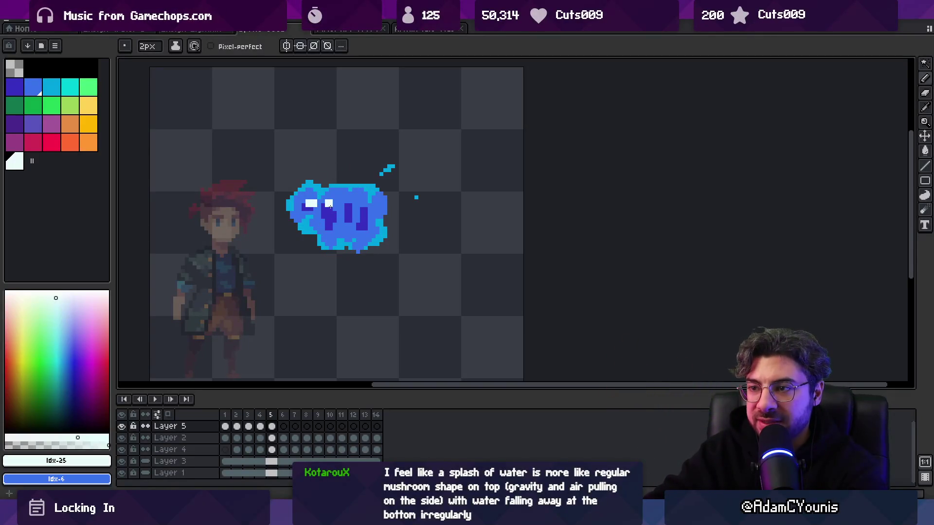
pyautogui.press('Left')
pyautogui.press('Left')
pyautogui.press('Right')
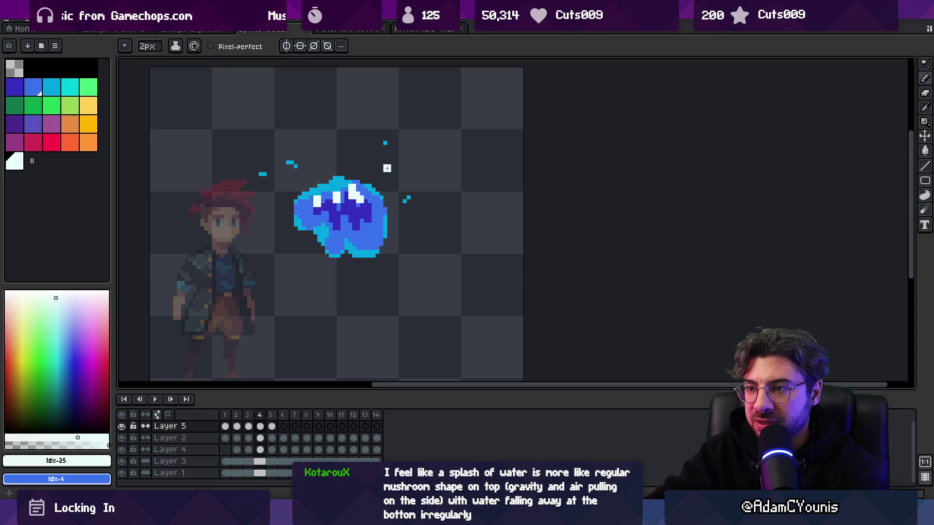
pyautogui.press('Right')
pyautogui.press('Right')
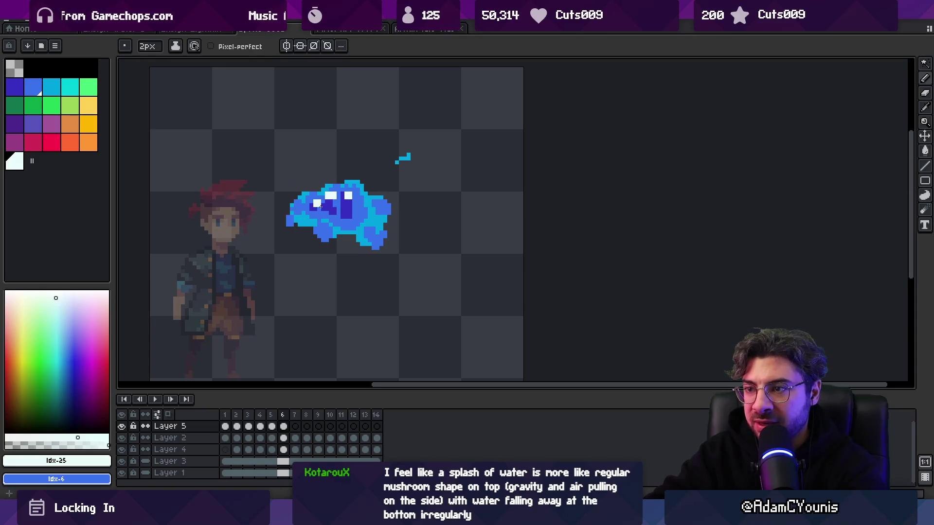
pyautogui.press('Right')
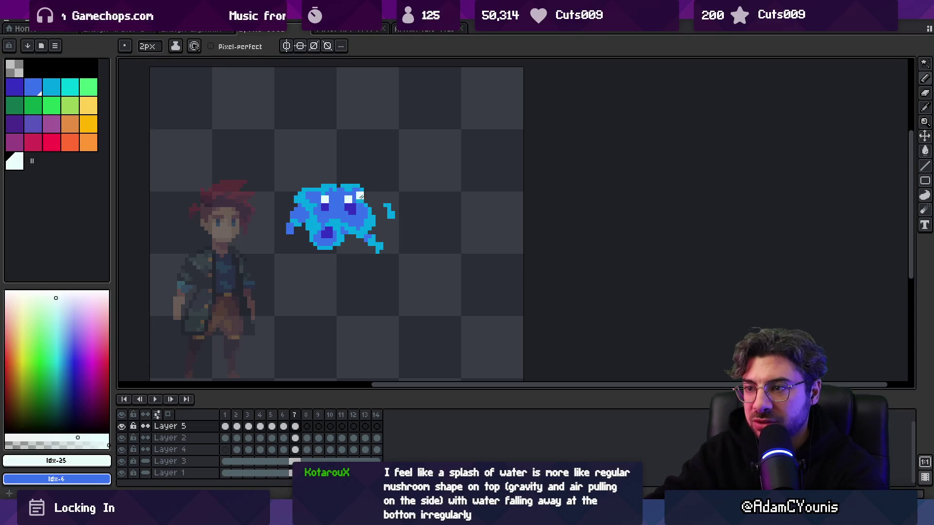
pyautogui.press('Right')
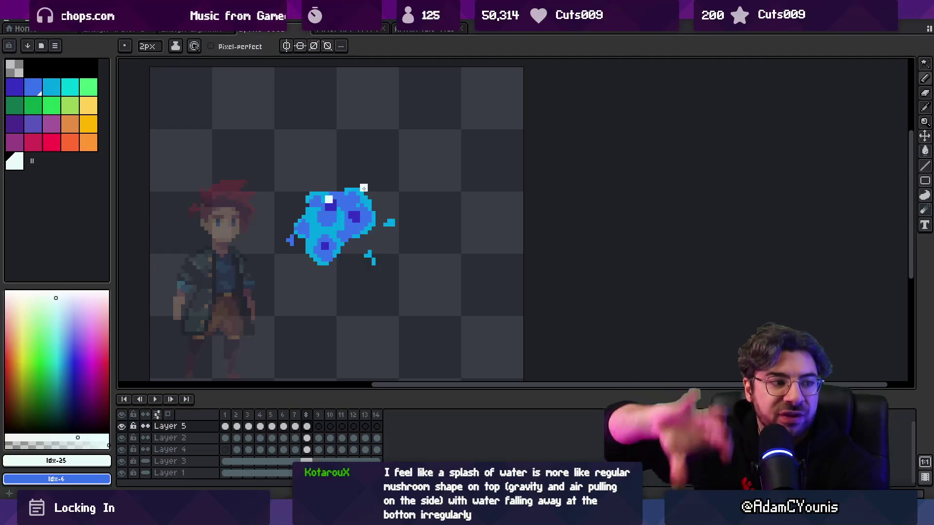
pyautogui.press('Right')
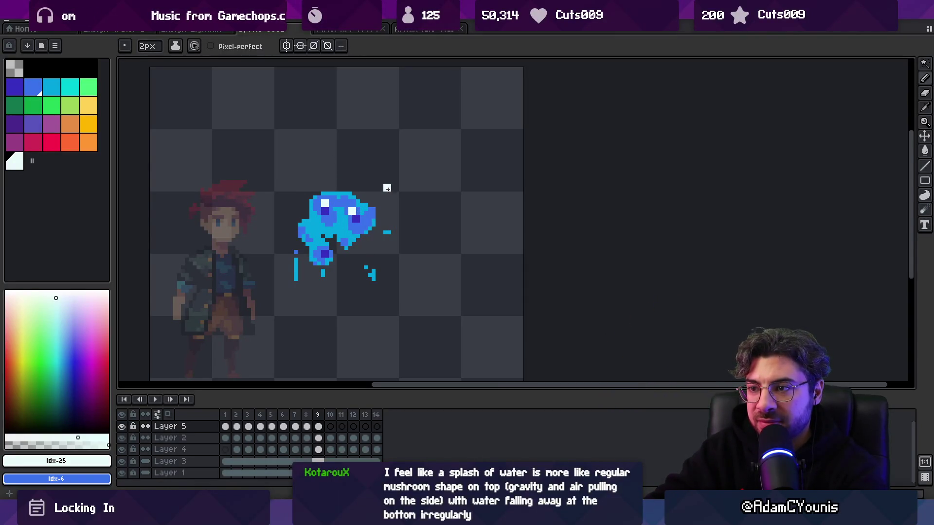
pyautogui.press('Right')
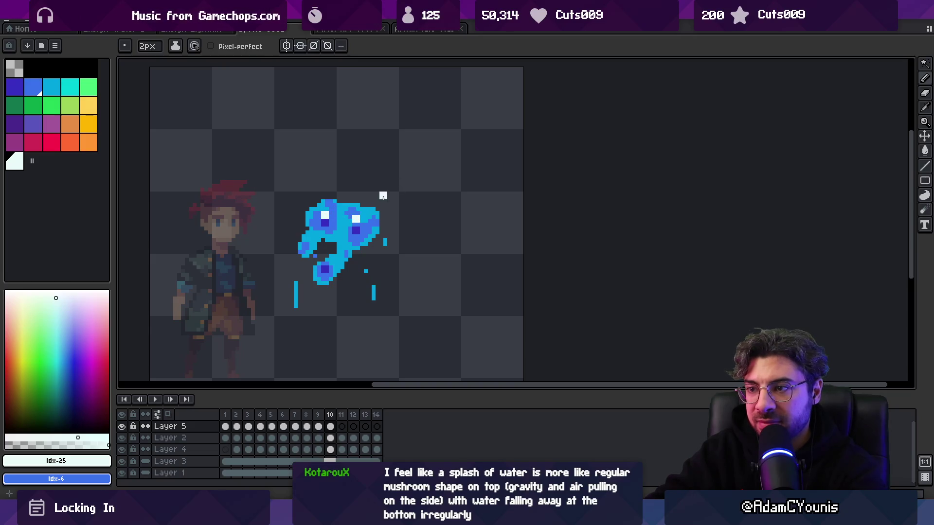
pyautogui.press('Right')
# Step: Zoom the view and play the animation to preview the highlighted splash, then stop it
pyautogui.press('z')
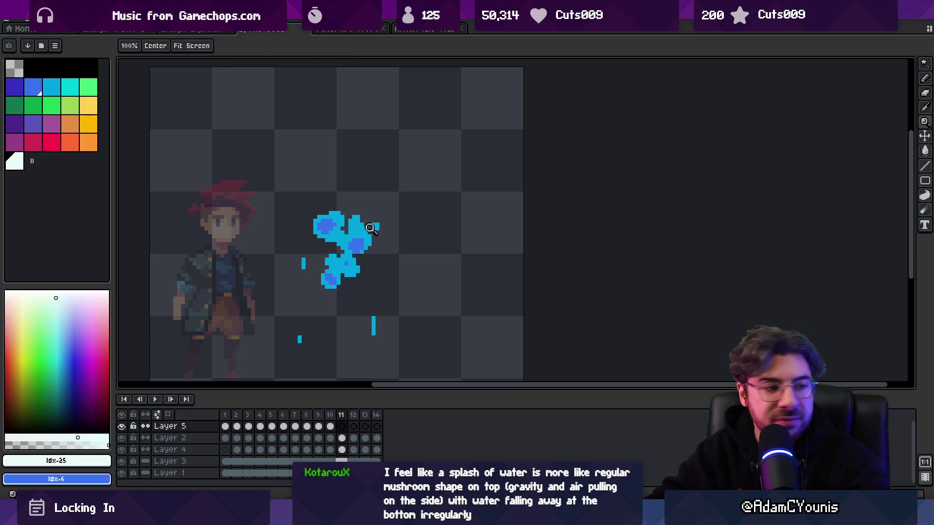
pyautogui.scroll(-4, 337, 186)
pyautogui.press('Return')
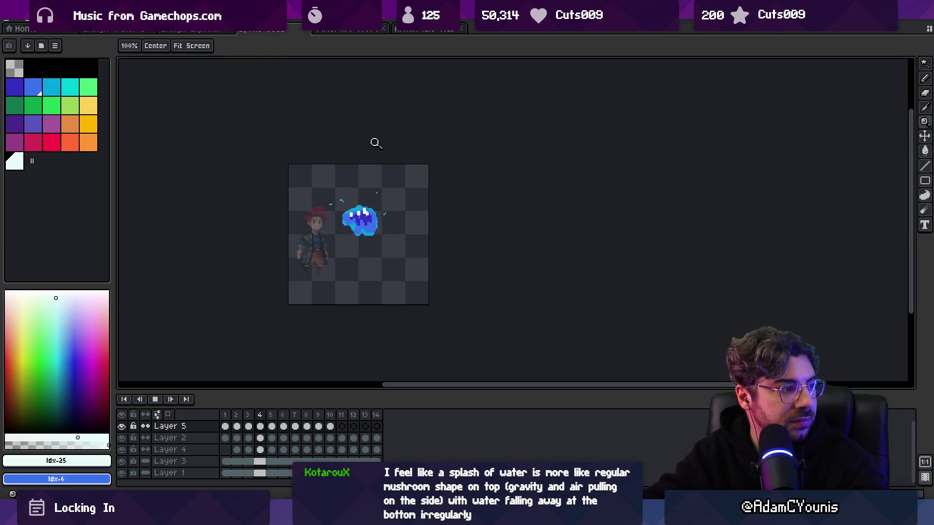
pyautogui.scroll(-1, 384, 194)
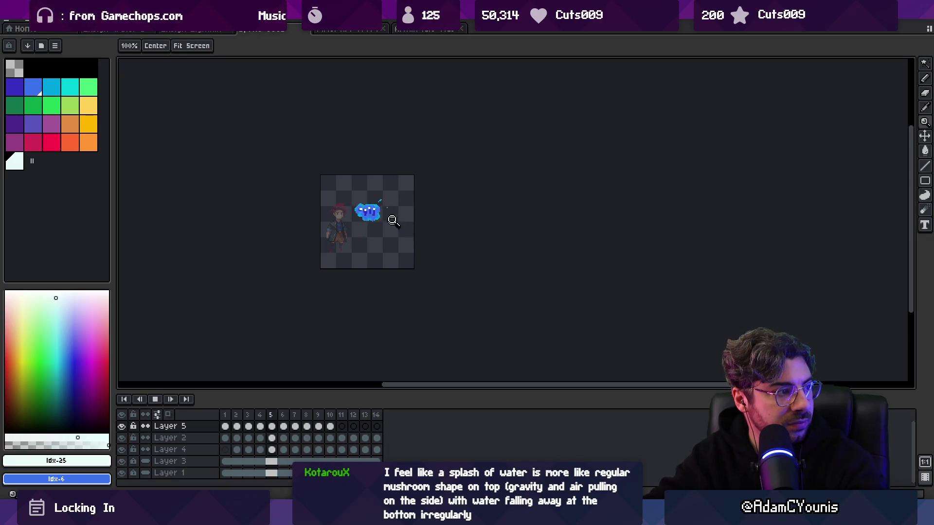
pyautogui.scroll(2, 389, 219)
pyautogui.press('Return')
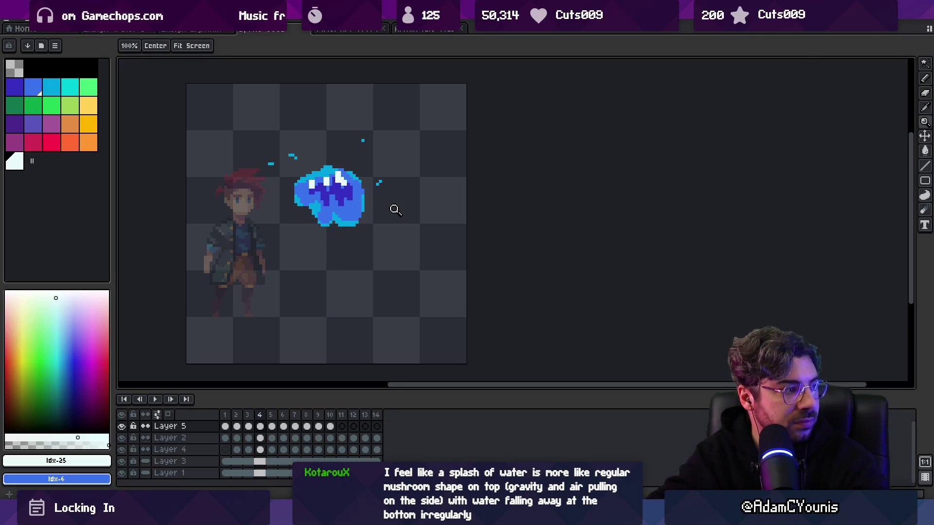
# Step: Sample pale cyan-white #c8fbfa with the Pencil, add Layer 6, and go to frame 2
pyautogui.press('b')
pyautogui.keyDown('alt'); pyautogui.click(339, 176); pyautogui.keyUp('alt')
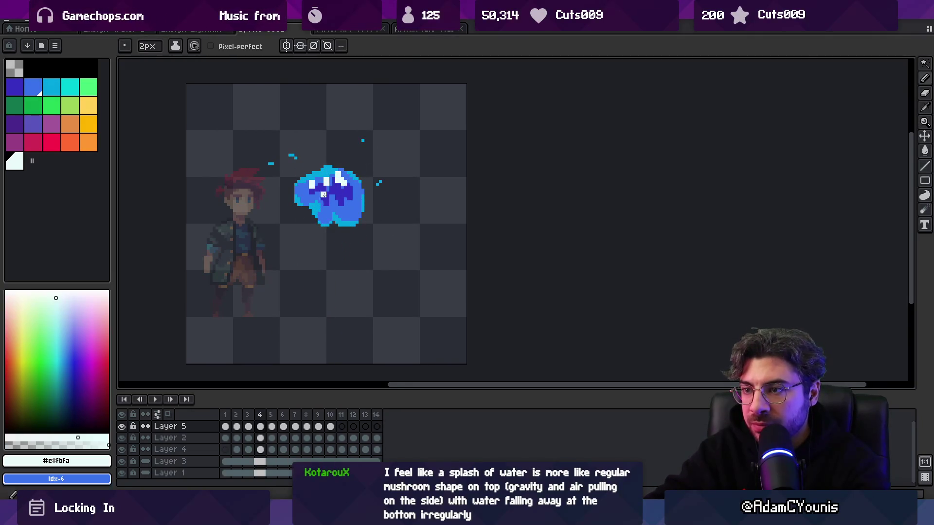
pyautogui.hotkey('shift', 'n')
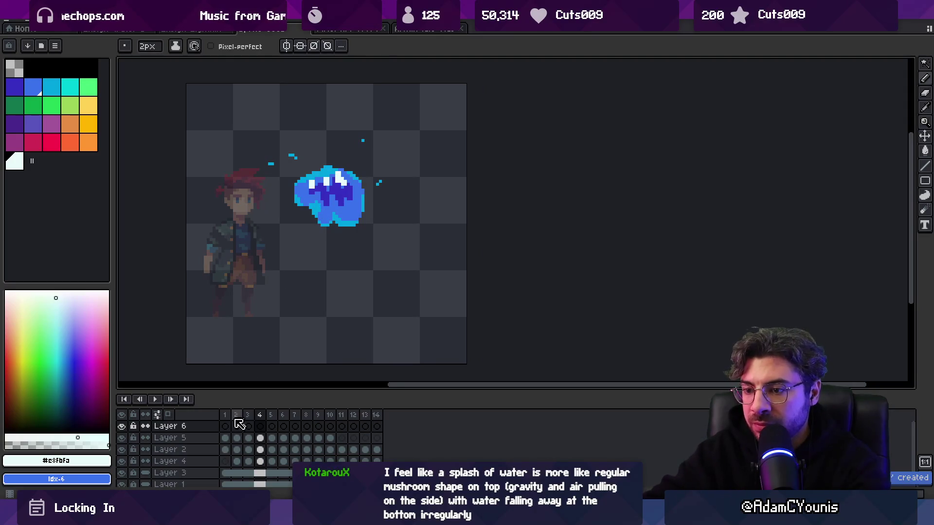
pyautogui.press('Home')
pyautogui.press('.')
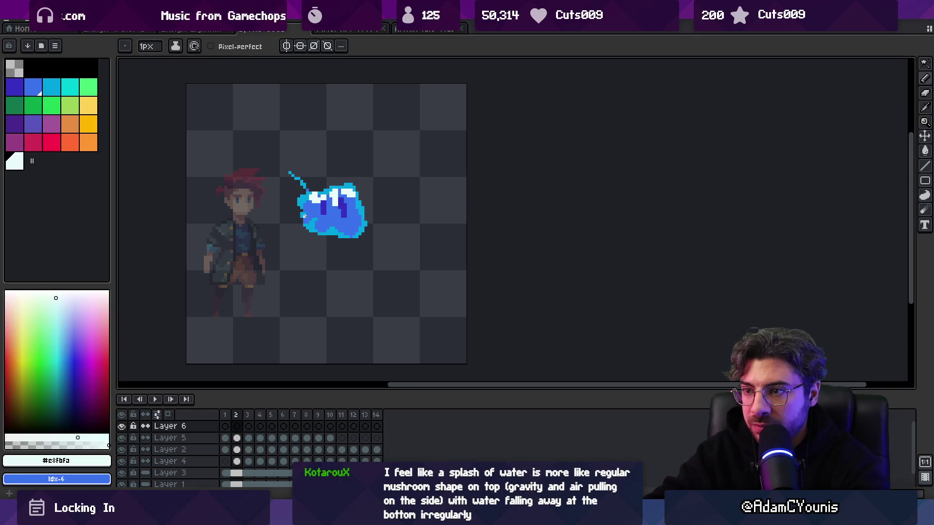
# Step: Draw pale cyan-white highlight strokes on the splash in frames 2, 3 and 5 of Layer 6
pyautogui.moveTo(303, 212); pyautogui.dragTo(342, 227)
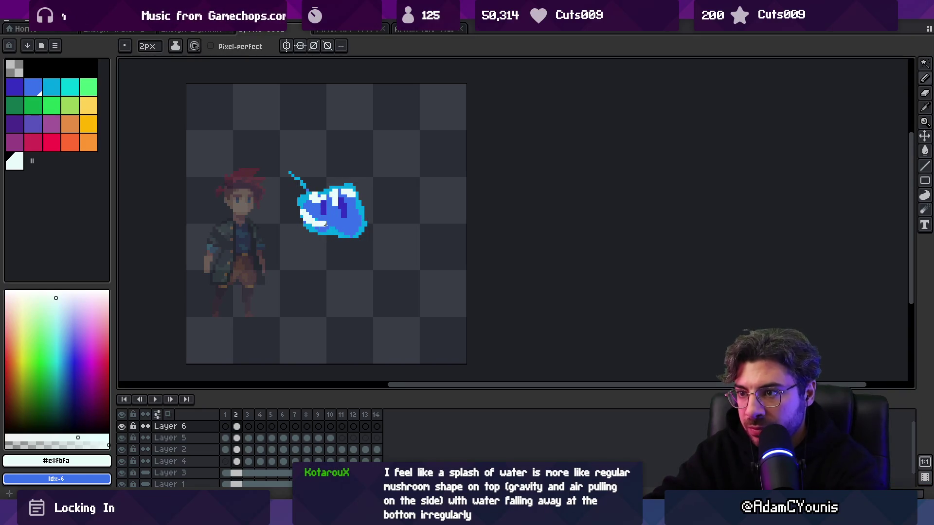
pyautogui.press('.')
pyautogui.moveTo(309, 207); pyautogui.dragTo(324, 215)
pyautogui.press('.')
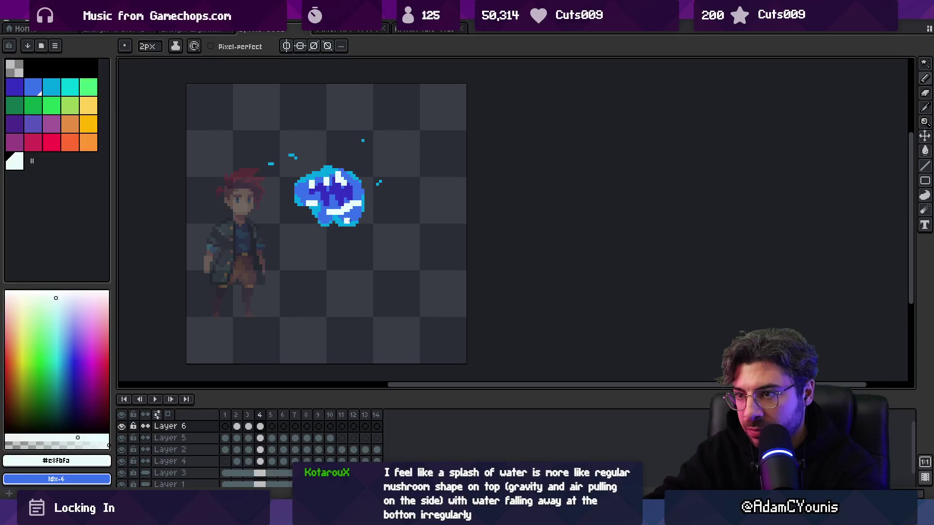
pyautogui.press('.')
pyautogui.moveTo(335, 210); pyautogui.dragTo(346, 216)
pyautogui.press(',')
pyautogui.press('.')
pyautogui.press(',')
pyautogui.press('.')
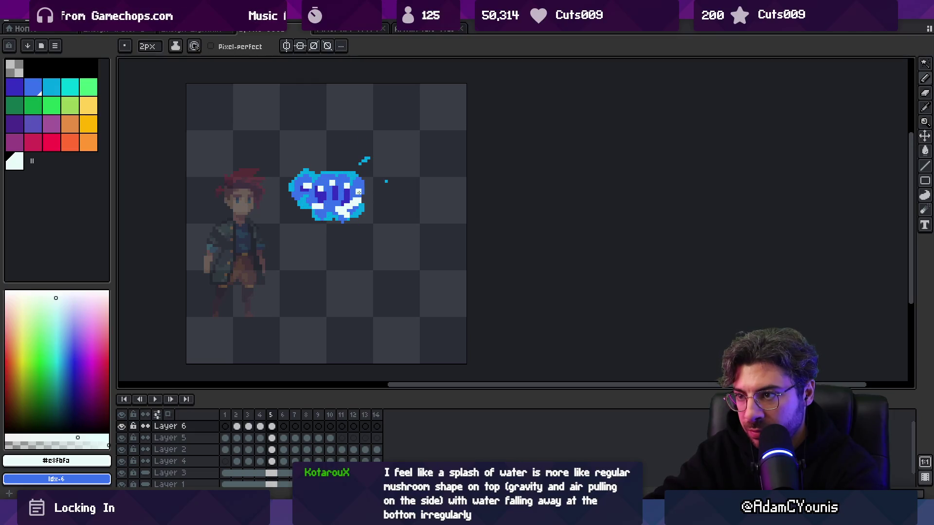
# Step: Step through frames 6–8, then play the animation while zooming in and out to check it
pyautogui.press('.')
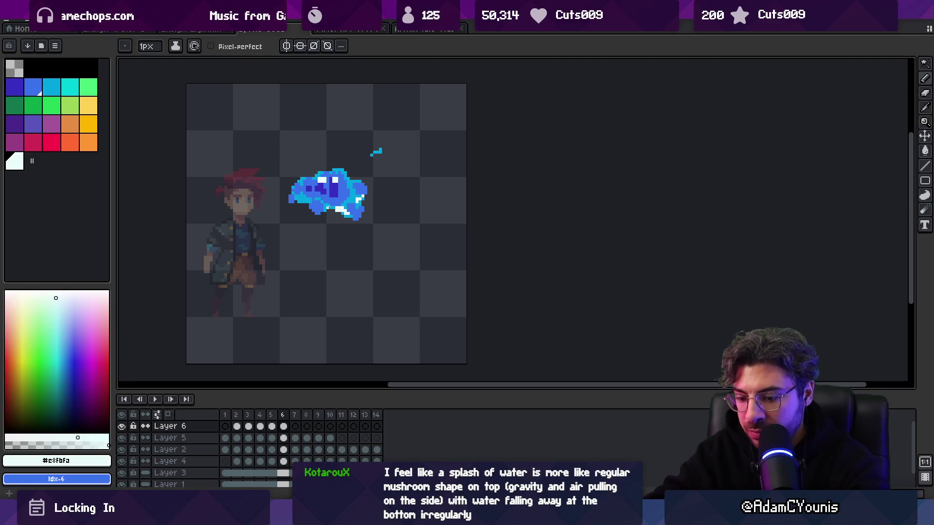
pyautogui.press('.')
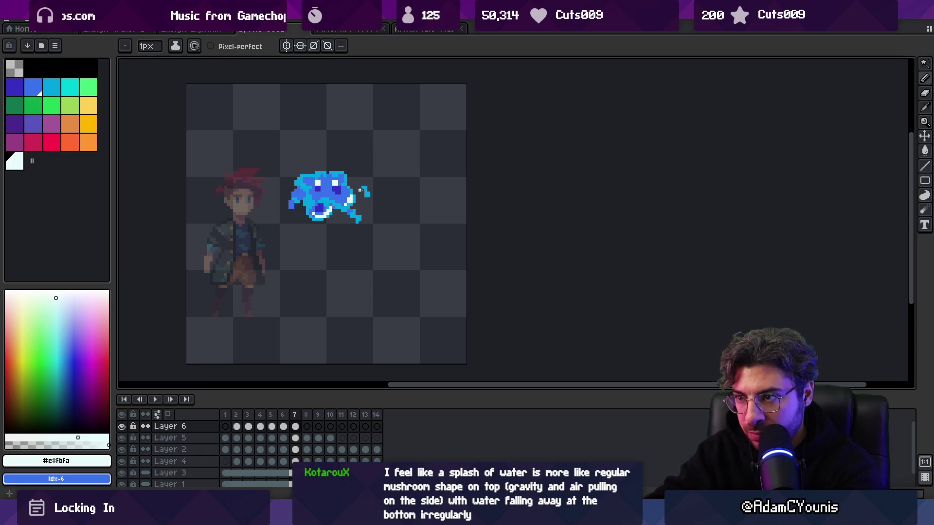
pyautogui.press('.')
pyautogui.press('.')
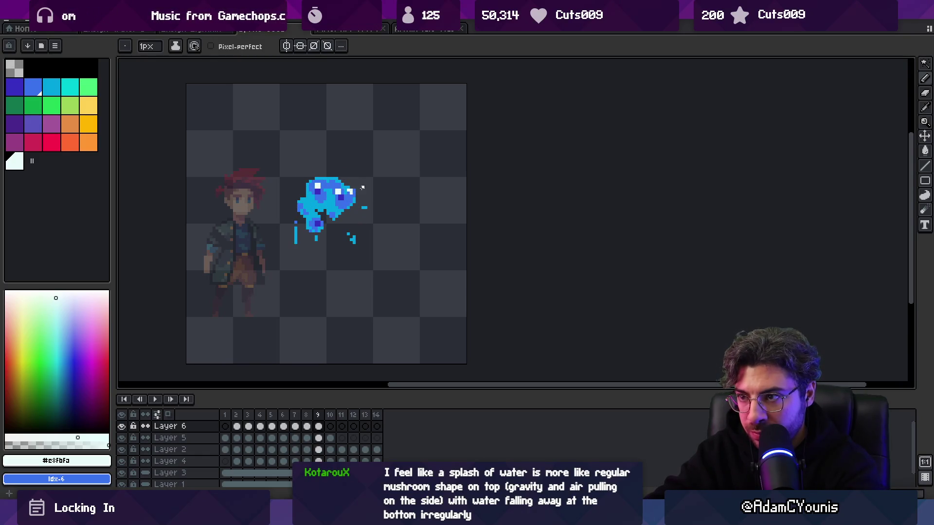
pyautogui.press('Return')
pyautogui.press('z')
pyautogui.scroll(-3, 384, 146)
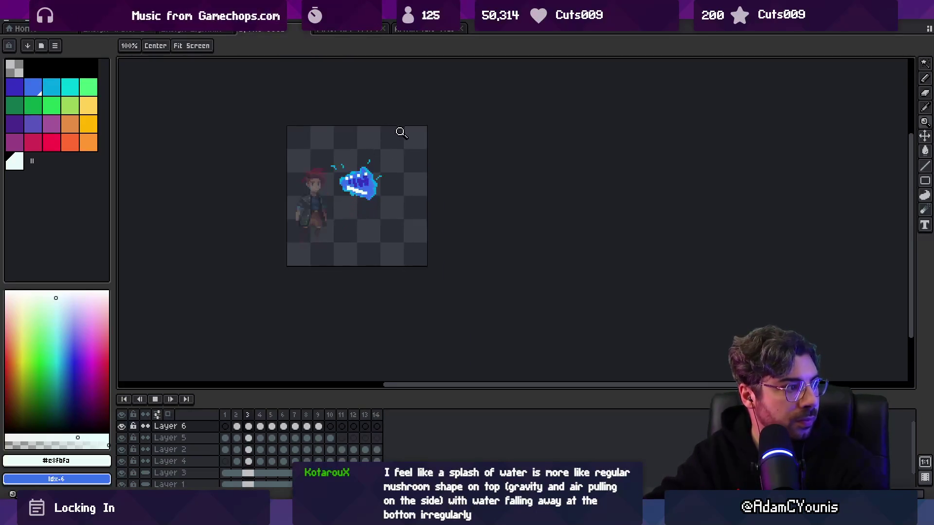
pyautogui.click(406, 180)
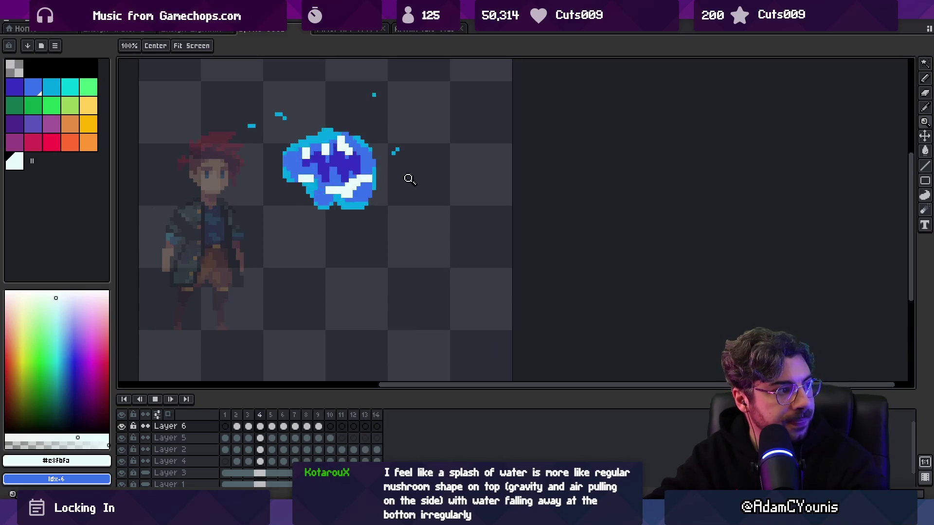
pyautogui.rightClick(378, 196)
pyautogui.rightClick(384, 155)
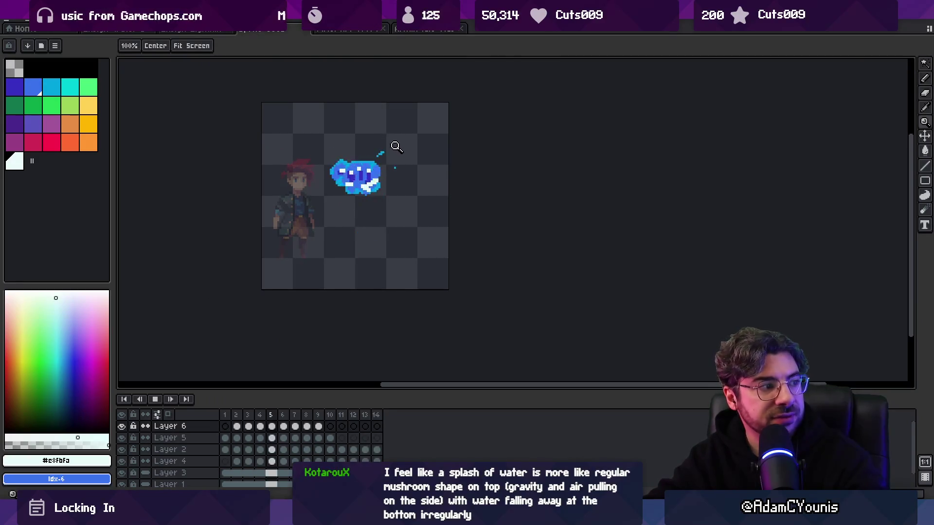
pyautogui.click(397, 147)
pyautogui.press('b')
pyautogui.press('alt')
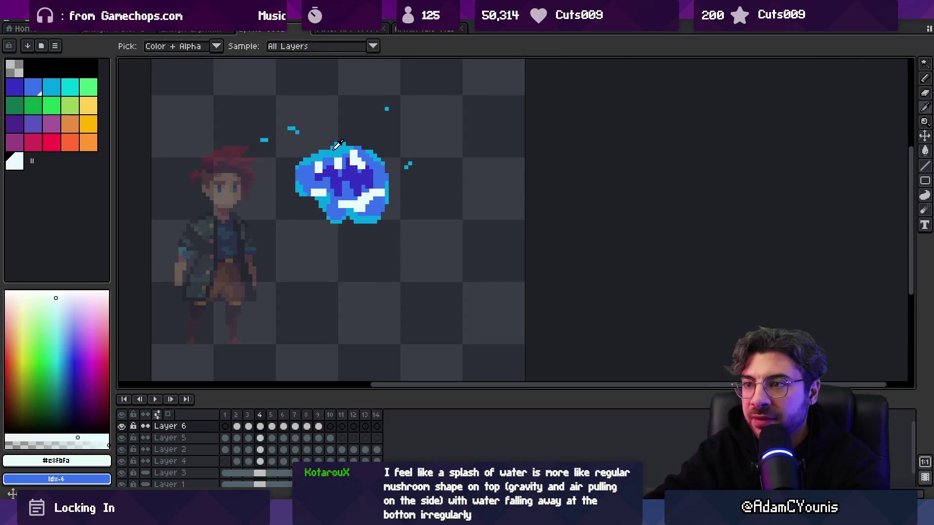
# Step: Make Layer 4 active with the bright cyan idx-7 swatch as the swapped-in drawing colour
pyautogui.click(336, 146)
pyautogui.keyDown('ctrl'); pyautogui.click(339, 155); pyautogui.keyUp('ctrl')
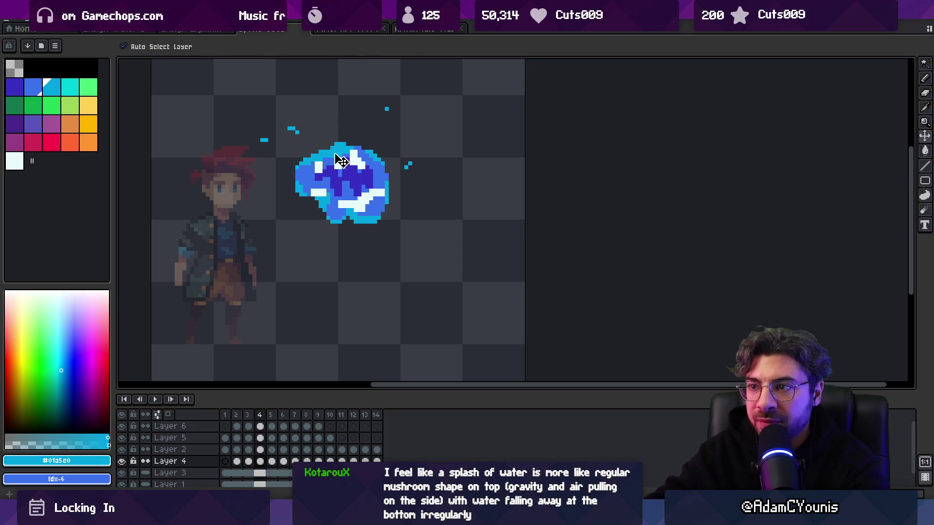
pyautogui.click(51, 87)
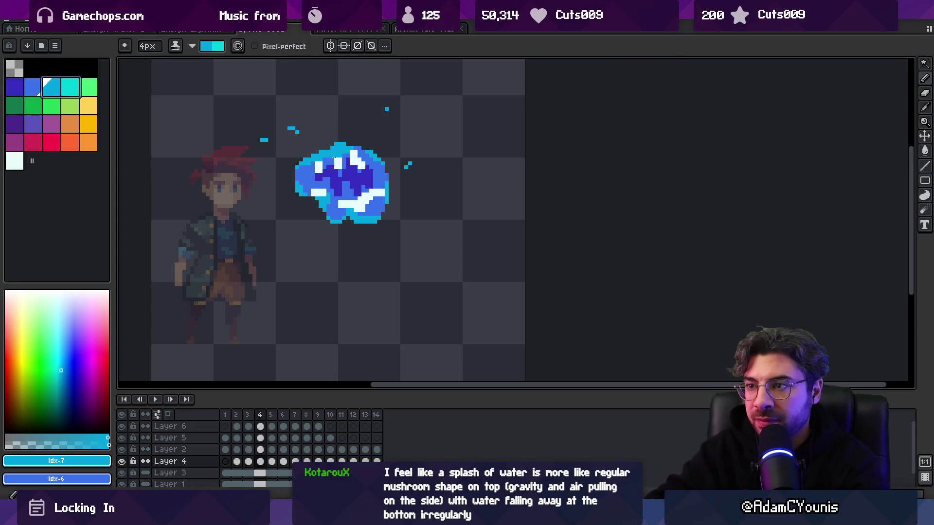
pyautogui.press('x')
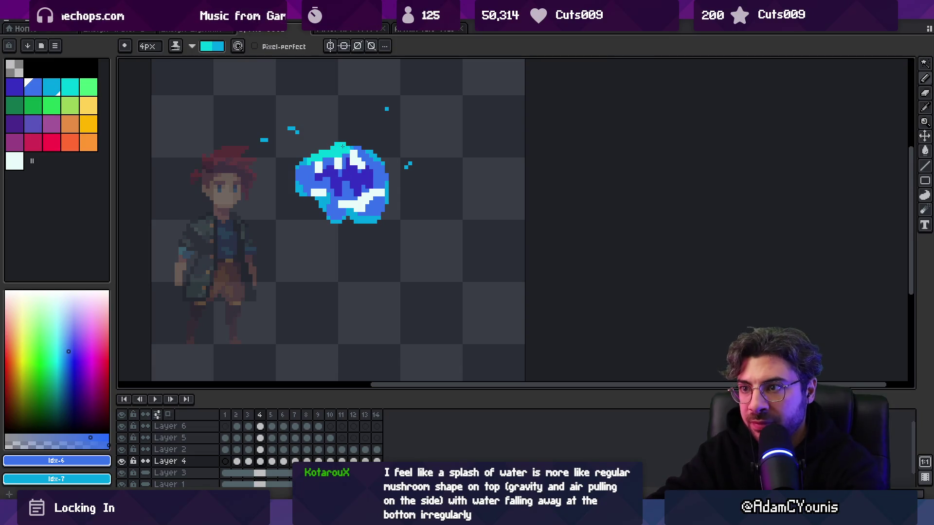
# Step: Step through frames 5–13, painting light cyan into the middle of the splash
pyautogui.press('Right')
pyautogui.press('Right')
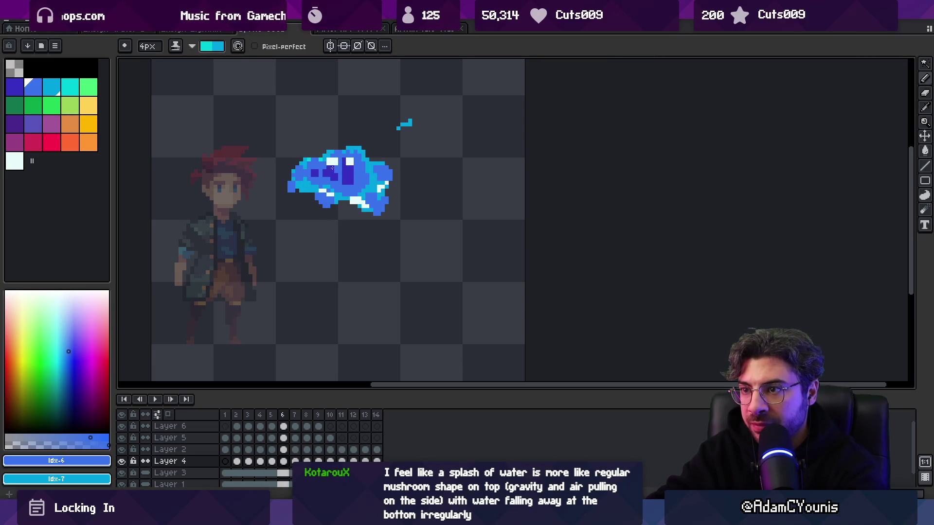
pyautogui.press('Right')
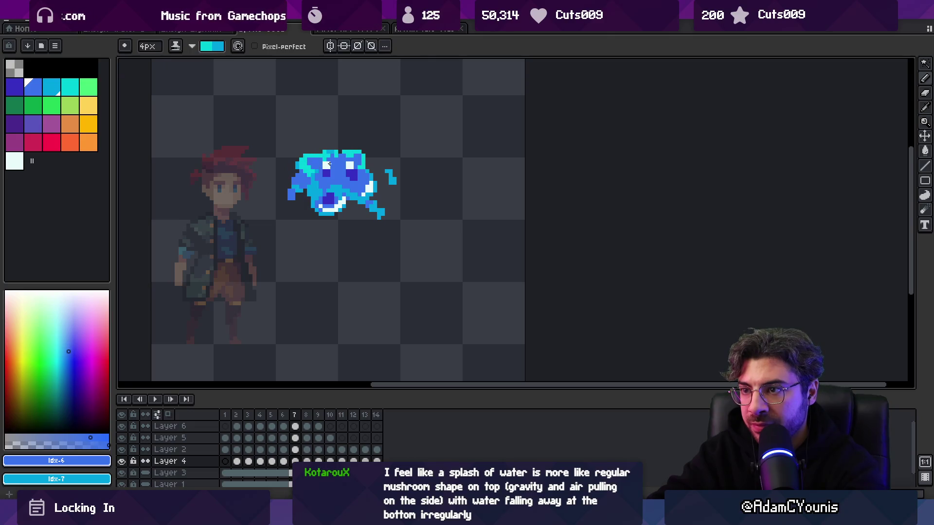
pyautogui.press('Right')
pyautogui.press('Right')
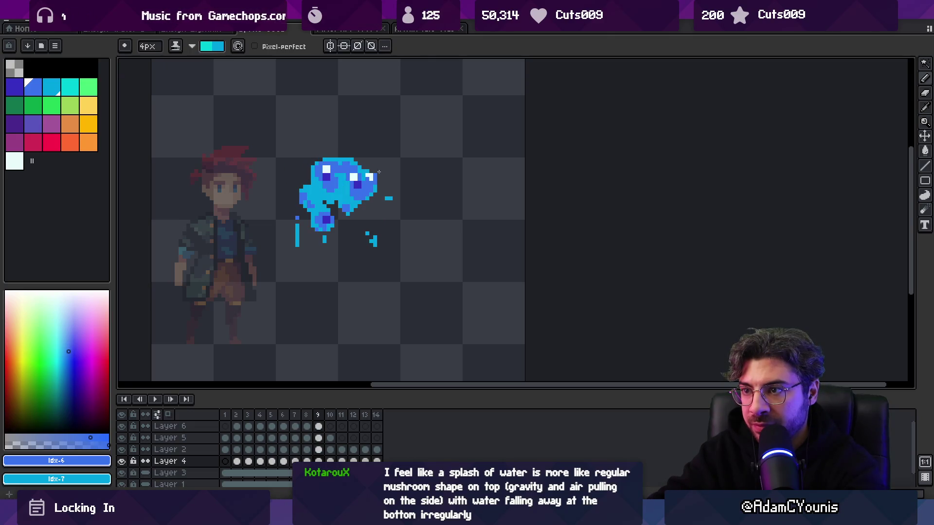
pyautogui.press('Right')
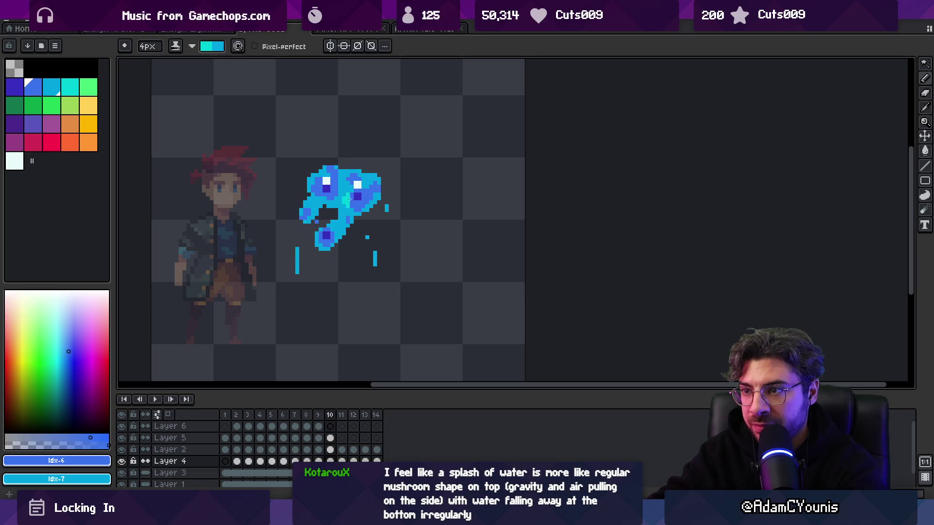
pyautogui.press('Right')
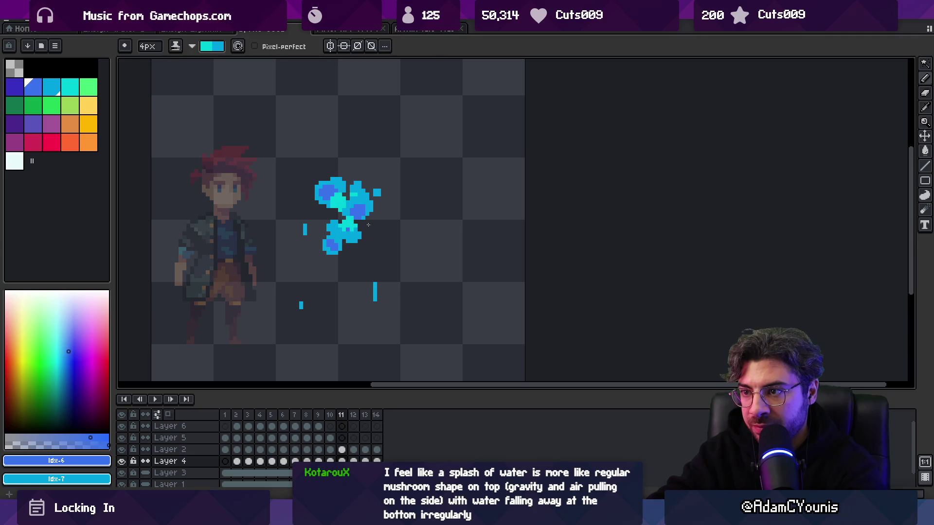
pyautogui.press('Right')
pyautogui.moveTo(355, 219)
pyautogui.mouseDown()
pyautogui.moveTo(345, 231)
pyautogui.moveTo(355, 224)
pyautogui.mouseUp()
pyautogui.press('Right')
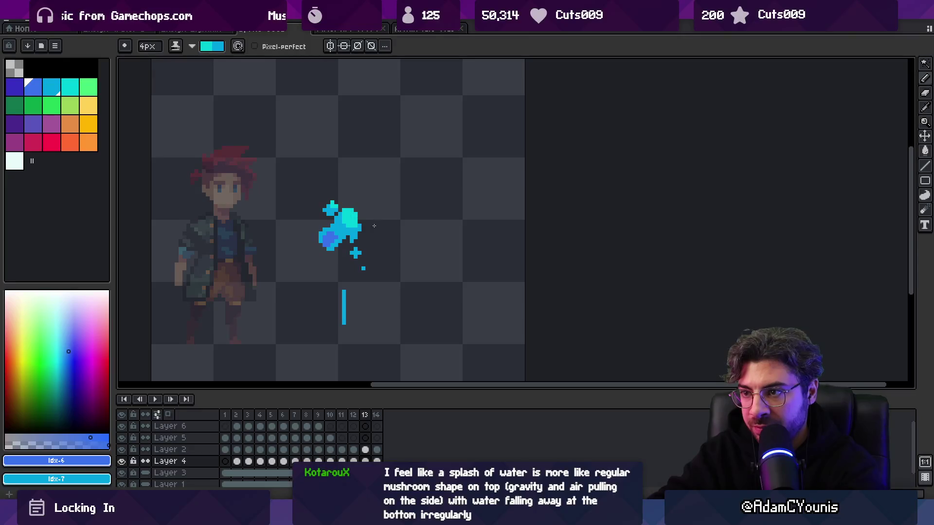
# Step: Zoom the canvas and play the splash animation, then stop it back at the start
pyautogui.press('z')
pyautogui.scroll(-4, 376, 223)
pyautogui.press('Return')
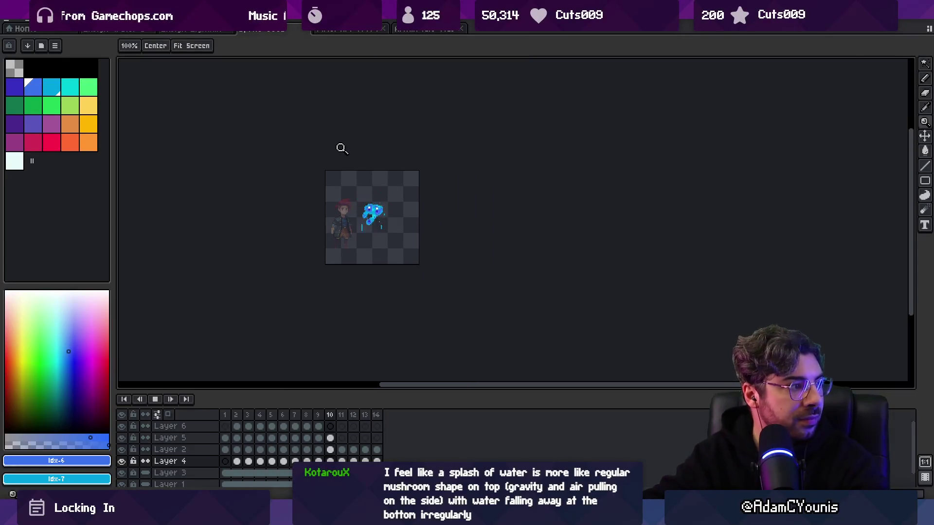
pyautogui.scroll(2, 408, 202)
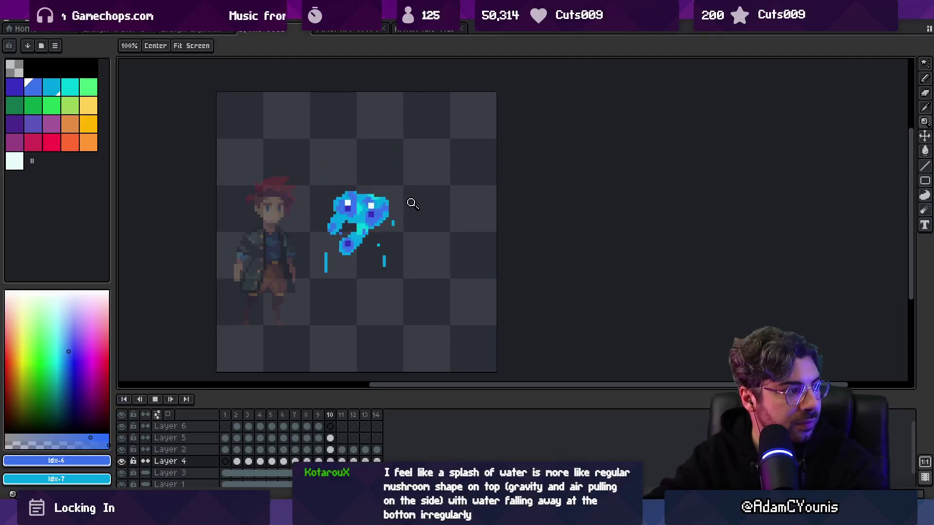
pyautogui.scroll(-1, 408, 204)
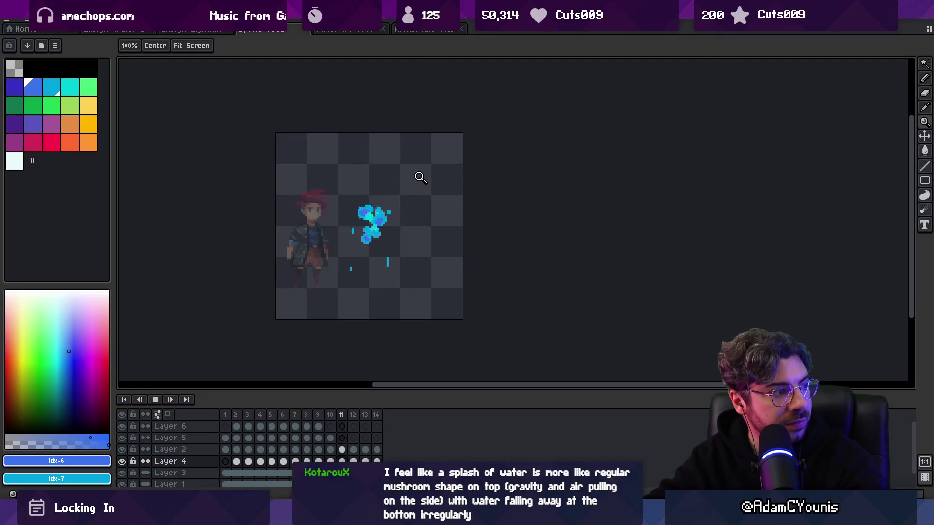
pyautogui.scroll(-1, 419, 215)
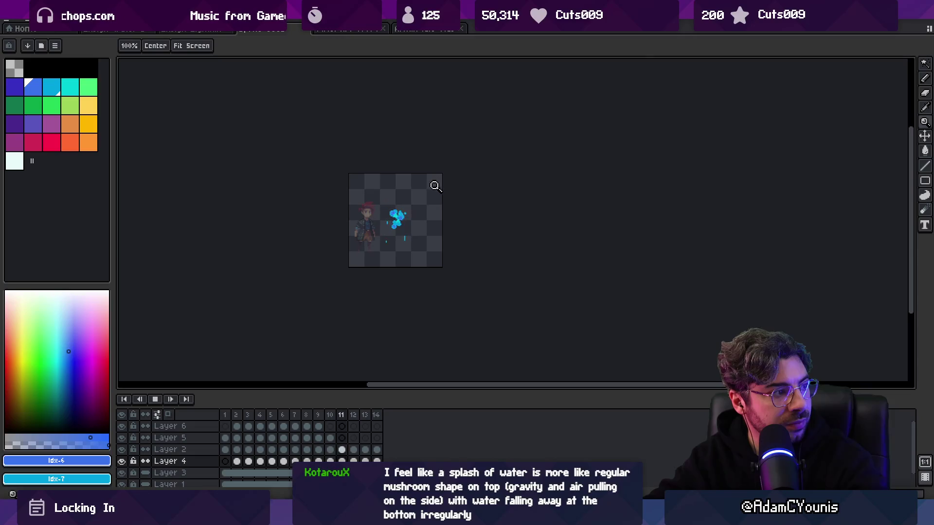
pyautogui.scroll(3, 435, 214)
pyautogui.press('space')
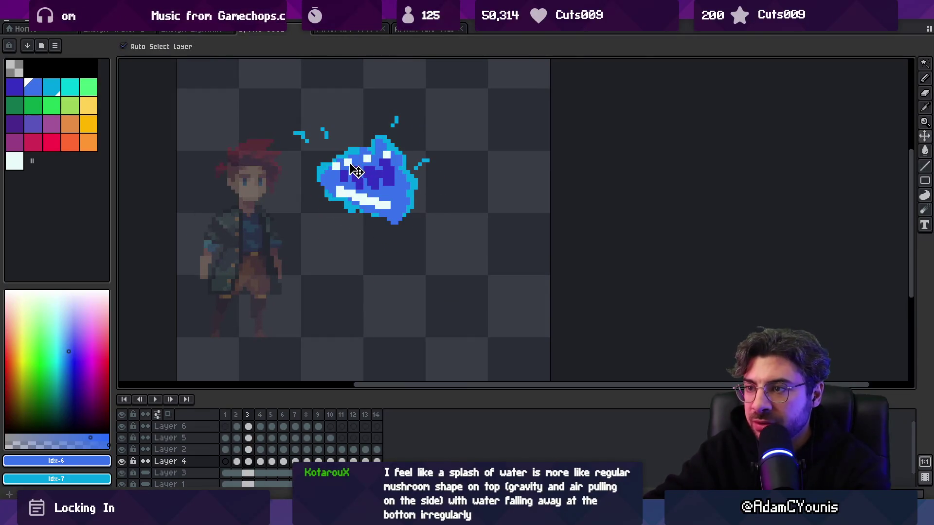
# Step: Go to frame 4 on Layer 5 and sample the pale cyan-white colour for the Pencil
pyautogui.click(356, 171)
pyautogui.press('b')
pyautogui.press(',')
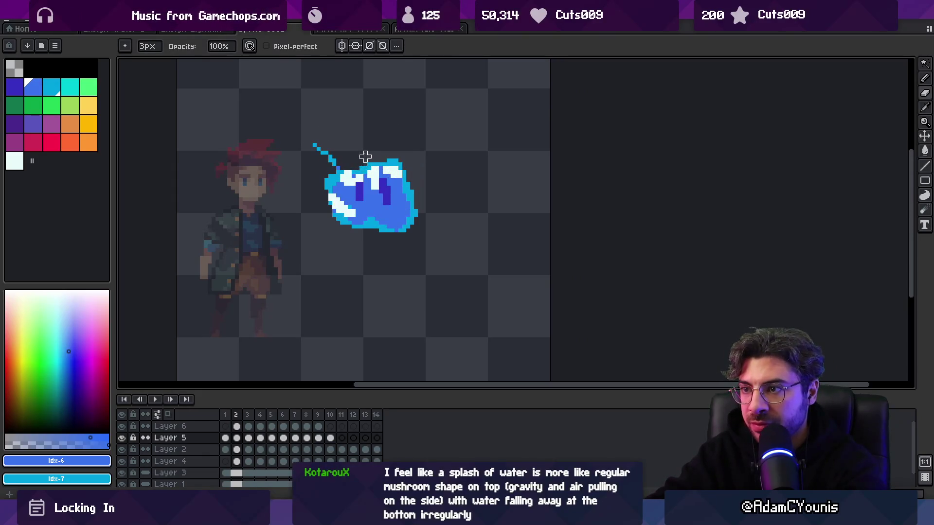
pyautogui.press('.')
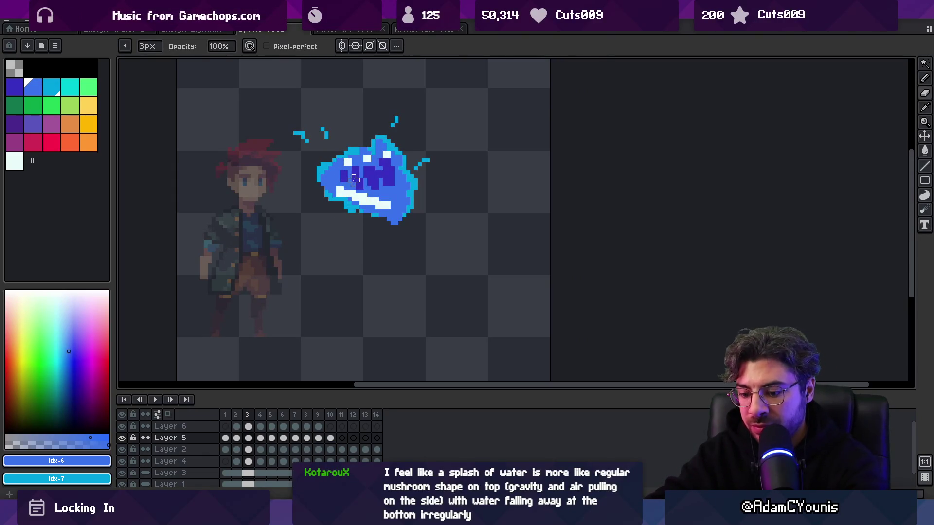
pyautogui.press('.')
pyautogui.keyDown('alt'); pyautogui.click(350, 157); pyautogui.keyUp('alt')
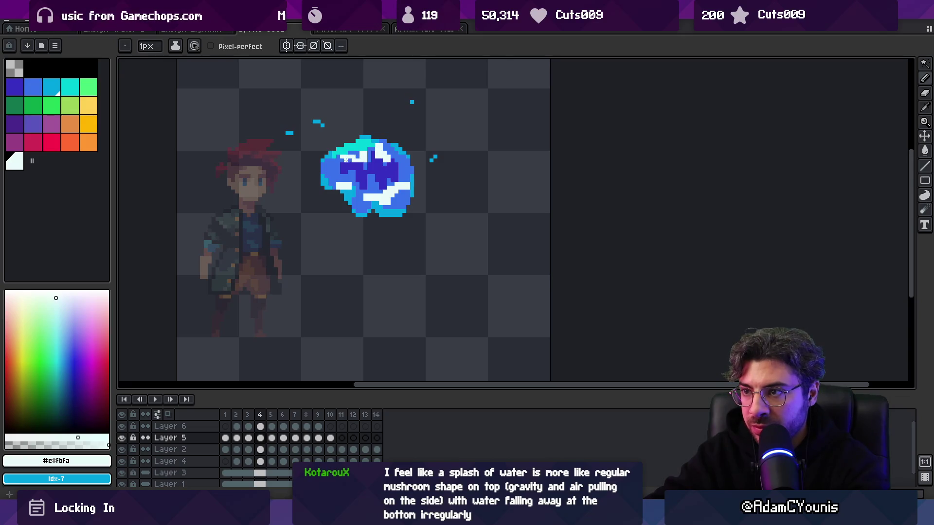
pyautogui.press('b')
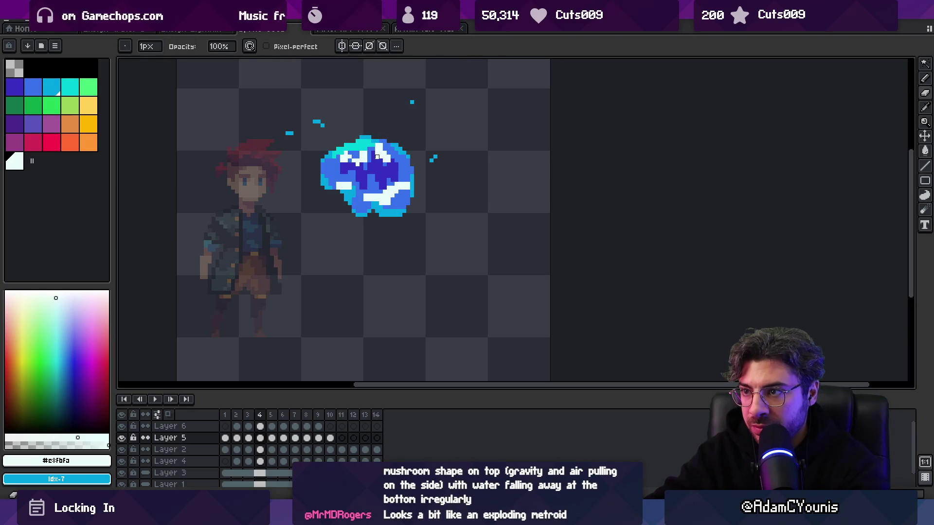
# Step: Touch up the splash pixels on frames 5 to 7 with the pencil and eraser
pyautogui.press('Right')
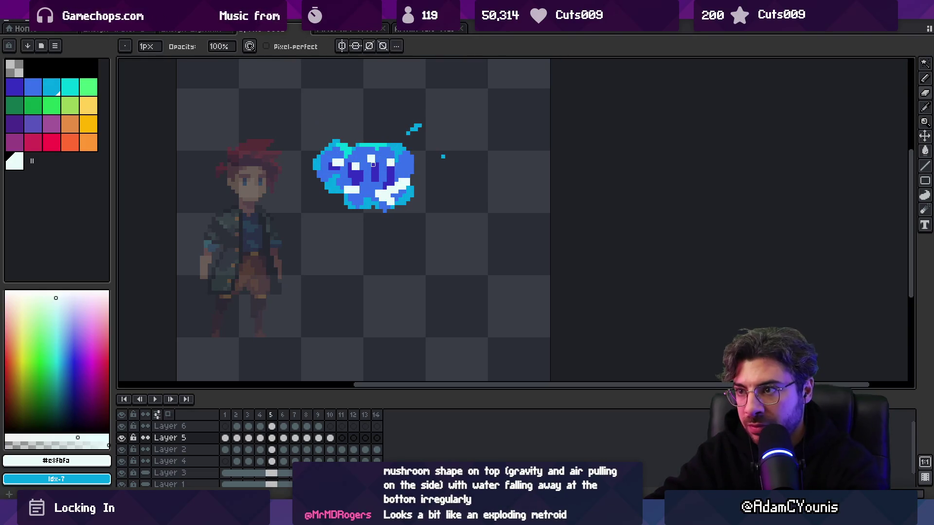
pyautogui.press('e')
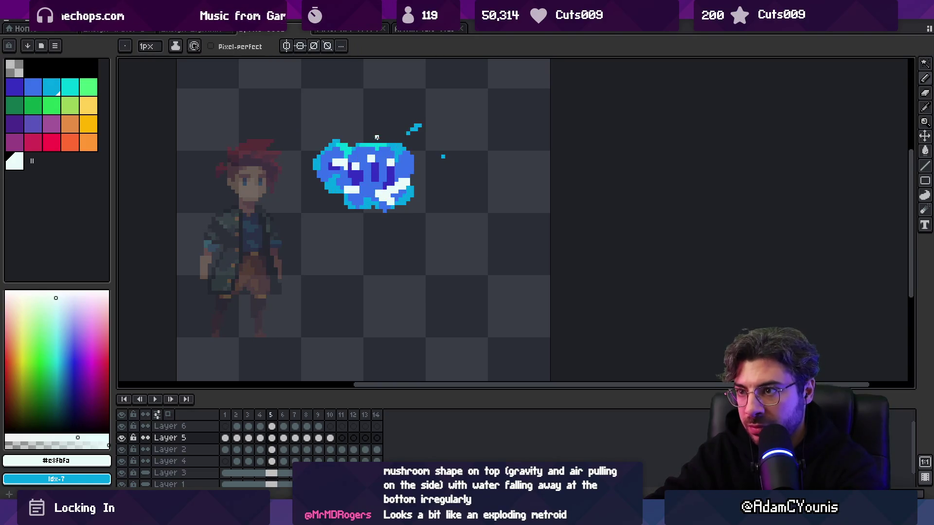
pyautogui.press('b')
pyautogui.press('e')
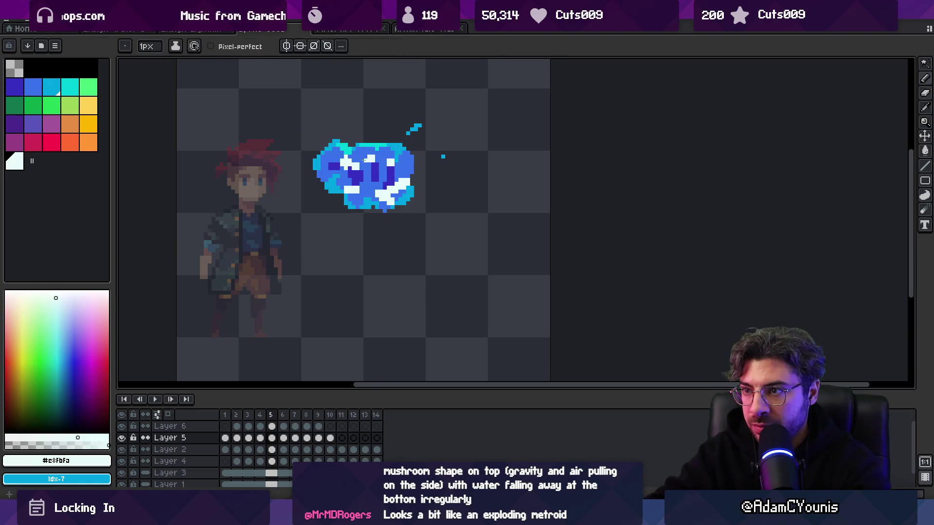
pyautogui.press('b')
pyautogui.press('e')
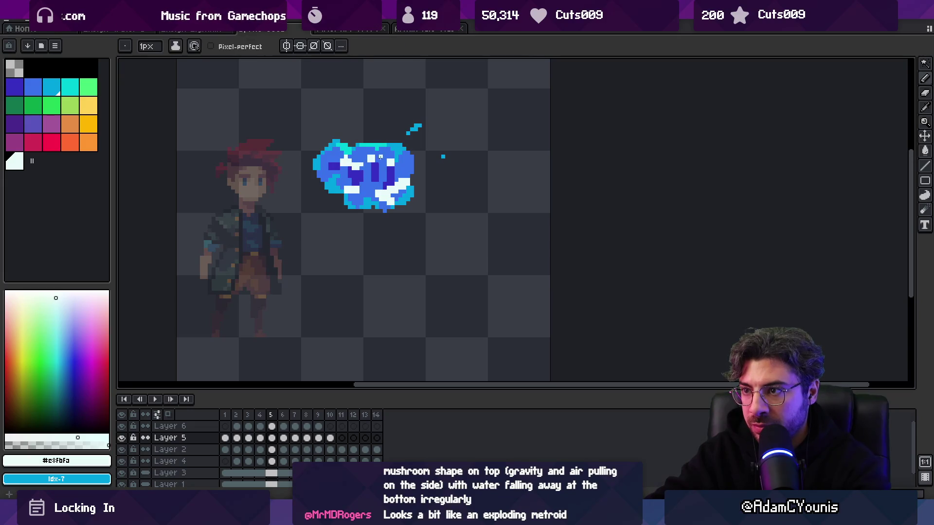
pyautogui.press('Right')
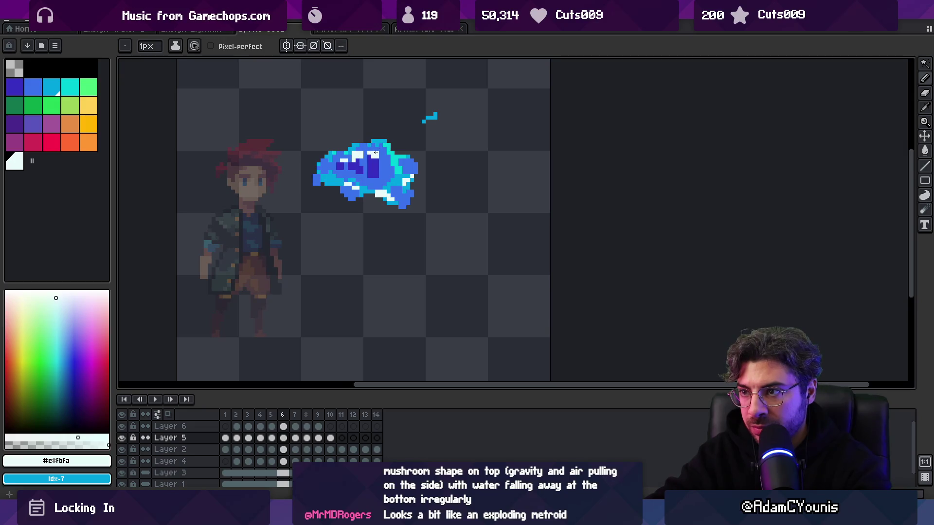
pyautogui.press('Right')
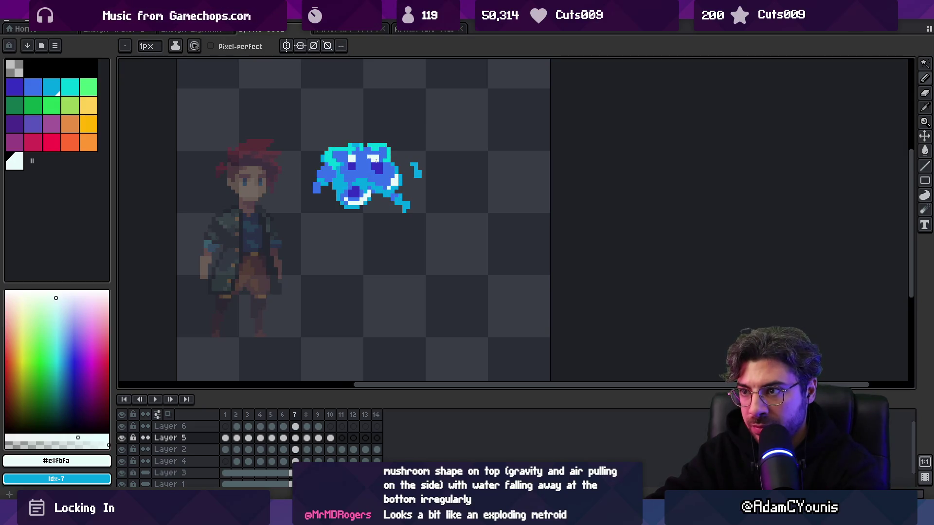
pyautogui.press('Left')
pyautogui.press('Right')
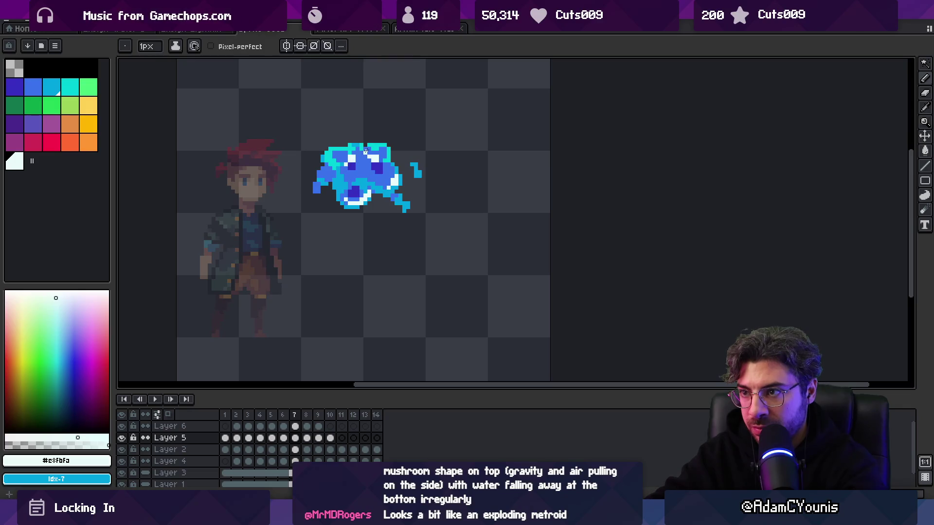
# Step: Zoom out and play the whole splash animation to review it, then stop playback
pyautogui.press('z')
pyautogui.scroll(-2, 344, 185)
pyautogui.press('Return')
pyautogui.scroll(-3, 386, 141)
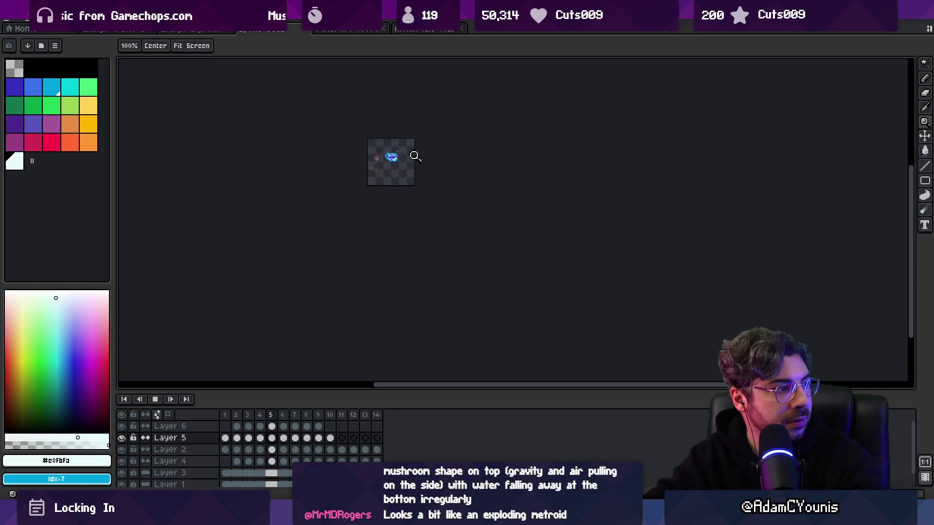
pyautogui.scroll(3, 414, 156)
pyautogui.scroll(-1, 417, 131)
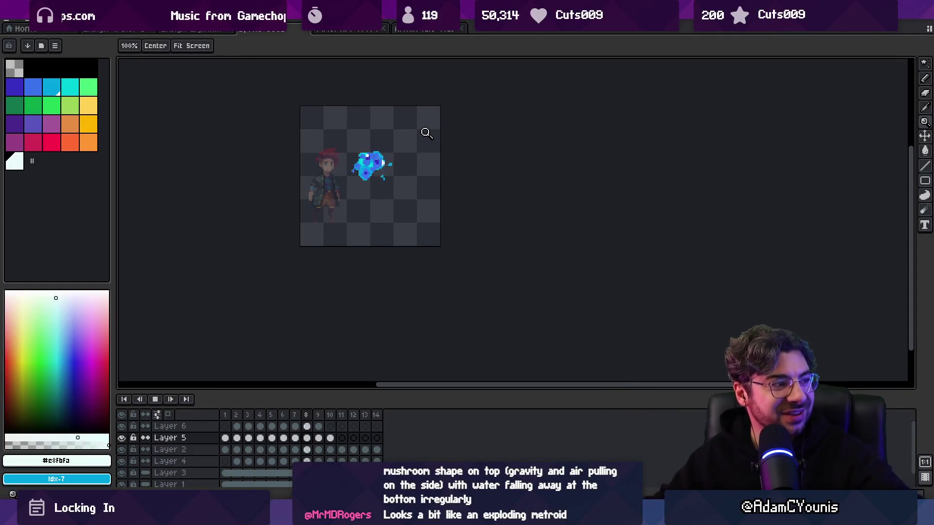
pyautogui.press('Return')
# Step: Enlarge the timeline, hide the background and character layers, and undo an attempted visible-layer merge
pyautogui.moveTo(377, 393)
pyautogui.mouseDown()
pyautogui.moveTo(363, 378)
pyautogui.moveTo(362, 275)
pyautogui.mouseUp()
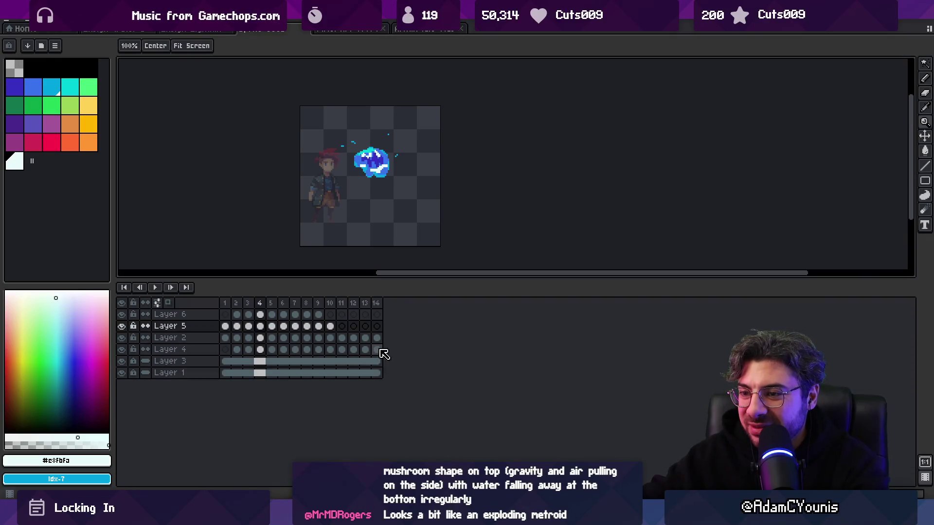
pyautogui.moveTo(126, 362); pyautogui.dragTo(130, 370)
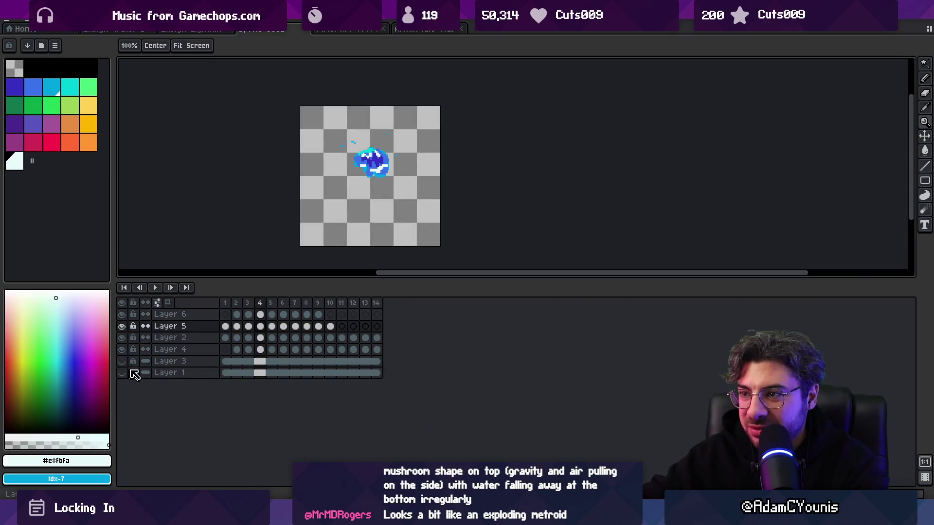
pyautogui.rightClick(204, 326)
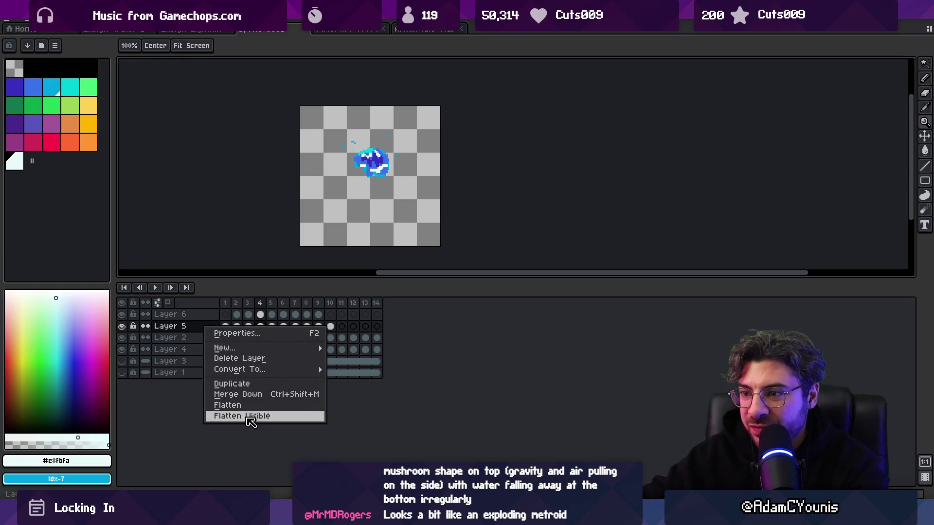
pyautogui.click(251, 418)
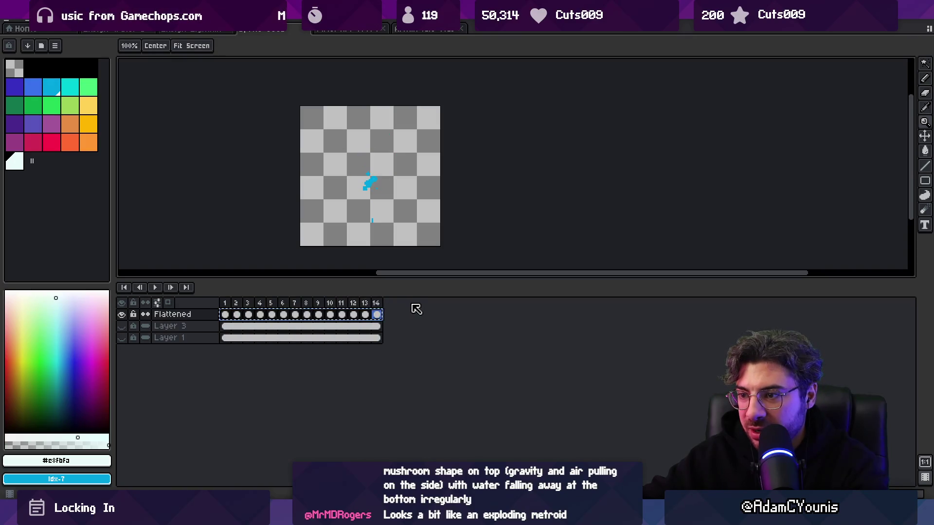
pyautogui.hotkey('ctrl', 'z')
# Step: Add a new empty layer above Layer 6, then undo it
pyautogui.click(201, 315)
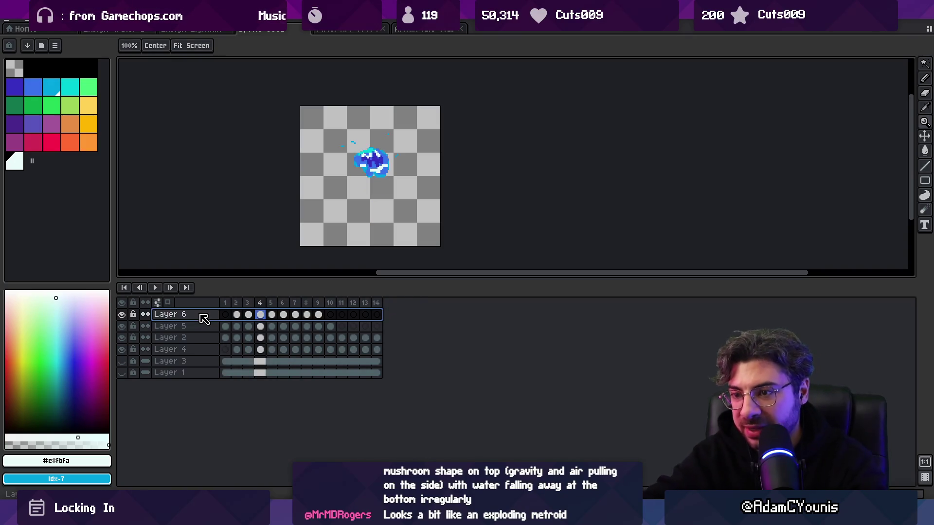
pyautogui.hotkey('shift', 'n')
pyautogui.click(226, 315)
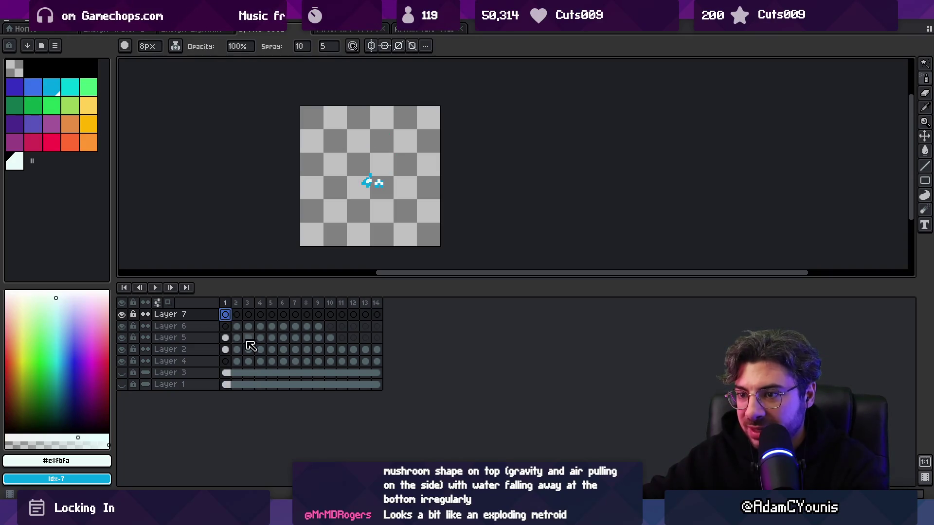
pyautogui.hotkey('ctrl', 'z')
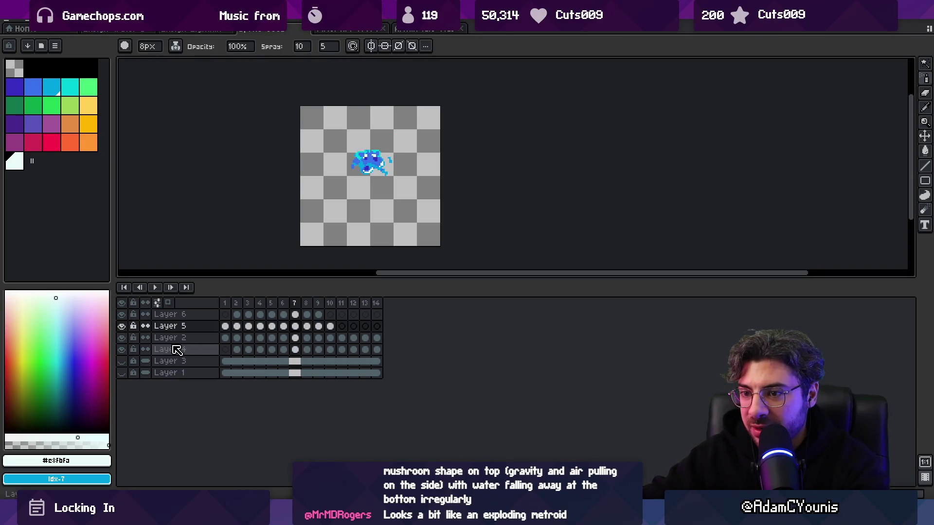
# Step: Flatten the visible splash layers and select all 14 frames of the Flattened layer
pyautogui.rightClick(176, 349)
pyautogui.click(246, 432)
pyautogui.hotkey('ctrl', 'v')
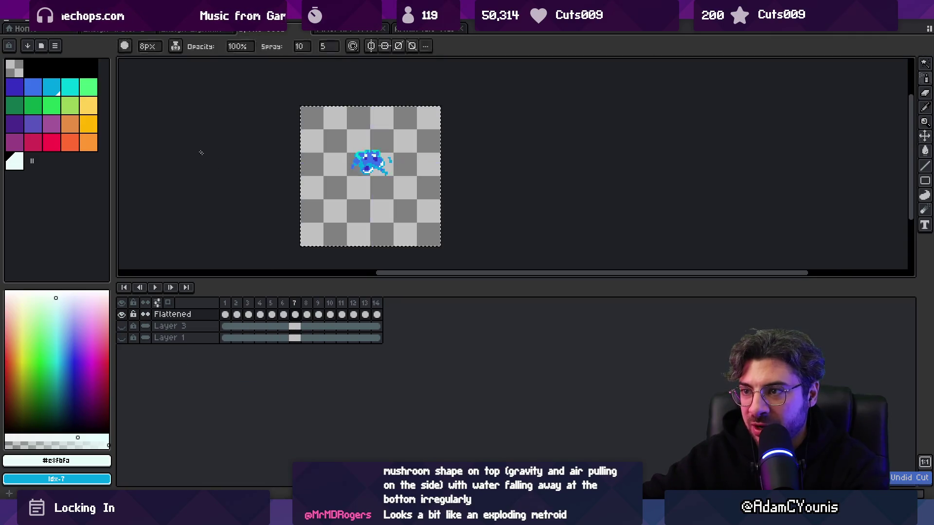
pyautogui.moveTo(377, 315); pyautogui.dragTo(225, 314)
# Step: Create a new small sprite, extend Layer 1 to 15 frames, and select them all
pyautogui.click(10, 25)
pyautogui.click(19, 38)
pyautogui.click(438, 361)
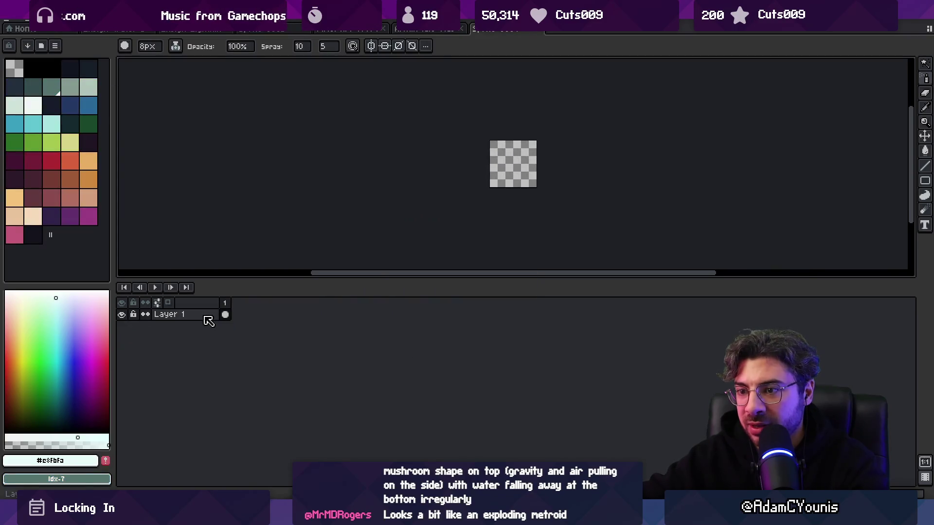
pyautogui.hotkey('alt', 'n')
pyautogui.hotkey('alt', 'n')
pyautogui.hotkey('alt', 'n')
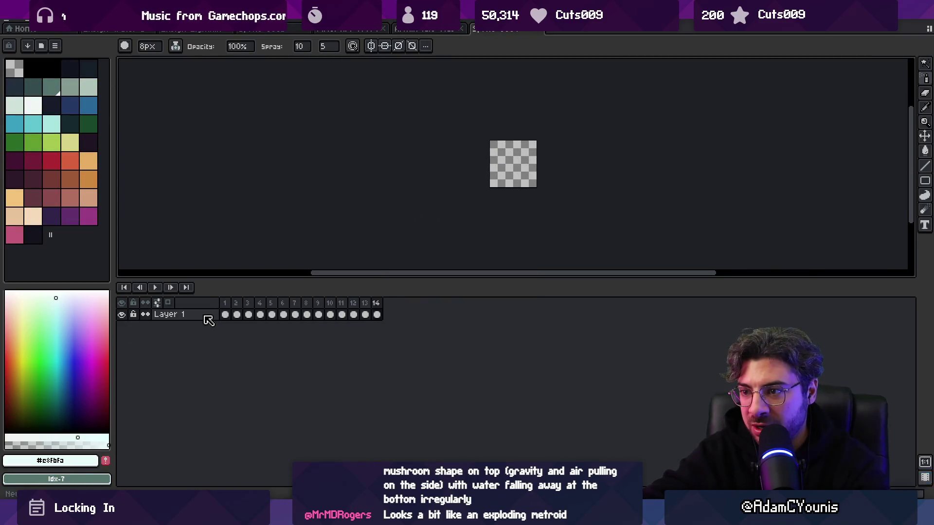
pyautogui.click(225, 315)
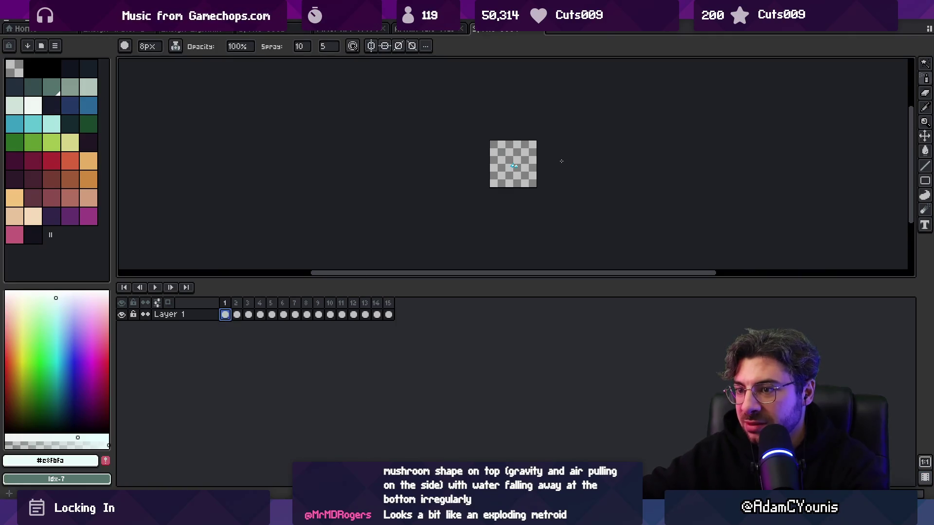
pyautogui.scroll(3, 561, 161)
pyautogui.moveTo(229, 309); pyautogui.dragTo(391, 302)
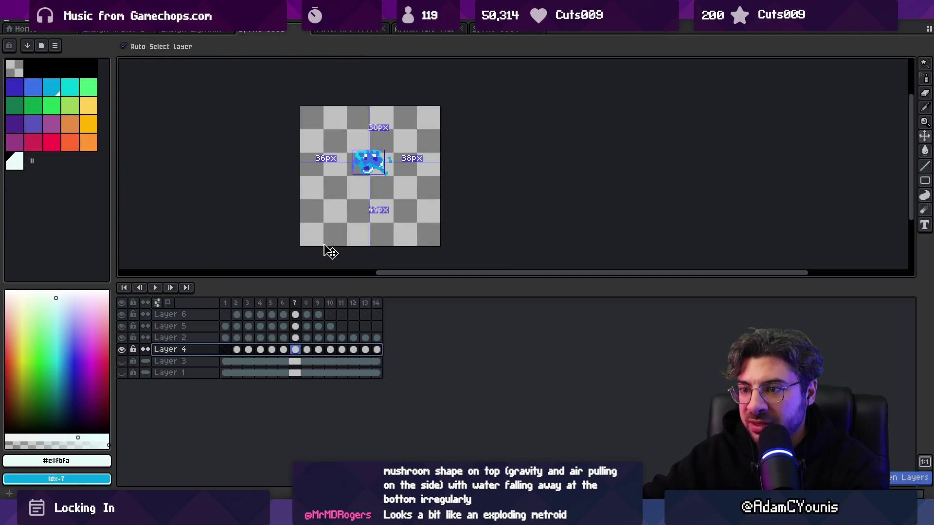
pyautogui.click(485, 32)
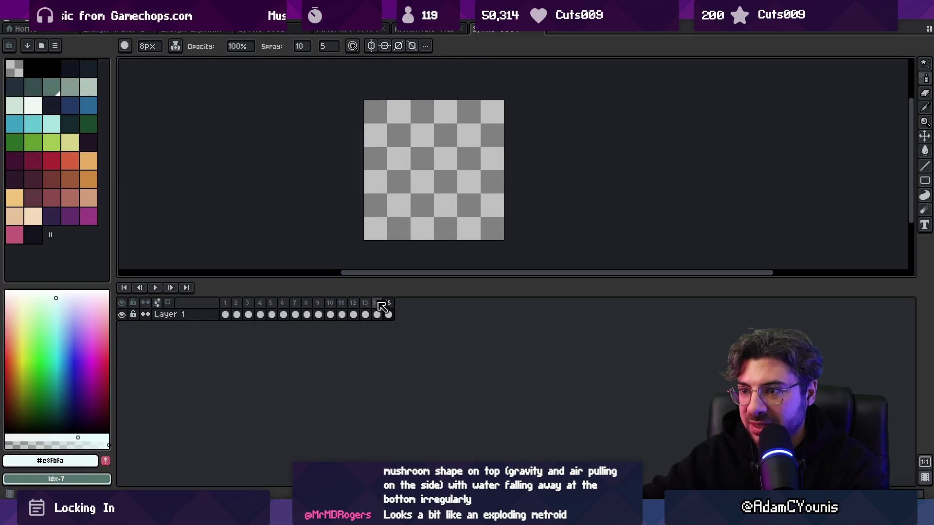
# Step: Add a second layer to the new sprite and bucket-fill it with a dark background colour
pyautogui.moveTo(391, 316); pyautogui.dragTo(165, 308)
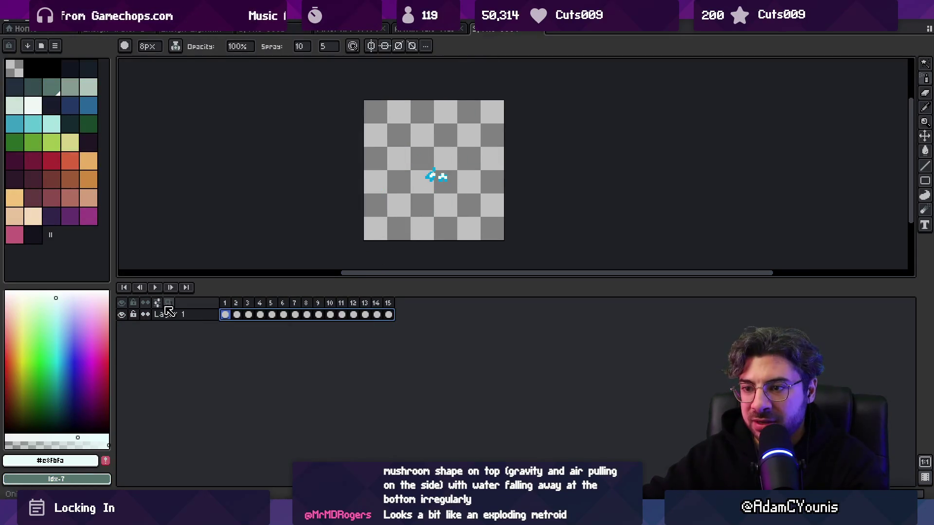
pyautogui.click(156, 303)
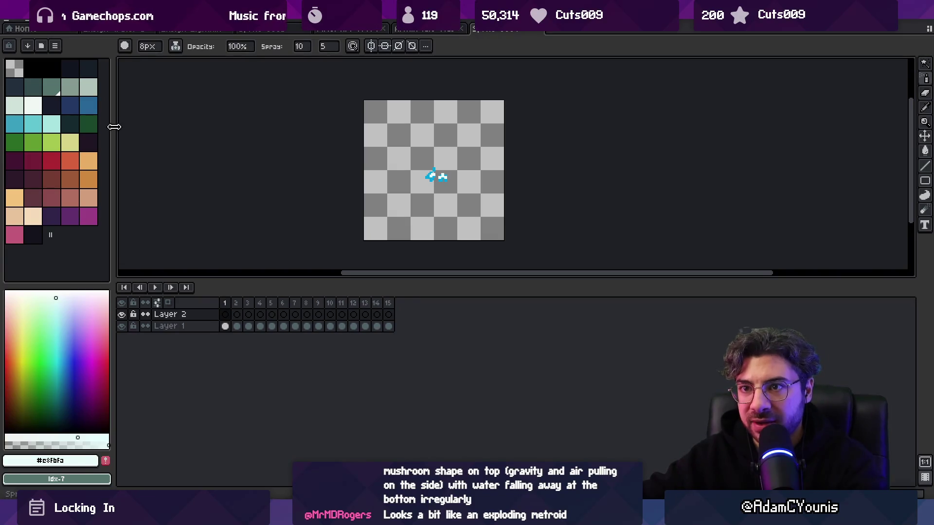
pyautogui.moveTo(114, 127); pyautogui.dragTo(136, 122)
pyautogui.click(69, 69)
pyautogui.press('g')
pyautogui.click(406, 170)
# Step: Move Layer 2 beneath Layer 1 and link its frames into one shared background
pyautogui.moveTo(216, 314); pyautogui.dragTo(217, 330)
pyautogui.moveTo(411, 327); pyautogui.dragTo(247, 326)
pyautogui.rightClick(247, 326)
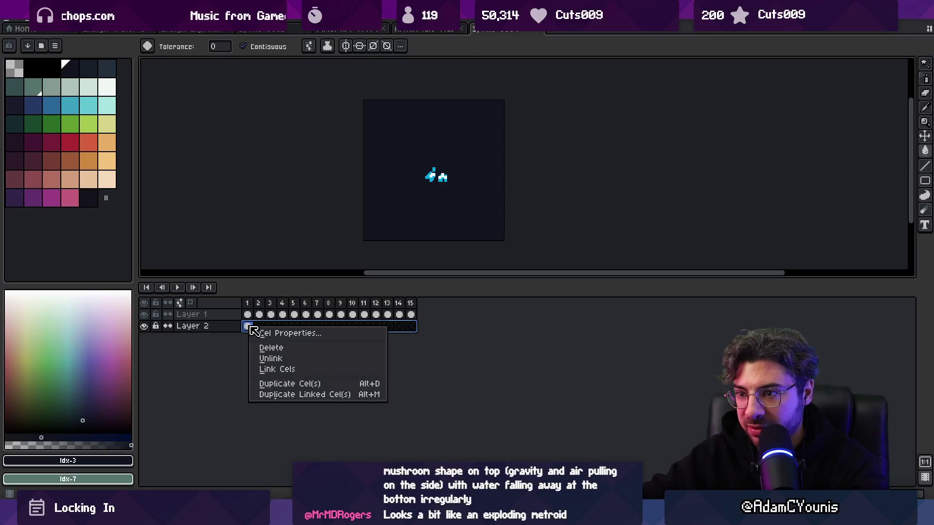
pyautogui.click(301, 370)
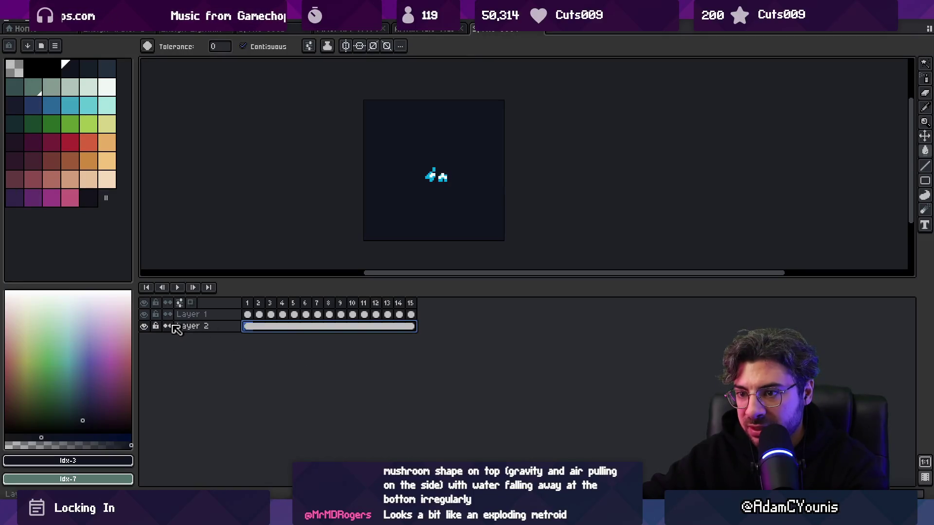
pyautogui.click(251, 329)
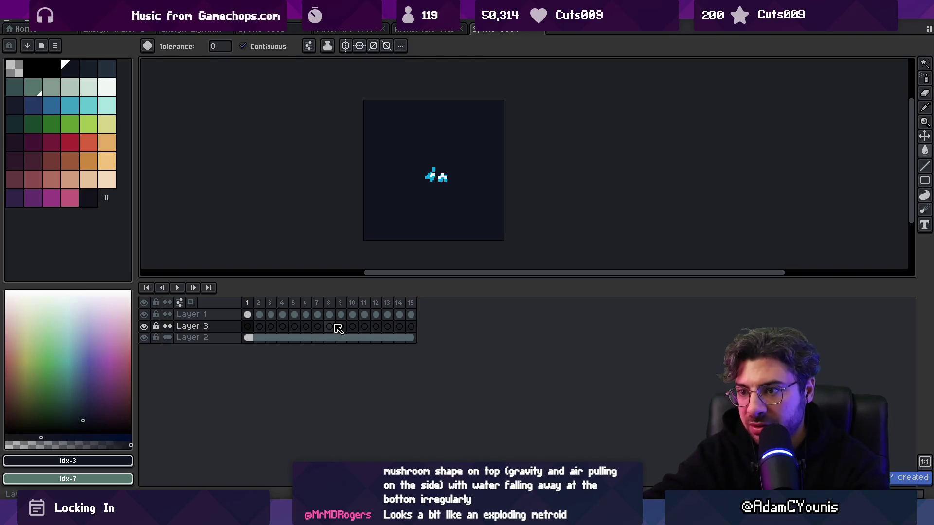
# Step: Add Layers 3 and 4 and extend the background across all 22 frames
pyautogui.hotkey('shift', 'n')
pyautogui.moveTo(410, 314)
pyautogui.mouseDown()
pyautogui.moveTo(247, 316)
pyautogui.moveTo(263, 319)
pyautogui.moveTo(258, 326)
pyautogui.mouseUp()
pyautogui.click(255, 337)
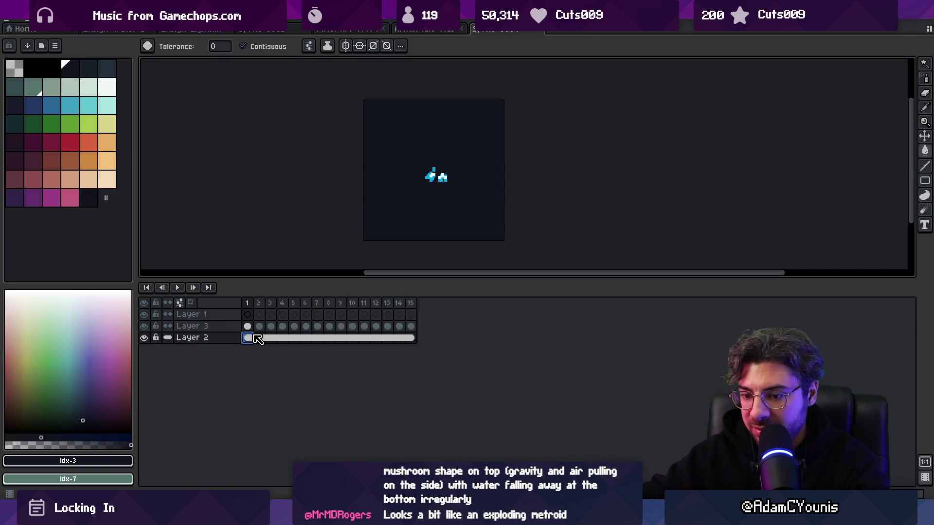
pyautogui.hotkey('shift', 'n')
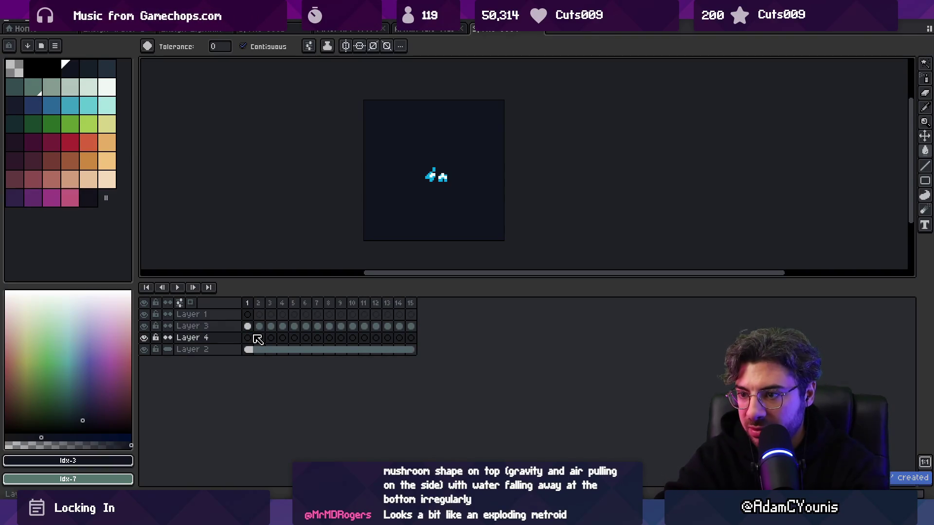
pyautogui.moveTo(410, 326)
pyautogui.mouseDown()
pyautogui.moveTo(240, 331)
pyautogui.moveTo(334, 338)
pyautogui.moveTo(327, 332)
pyautogui.moveTo(335, 342)
pyautogui.mouseUp()
pyautogui.moveTo(492, 349); pyautogui.dragTo(260, 354)
pyautogui.rightClick(261, 355)
pyautogui.click(312, 398)
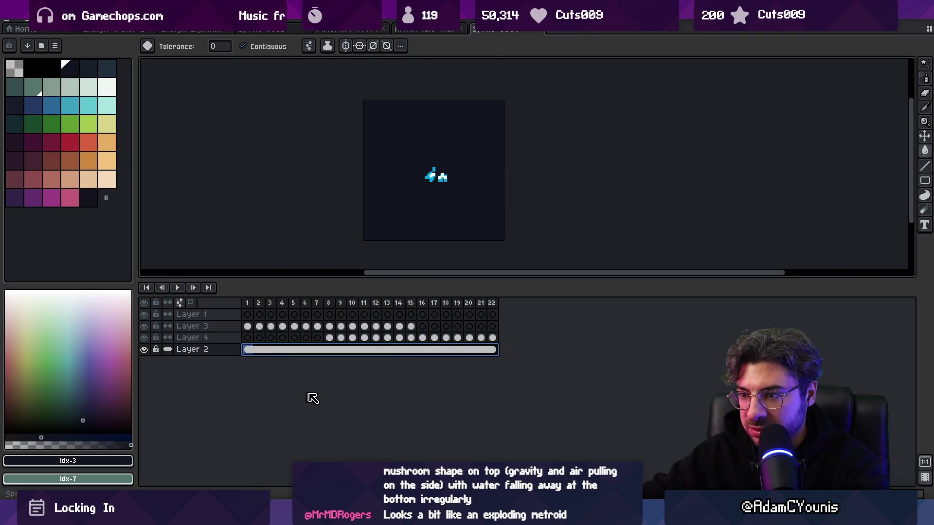
# Step: Paste Layer 4's splash frames into Layer 3 starting at frame 4
pyautogui.click(335, 338)
pyautogui.moveTo(410, 326)
pyautogui.mouseDown()
pyautogui.moveTo(255, 328)
pyautogui.moveTo(256, 316)
pyautogui.mouseUp()
pyautogui.moveTo(489, 342); pyautogui.dragTo(314, 335)
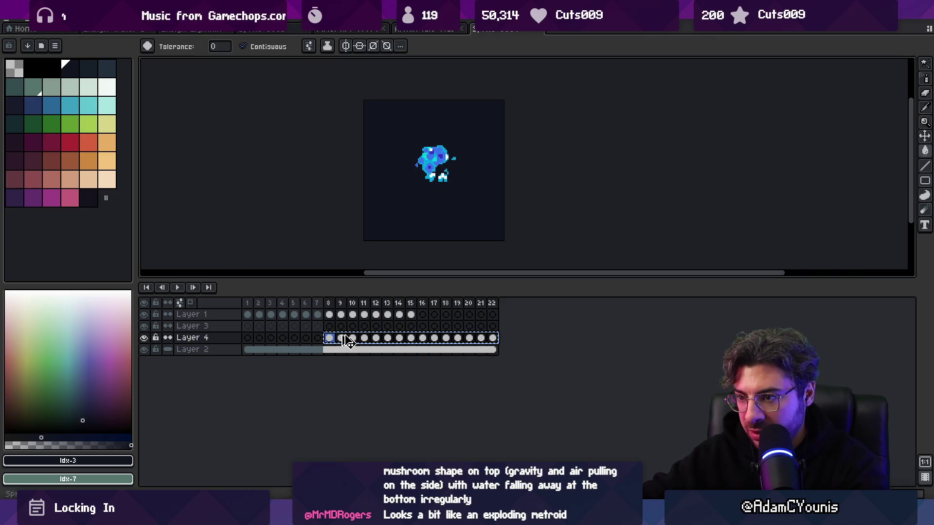
pyautogui.click(282, 326)
pyautogui.hotkey('ctrl', 'v')
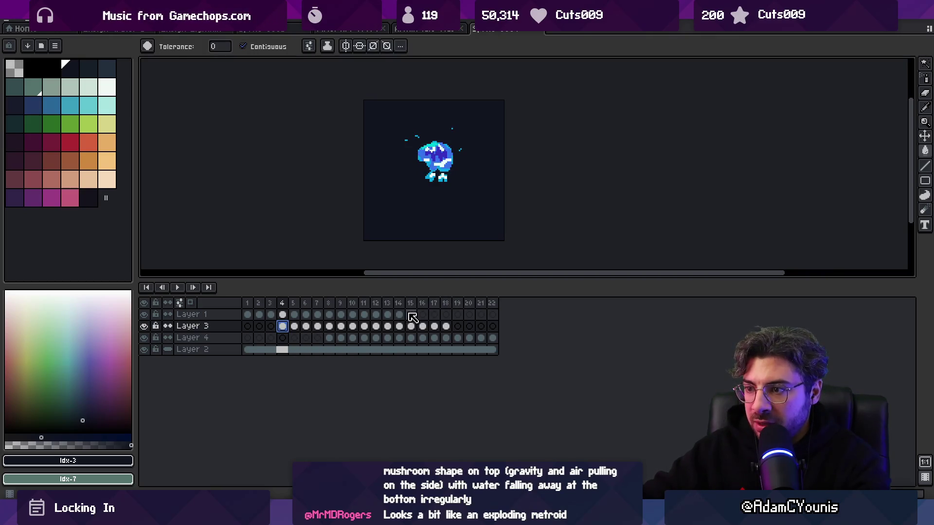
# Step: Move Layer 1's splash across frames 1–15 to the lower left of the canvas
pyautogui.moveTo(410, 315); pyautogui.dragTo(247, 314)
pyautogui.press('v')
pyautogui.moveTo(437, 183)
pyautogui.mouseDown()
pyautogui.moveTo(417, 148)
pyautogui.moveTo(406, 148)
pyautogui.mouseUp()
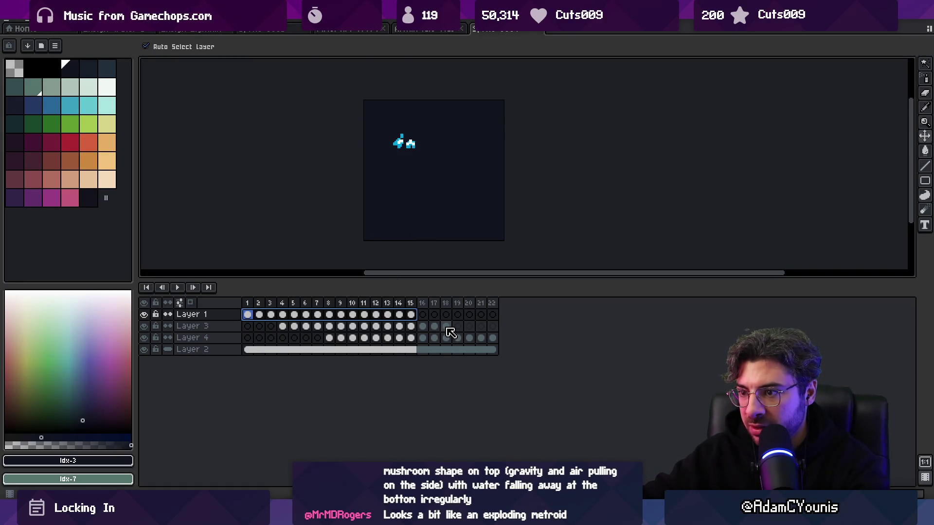
pyautogui.hotkey('ctrl', 'z')
pyautogui.moveTo(436, 185); pyautogui.dragTo(408, 214)
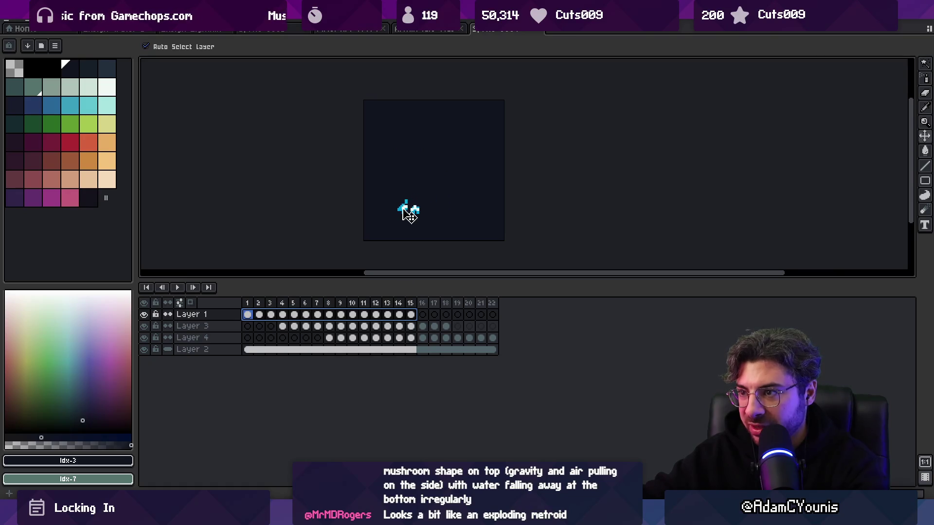
# Step: Nudge Layer 3's cyan fragment up-left and move Layer 4's fragment above the upper splash
pyautogui.moveTo(445, 328); pyautogui.dragTo(287, 328)
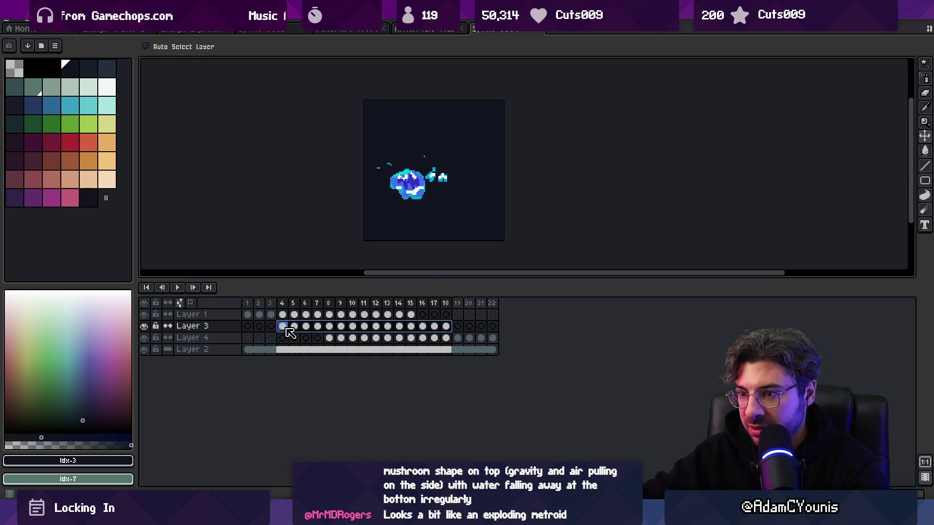
pyautogui.moveTo(434, 184)
pyautogui.mouseDown()
pyautogui.moveTo(427, 168)
pyautogui.moveTo(432, 181)
pyautogui.mouseUp()
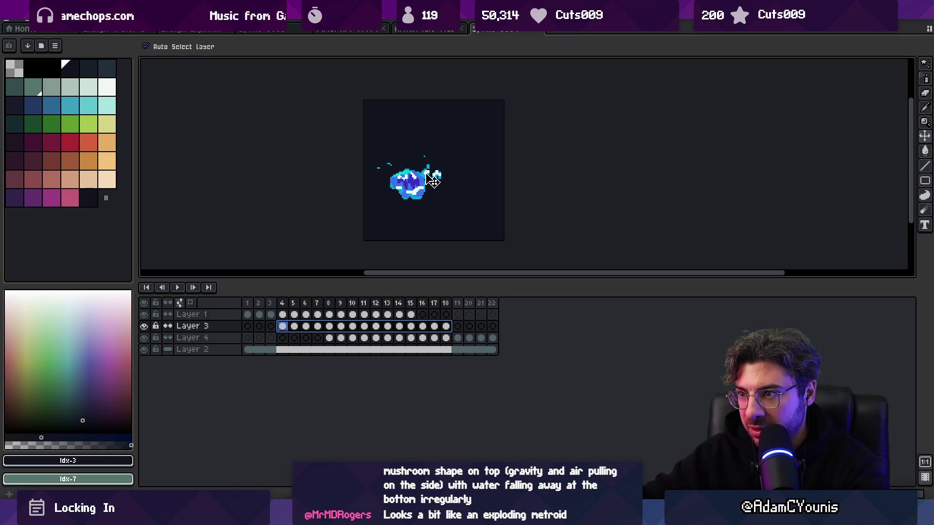
pyautogui.moveTo(493, 338); pyautogui.dragTo(330, 337)
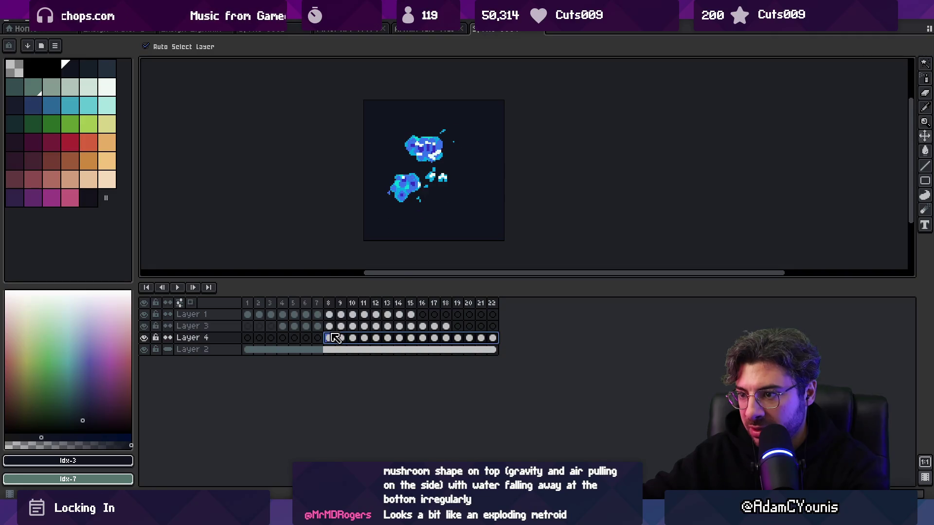
pyautogui.moveTo(438, 185); pyautogui.dragTo(442, 135)
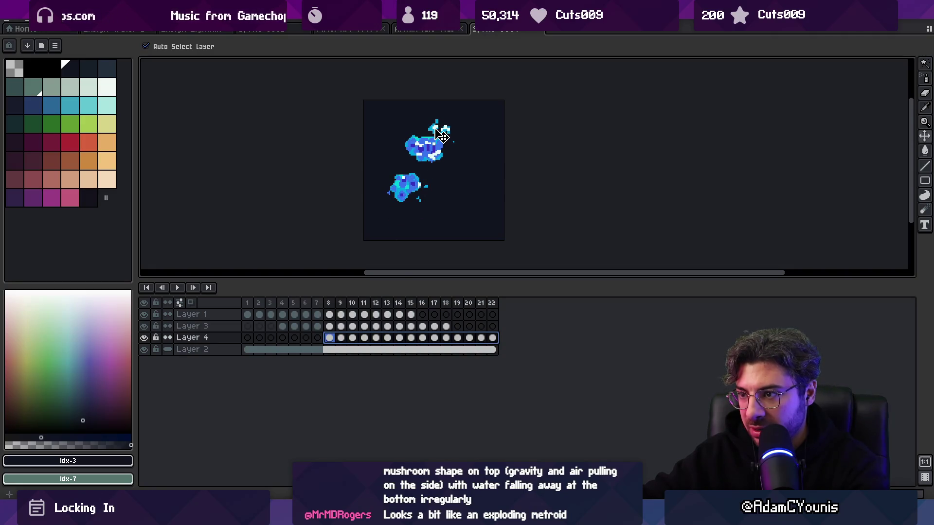
# Step: Play the animation from frame 1, then bring up the options for all 22 frames
pyautogui.moveTo(444, 330); pyautogui.dragTo(252, 328)
pyautogui.click(248, 304)
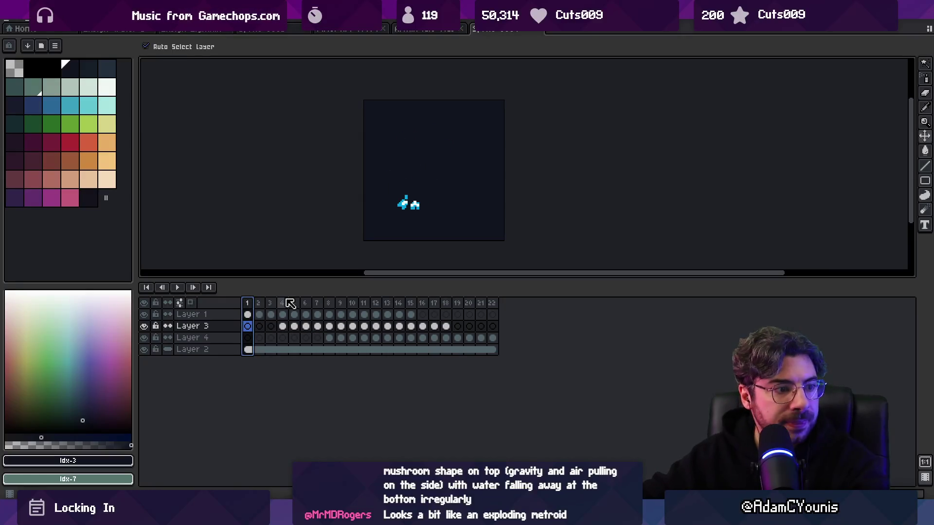
pyautogui.press('Return')
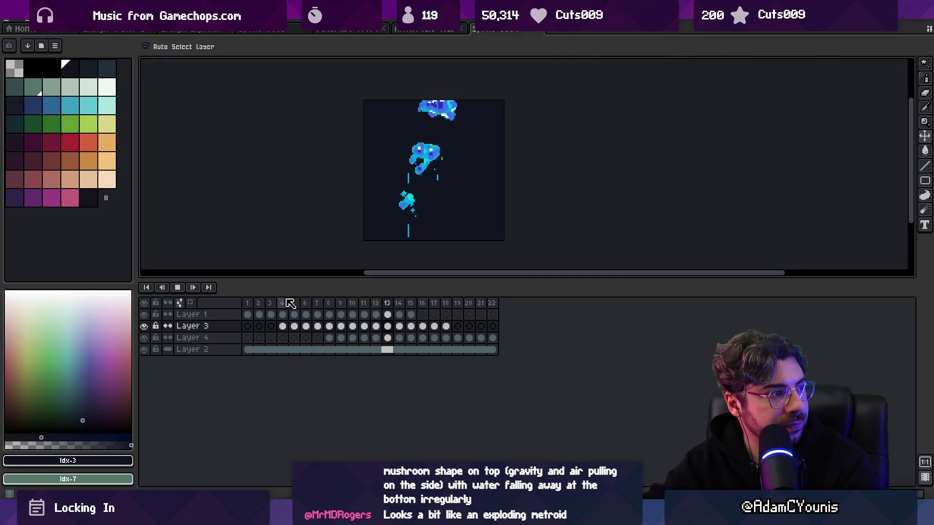
pyautogui.press('Return')
pyautogui.moveTo(492, 303); pyautogui.dragTo(248, 304)
pyautogui.rightClick(340, 304)
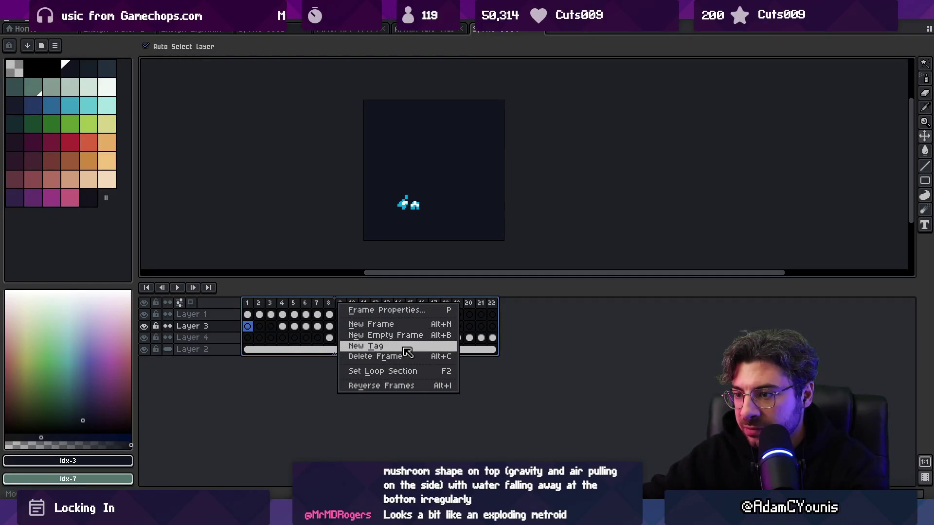
# Step: Set every frame's duration to 60 ms in Frame Properties
pyautogui.click(408, 309)
pyautogui.write('6')
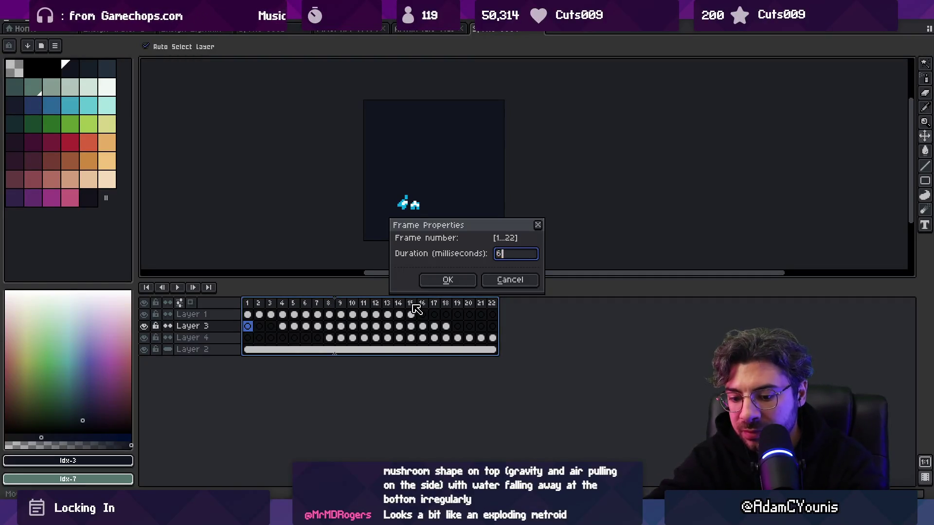
pyautogui.write('0')
pyautogui.press('Return')
pyautogui.press('Return')
pyautogui.scroll(-1, 423, 177)
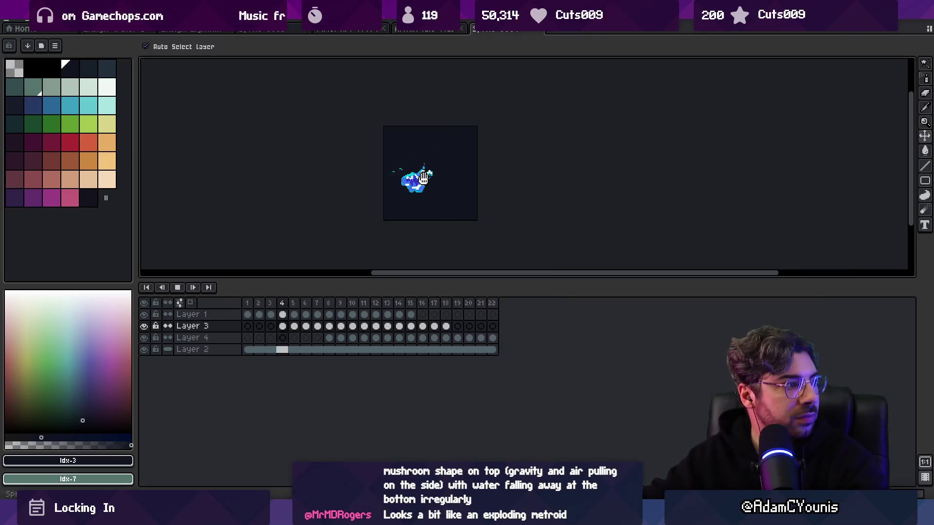
pyautogui.scroll(1, 465, 177)
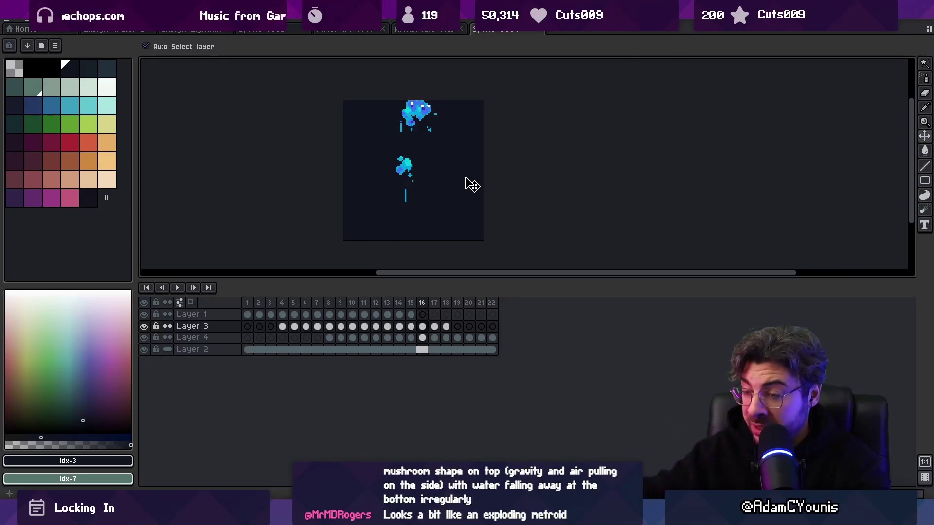
# Step: Shift Layer 3's splash frames earlier and move Layer 4's splash to start at frame 5
pyautogui.moveTo(444, 325); pyautogui.dragTo(286, 327)
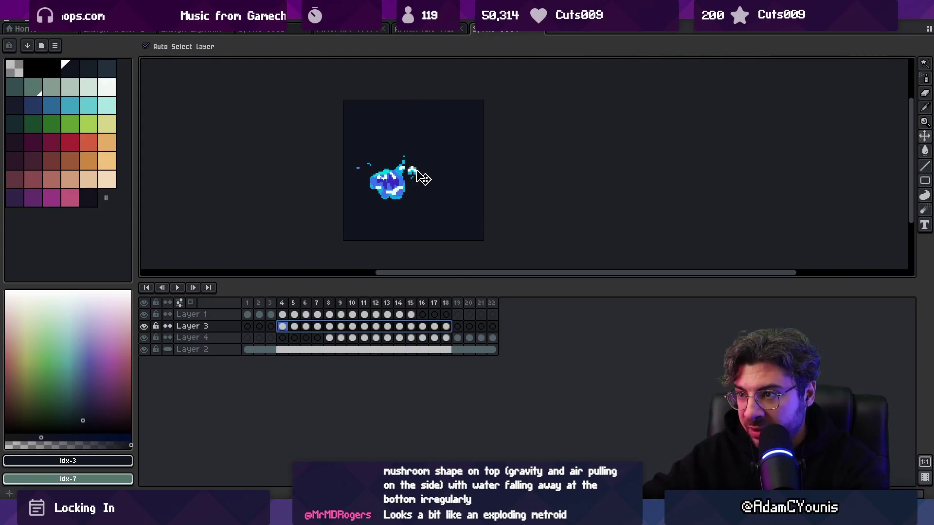
pyautogui.moveTo(284, 330); pyautogui.dragTo(274, 328)
pyautogui.moveTo(447, 329); pyautogui.dragTo(280, 326)
pyautogui.moveTo(492, 337); pyautogui.dragTo(294, 340)
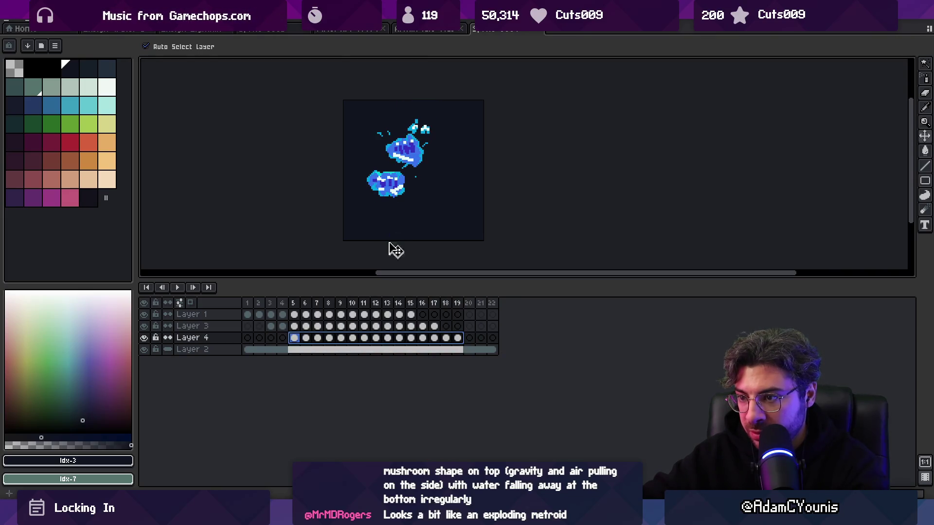
# Step: Lower the top splash pixels on Layer 3 (frames 3–17) and Layer 4 (frames 5–19)
pyautogui.moveTo(435, 326); pyautogui.dragTo(271, 326)
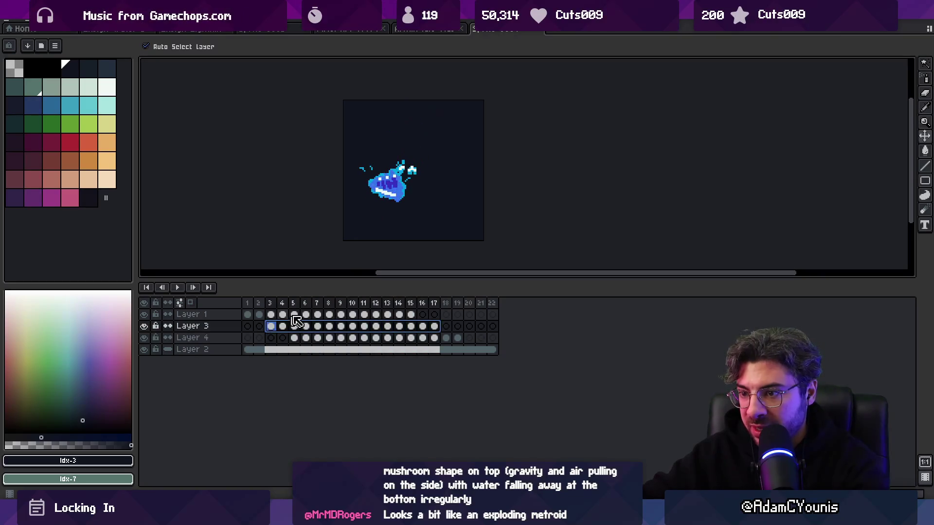
pyautogui.moveTo(422, 180); pyautogui.dragTo(416, 192)
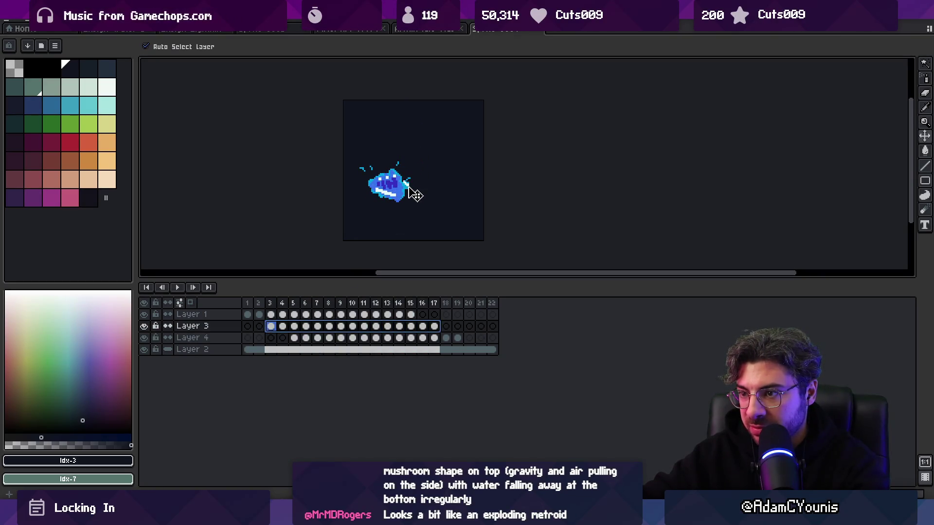
pyautogui.moveTo(452, 341); pyautogui.dragTo(302, 344)
pyautogui.moveTo(417, 132); pyautogui.dragTo(414, 150)
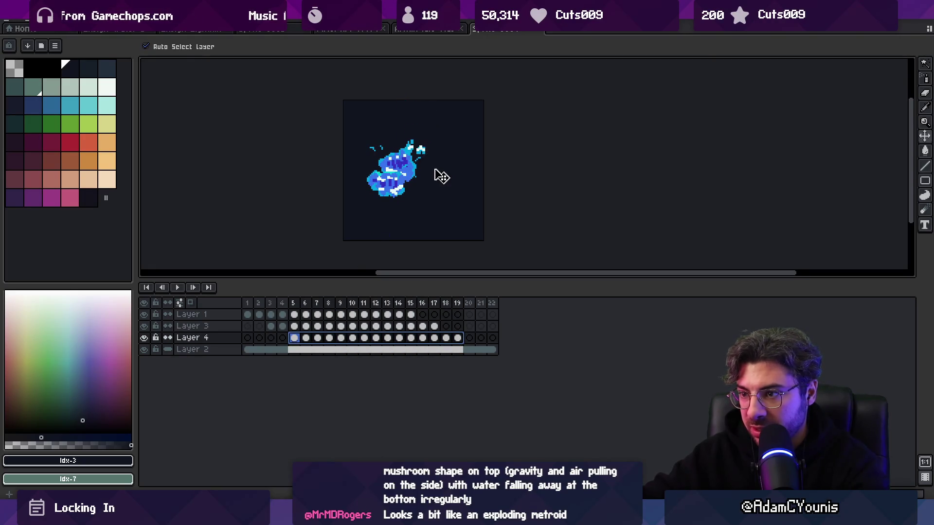
# Step: Replay the animation from frame 1 to check the three staggered splashes
pyautogui.press('Return')
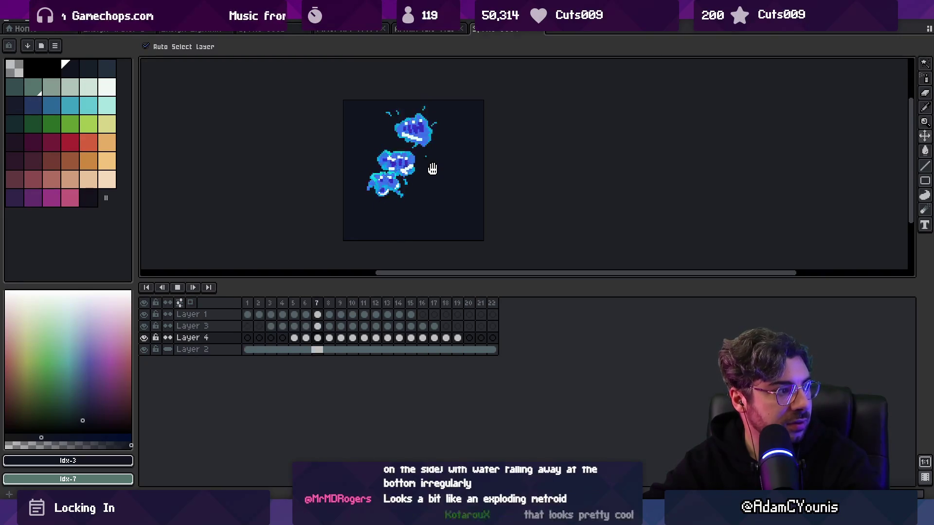
pyautogui.scroll(-1, 494, 180)
pyautogui.scroll(1, 472, 175)
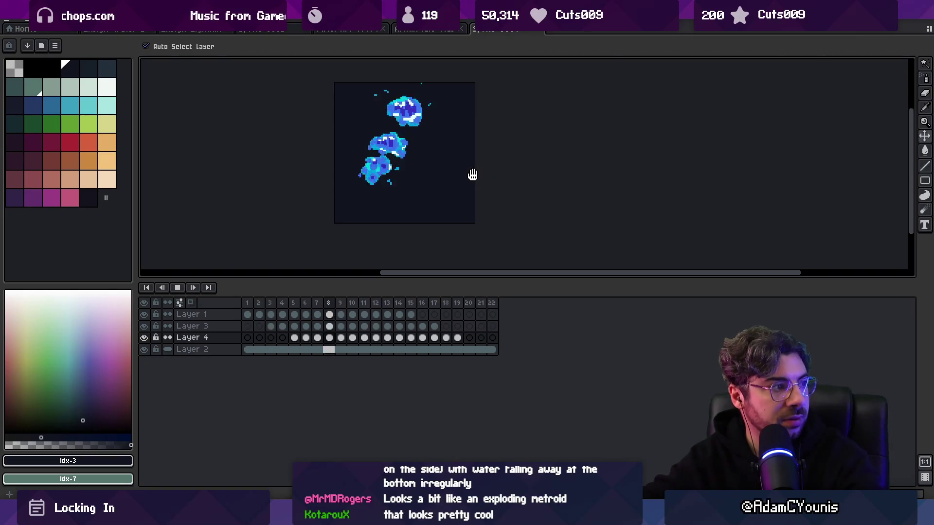
pyautogui.press('Return')
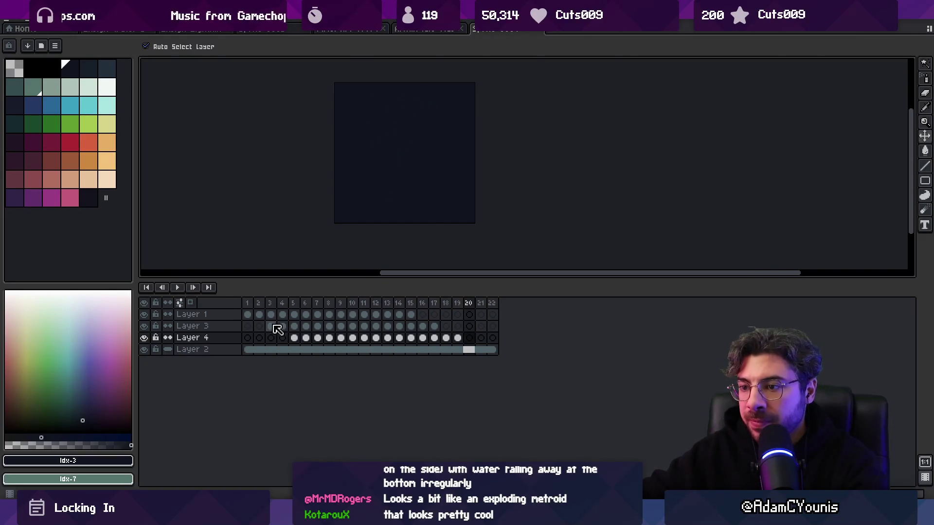
pyautogui.moveTo(270, 326); pyautogui.dragTo(440, 326)
pyautogui.click(272, 325)
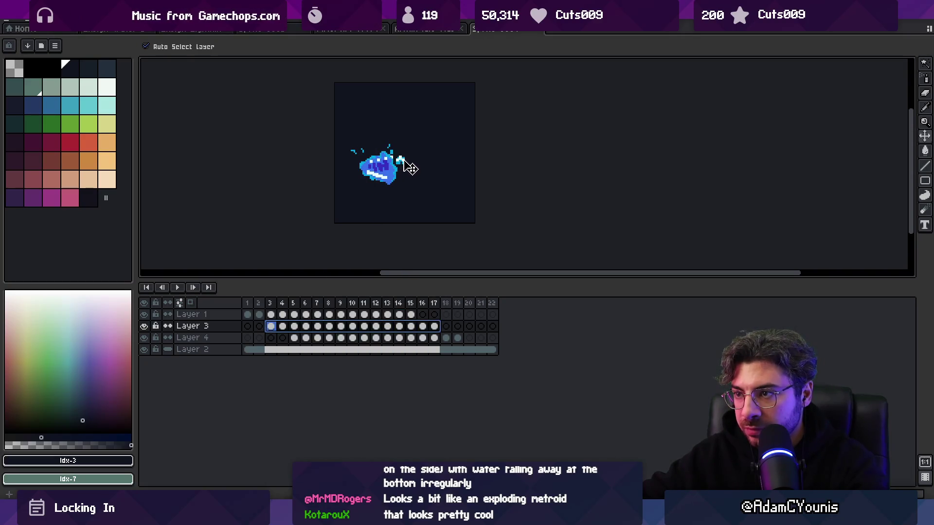
pyautogui.press('Return')
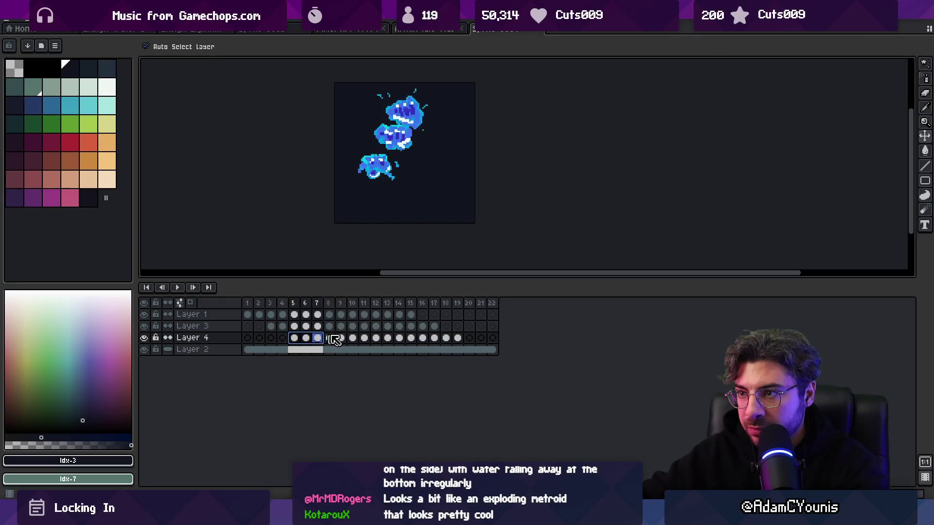
pyautogui.click(249, 305)
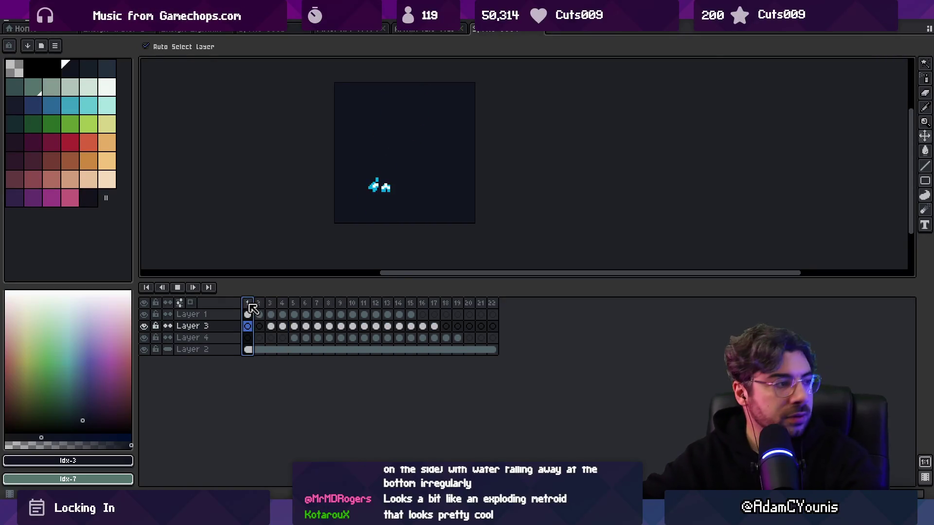
pyautogui.press('Return')
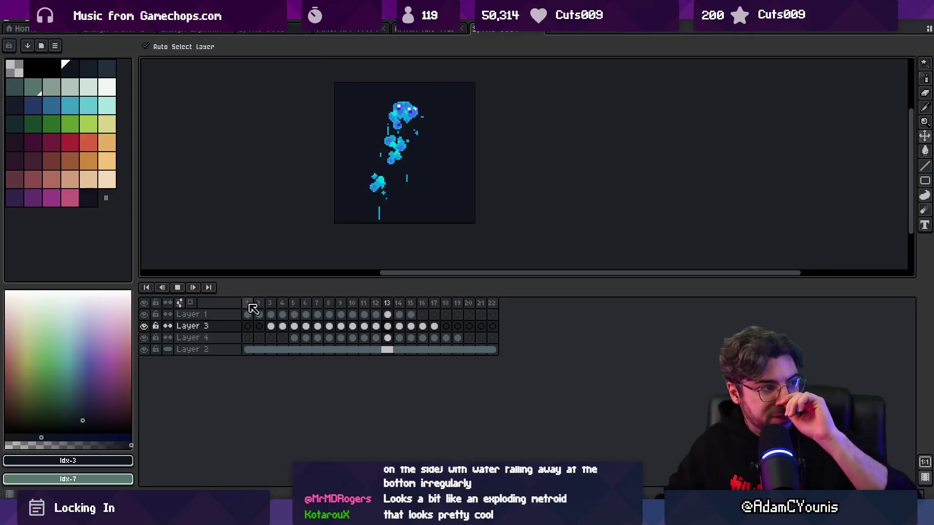
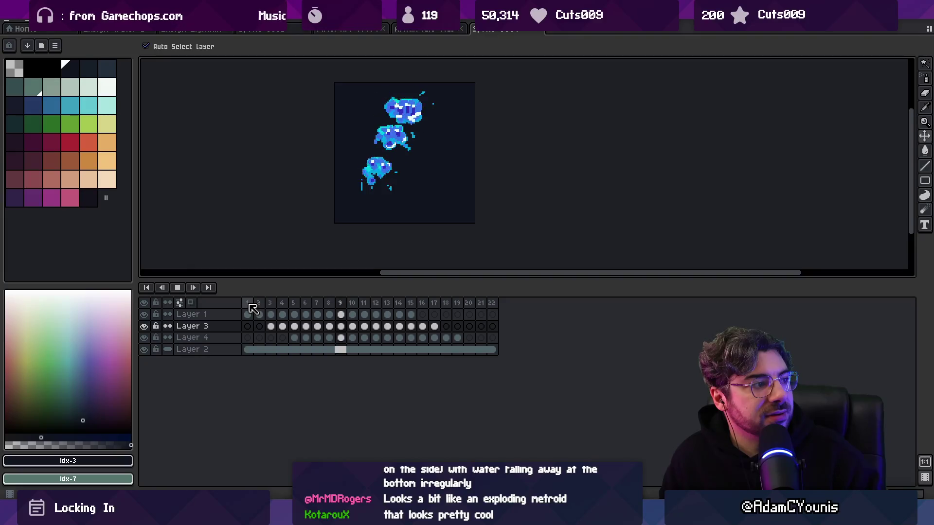
# Step: Stop the water-drop playback, then play the crescent slash animation and pan to show it all
pyautogui.press('Return')
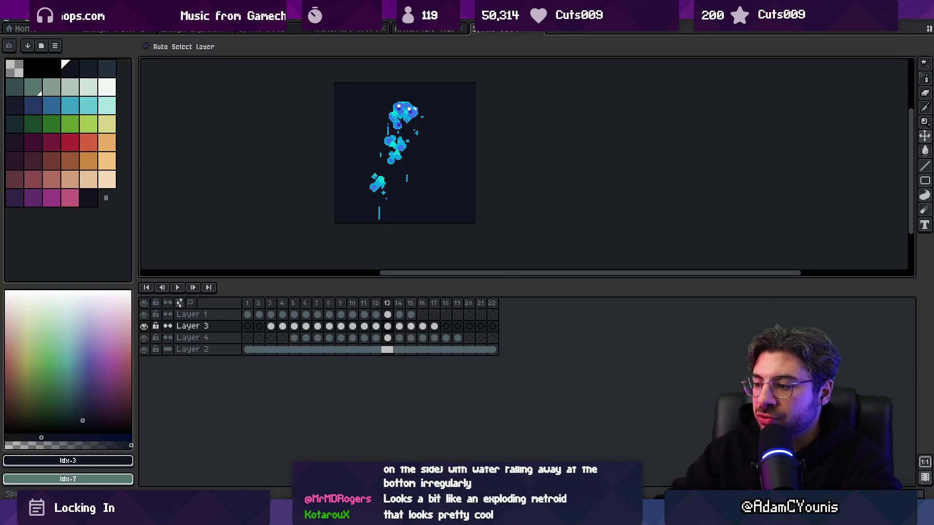
pyautogui.click(272, 29)
pyautogui.click(342, 33)
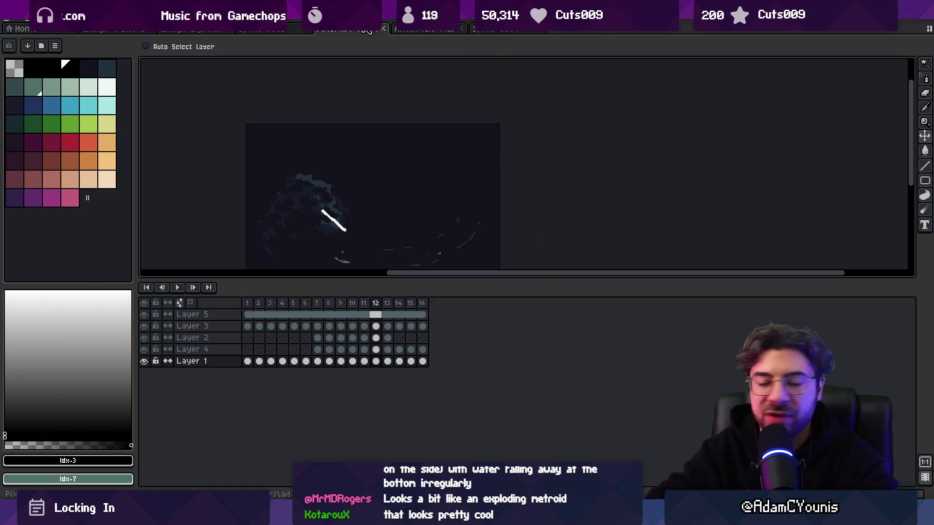
pyautogui.press('Return')
pyautogui.moveTo(436, 208); pyautogui.dragTo(463, 150)
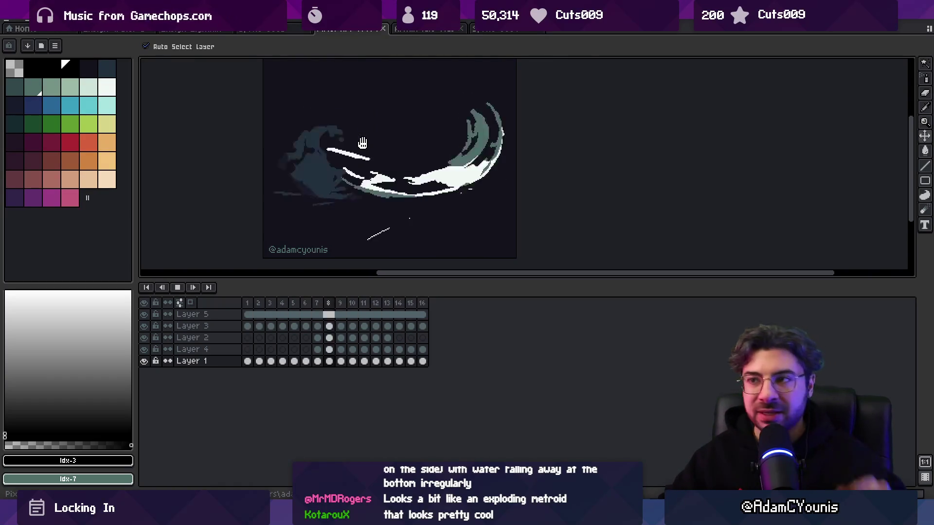
pyautogui.moveTo(644, 489)
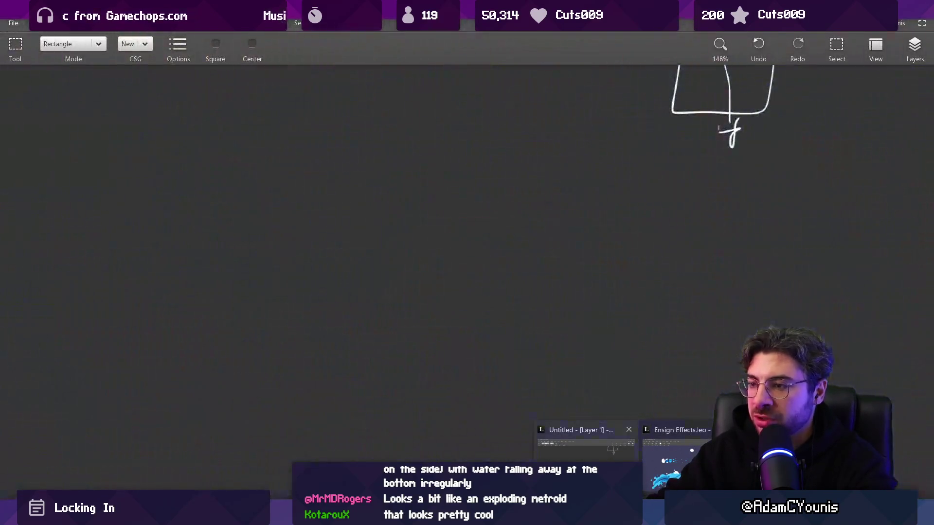
pyautogui.click(586, 442)
pyautogui.scroll(-3, 594, 198)
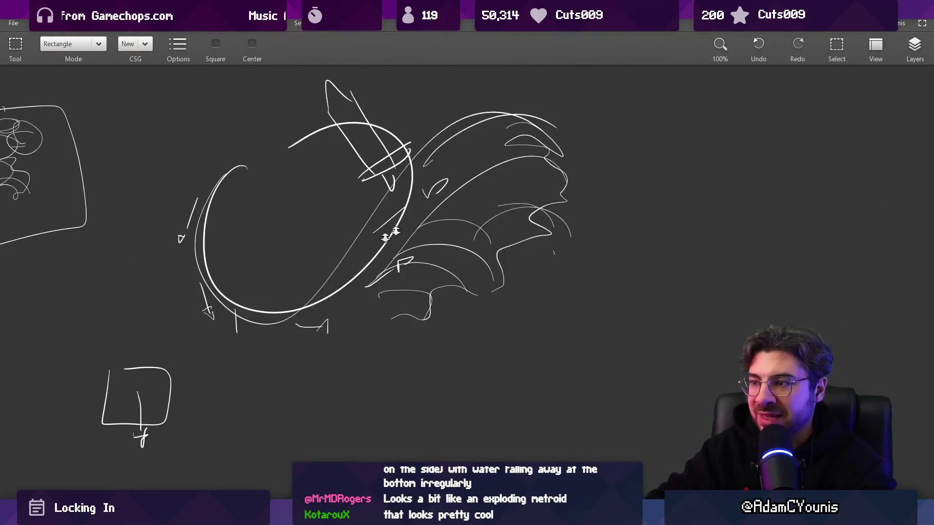
pyautogui.scroll(-2, 389, 235)
pyautogui.press('b')
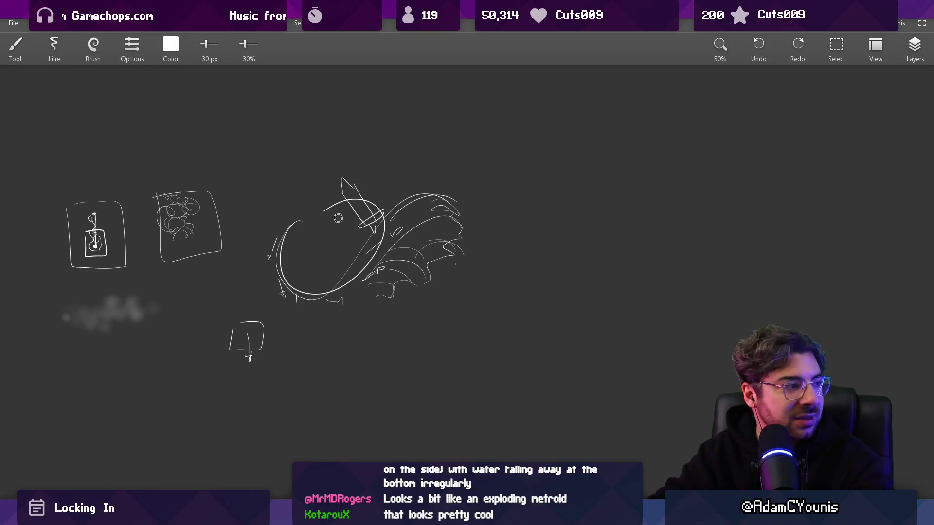
pyautogui.moveTo(392, 213)
pyautogui.mouseDown()
pyautogui.moveTo(421, 213)
pyautogui.moveTo(472, 251)
pyautogui.mouseUp()
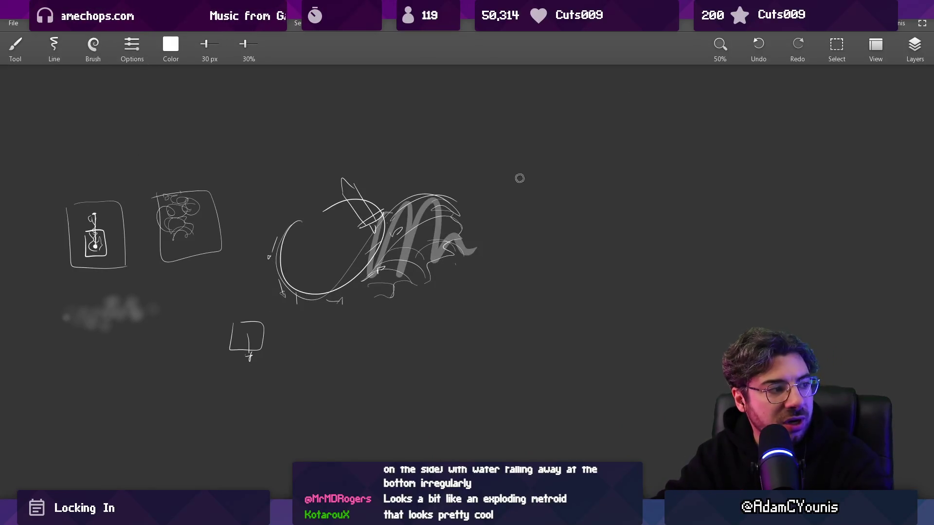
pyautogui.hotkey('ctrl', 'z')
pyautogui.hotkey('ctrl', 'z')
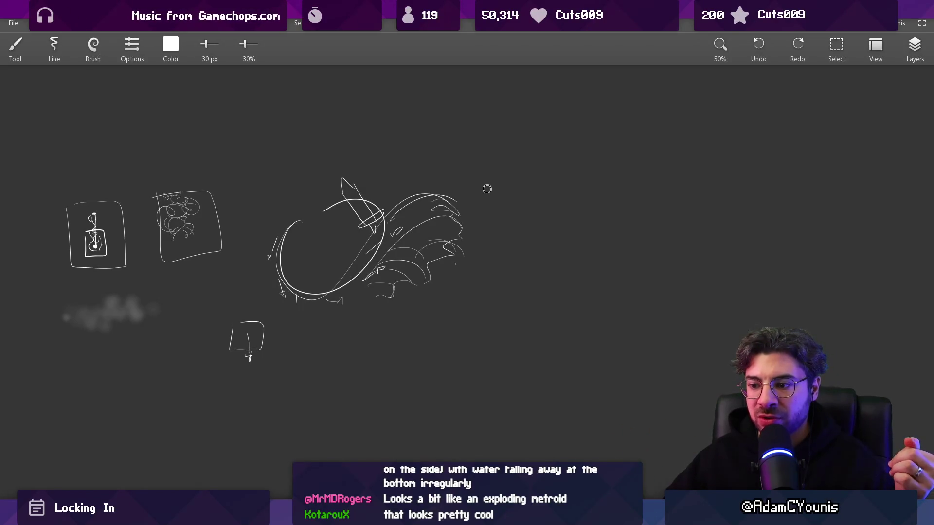
pyautogui.moveTo(509, 516)
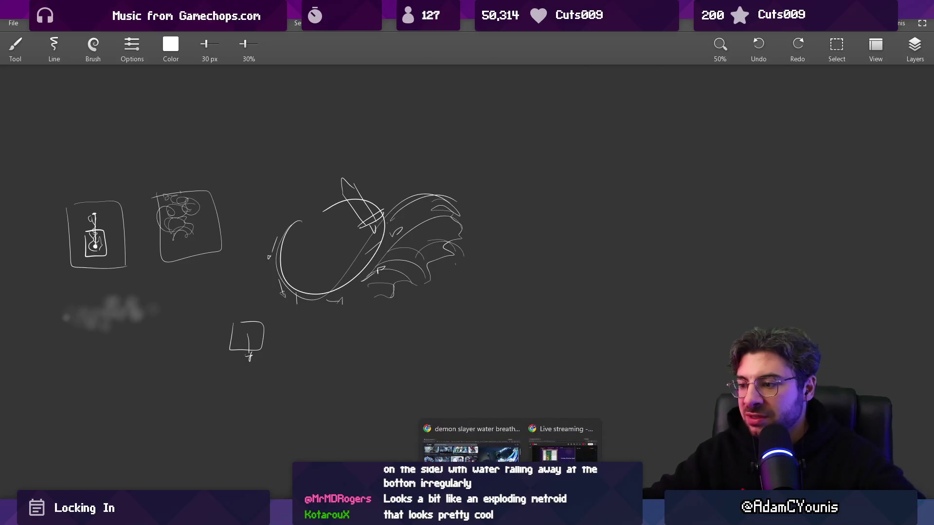
pyautogui.click(676, 444)
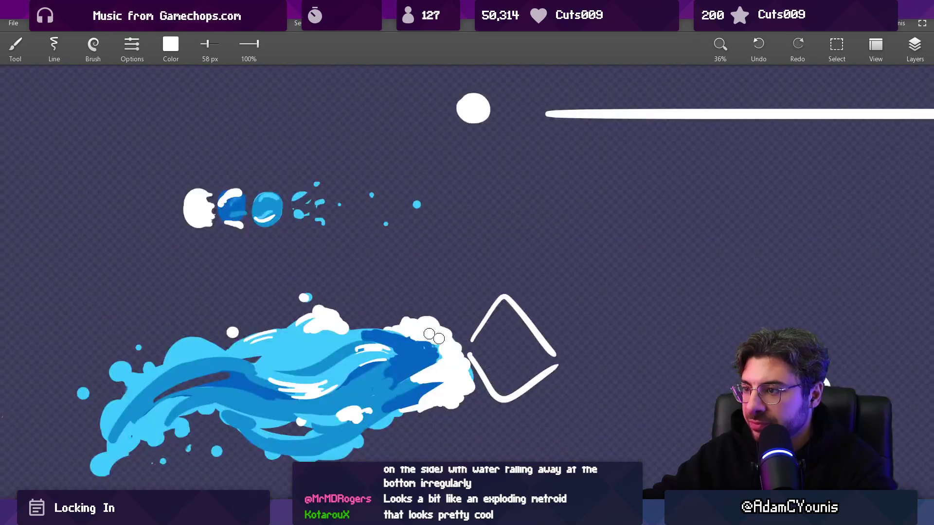
pyautogui.moveTo(430, 202); pyautogui.dragTo(367, 343)
pyautogui.scroll(5, 445, 194)
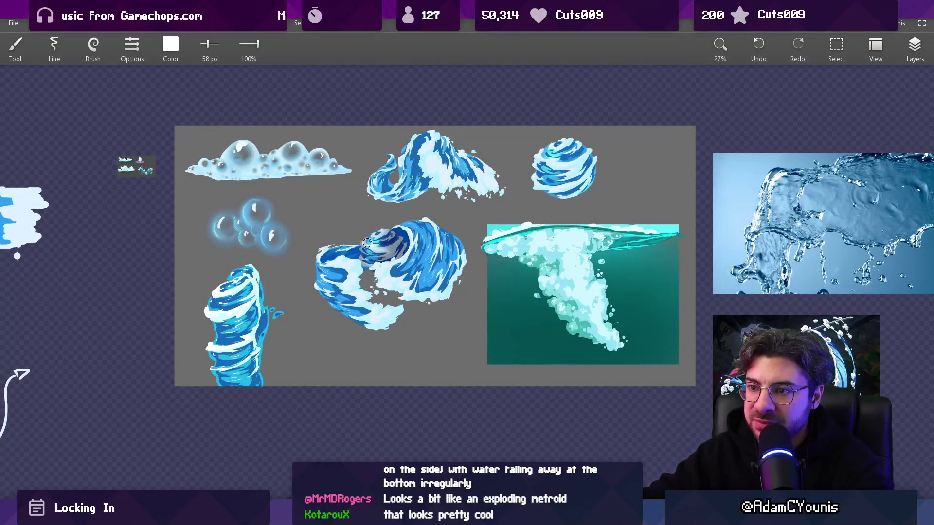
pyautogui.scroll(-2, 474, 273)
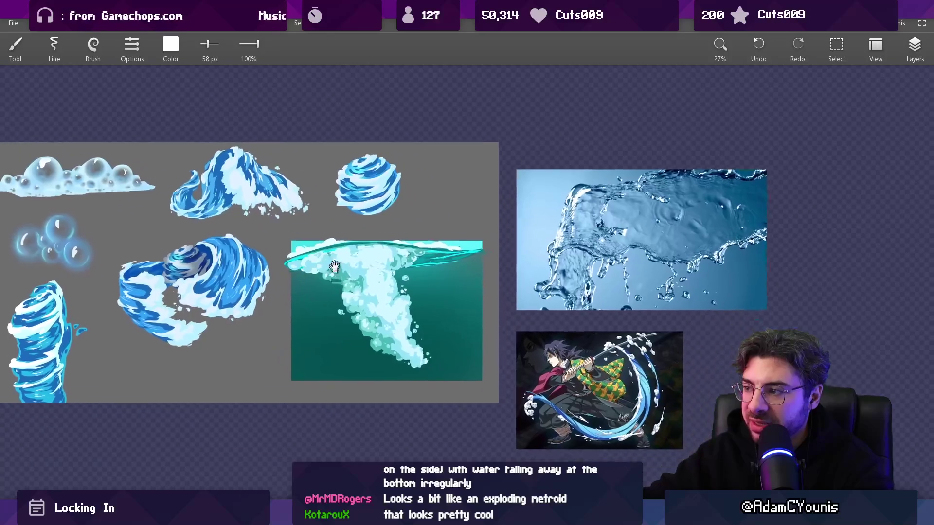
pyautogui.scroll(-3, 415, 286)
pyautogui.moveTo(345, 254)
pyautogui.mouseDown()
pyautogui.moveTo(465, 323)
pyautogui.moveTo(605, 199)
pyautogui.moveTo(722, 357)
pyautogui.moveTo(403, 270)
pyautogui.moveTo(404, 279)
pyautogui.mouseUp()
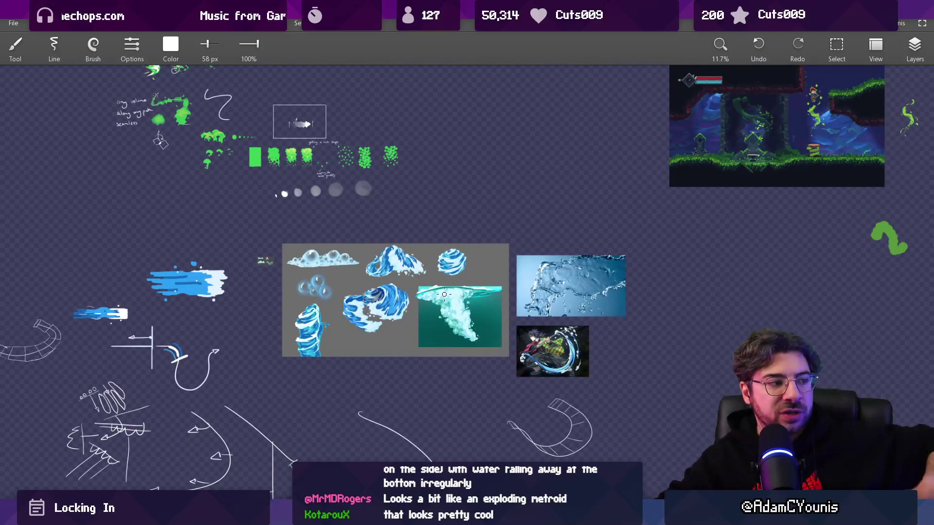
pyautogui.scroll(3, 659, 273)
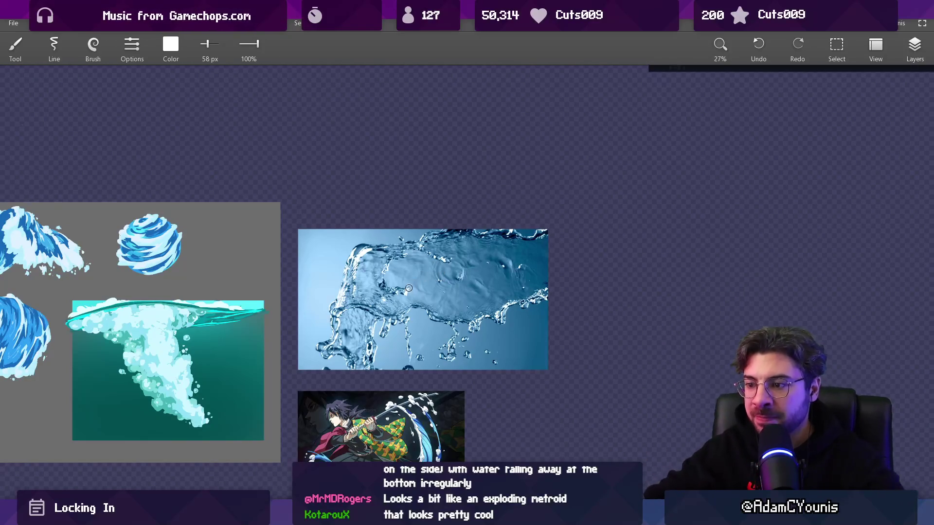
pyautogui.scroll(1, 430, 276)
pyautogui.scroll(1, 434, 359)
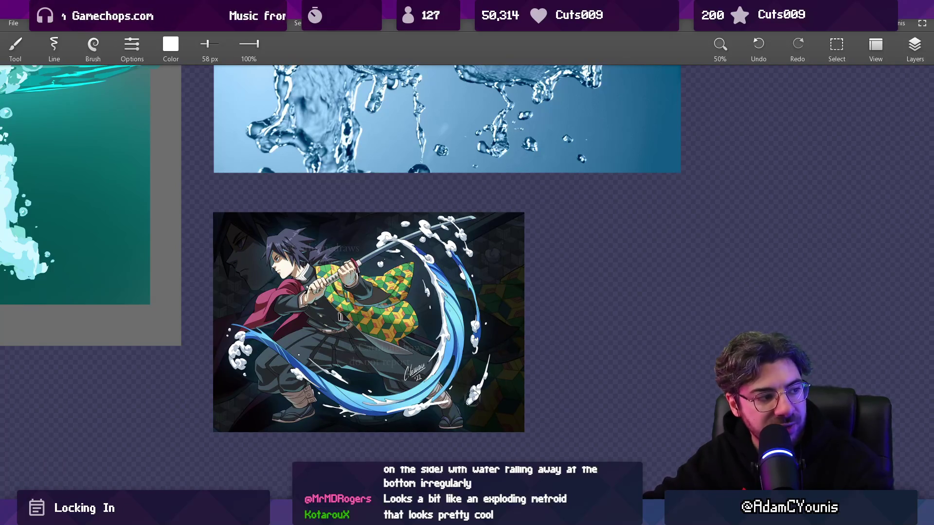
pyautogui.moveTo(421, 389); pyautogui.dragTo(513, 343)
pyautogui.moveTo(489, 396); pyautogui.dragTo(568, 354)
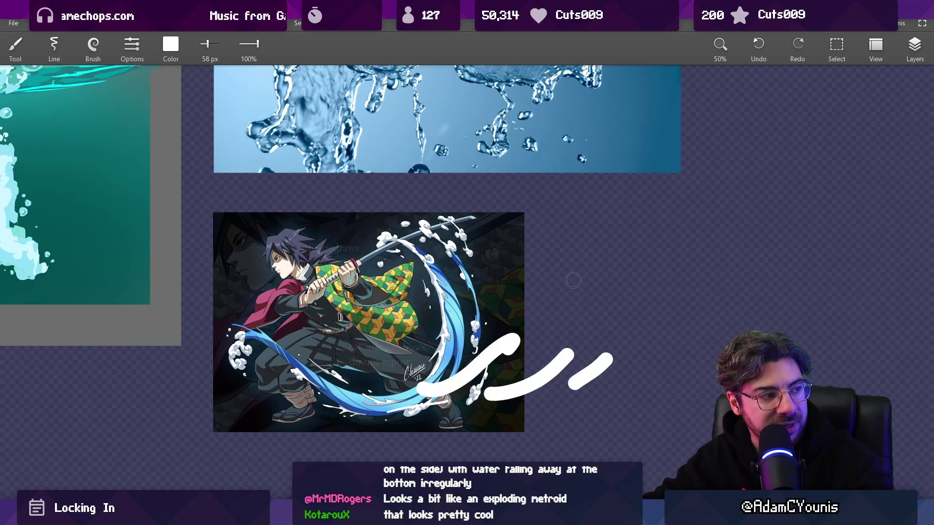
pyautogui.moveTo(513, 305); pyautogui.dragTo(513, 310)
pyautogui.moveTo(587, 285); pyautogui.dragTo(601, 331)
pyautogui.moveTo(668, 283); pyautogui.dragTo(673, 334)
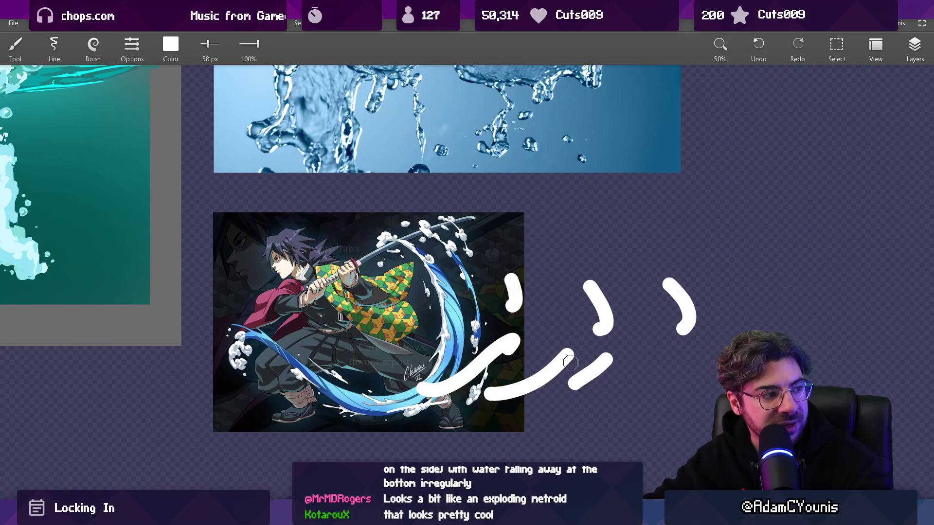
pyautogui.hotkey('ctrl', 'z')
pyautogui.hotkey('ctrl', 'z')
pyautogui.hotkey('ctrl', 'z')
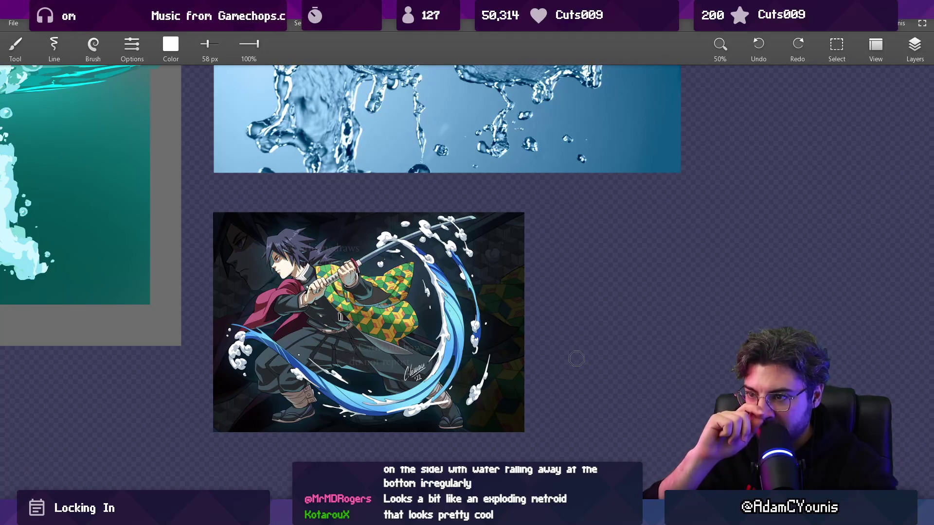
pyautogui.scroll(-5, 568, 330)
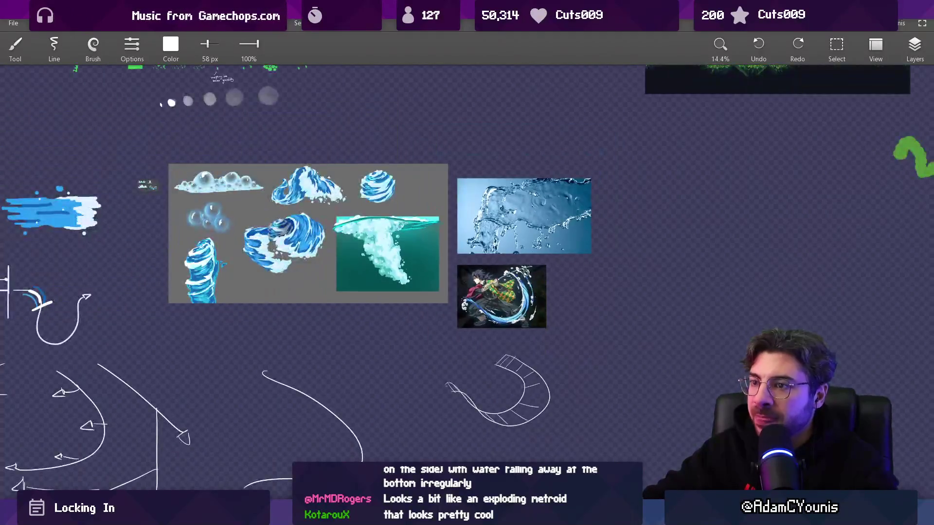
# Step: Zoom in and out around the wave sprite study with the Move tool active
pyautogui.scroll(5, 379, 404)
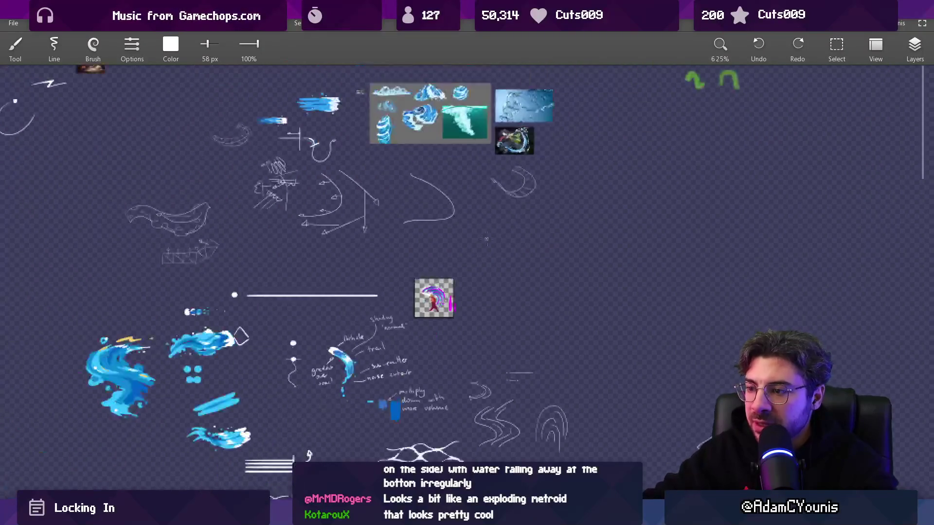
pyautogui.scroll(-4, 452, 267)
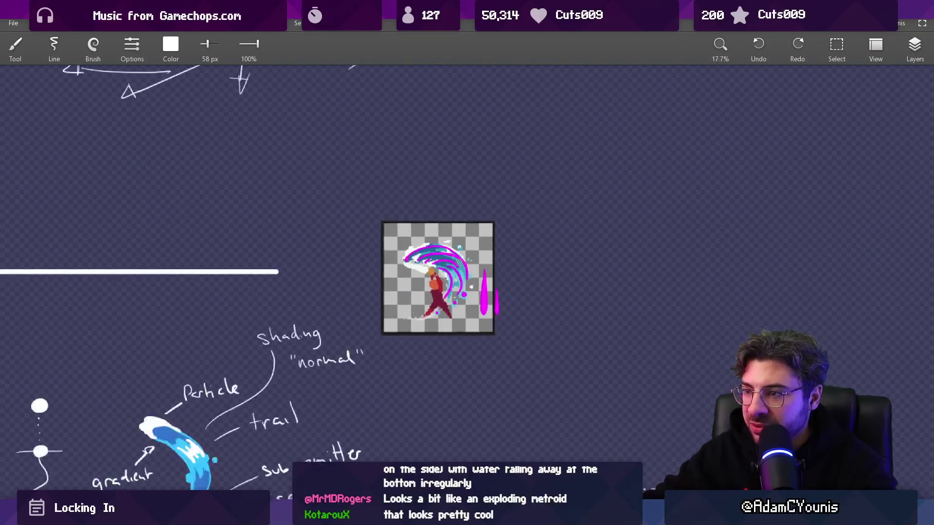
pyautogui.scroll(8, 458, 271)
pyautogui.press('v')
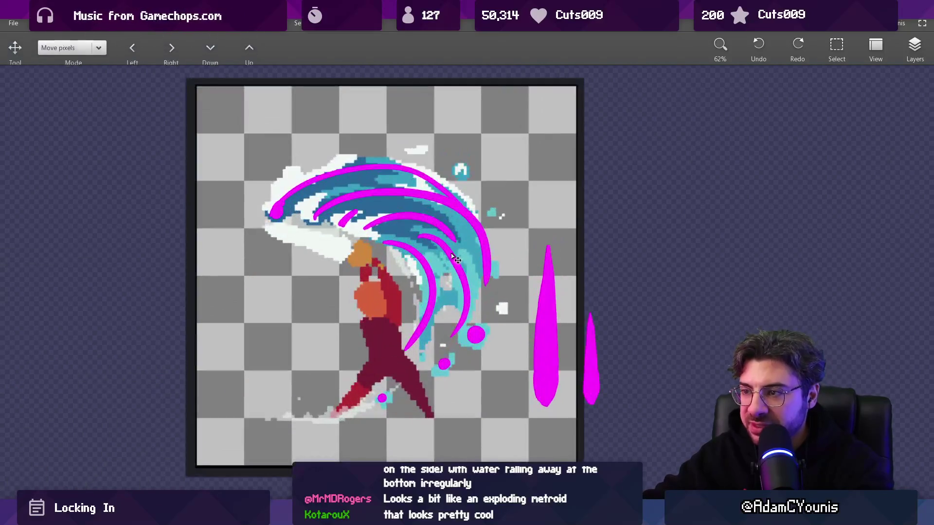
pyautogui.click(346, 225)
pyautogui.scroll(-8, 398, 231)
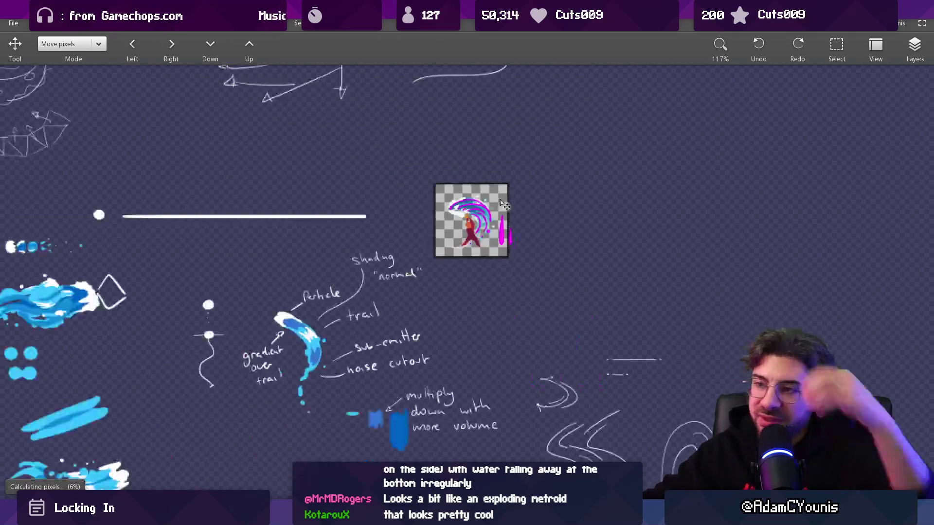
pyautogui.scroll(4, 454, 244)
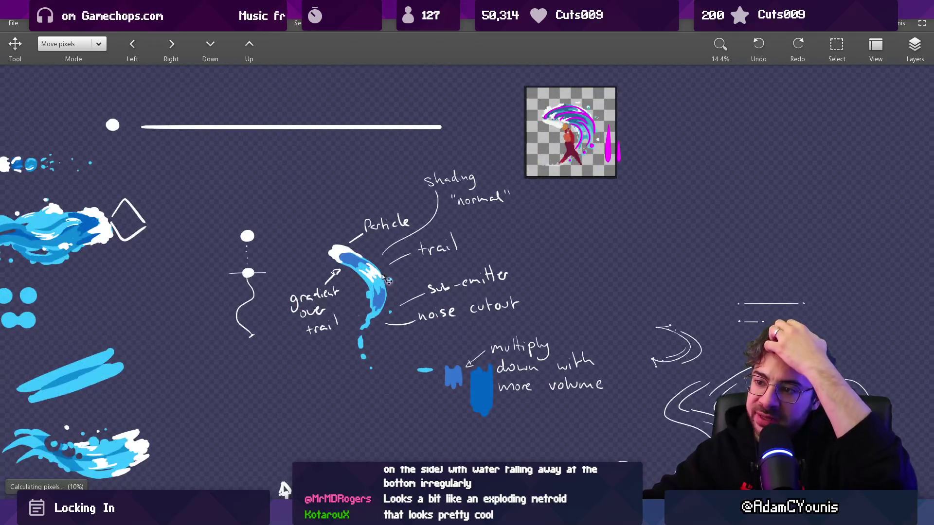
pyautogui.scroll(-2, 489, 246)
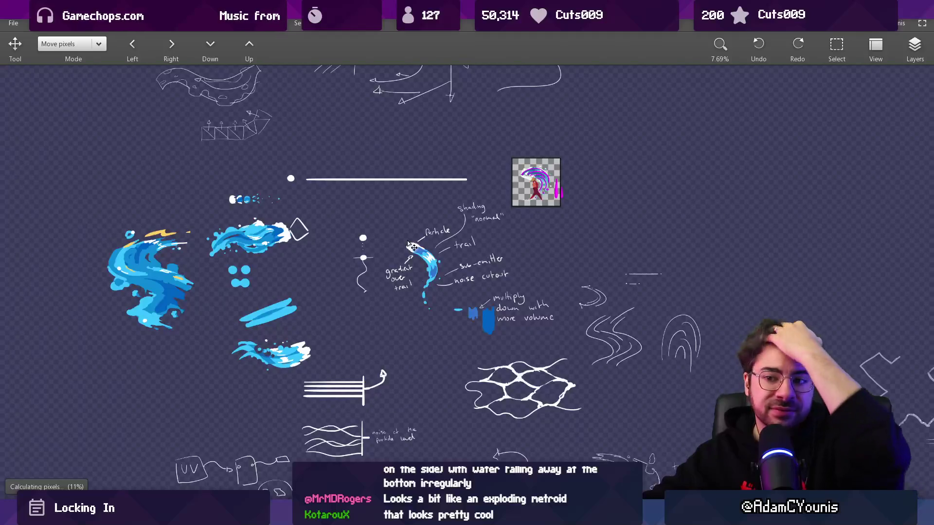
pyautogui.scroll(-2, 411, 246)
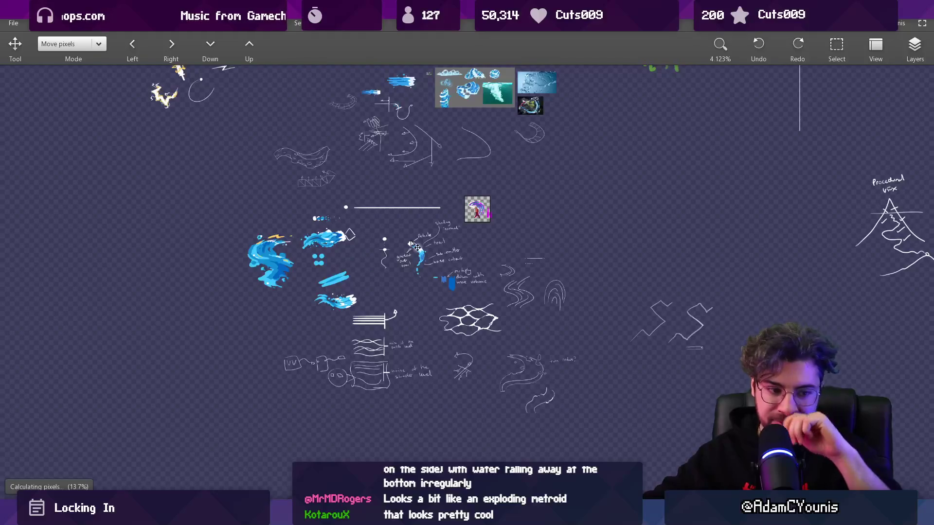
pyautogui.scroll(1, 278, 259)
pyautogui.scroll(2, 242, 247)
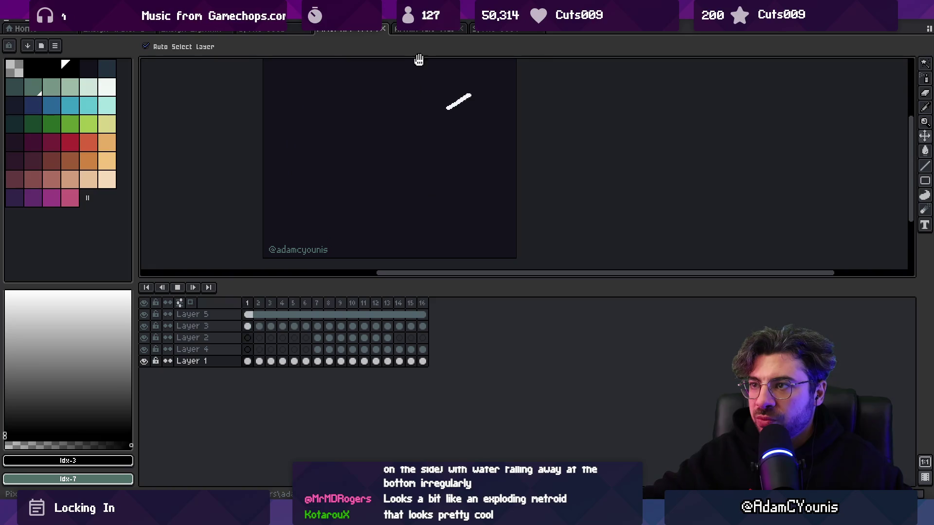
# Step: Play the blue water-drop sprite from frame 1, then glance at the Ensign Lightning file
pyautogui.click(484, 30)
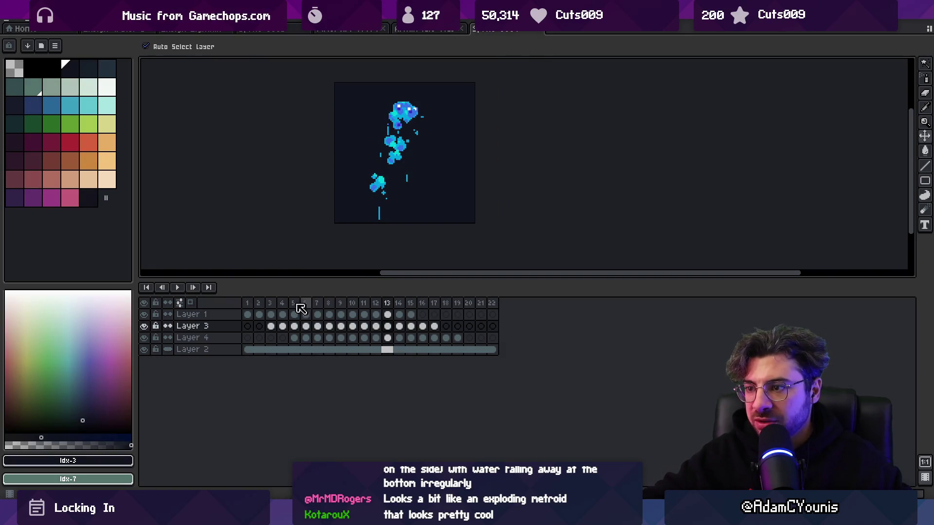
pyautogui.click(247, 304)
pyautogui.press('Return')
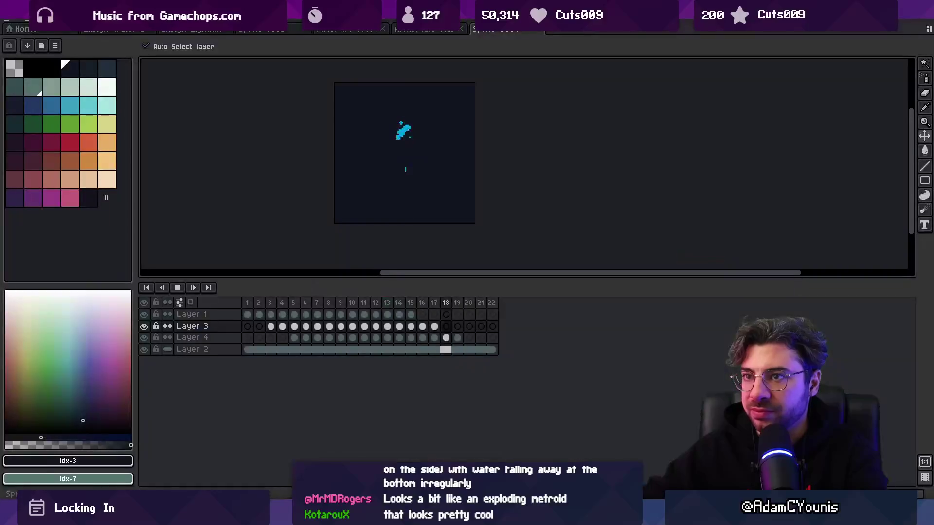
pyautogui.click(214, 29)
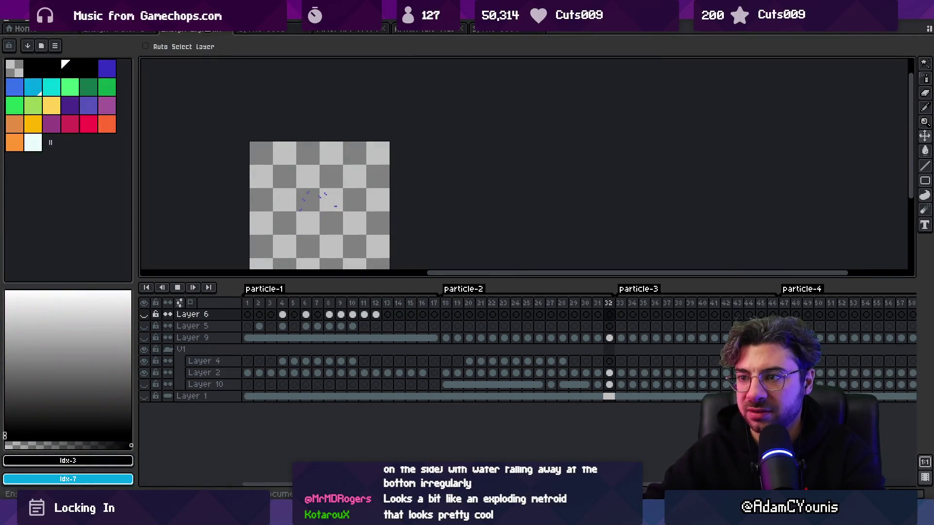
pyautogui.scroll(-2, 347, 229)
pyautogui.scroll(2, 342, 221)
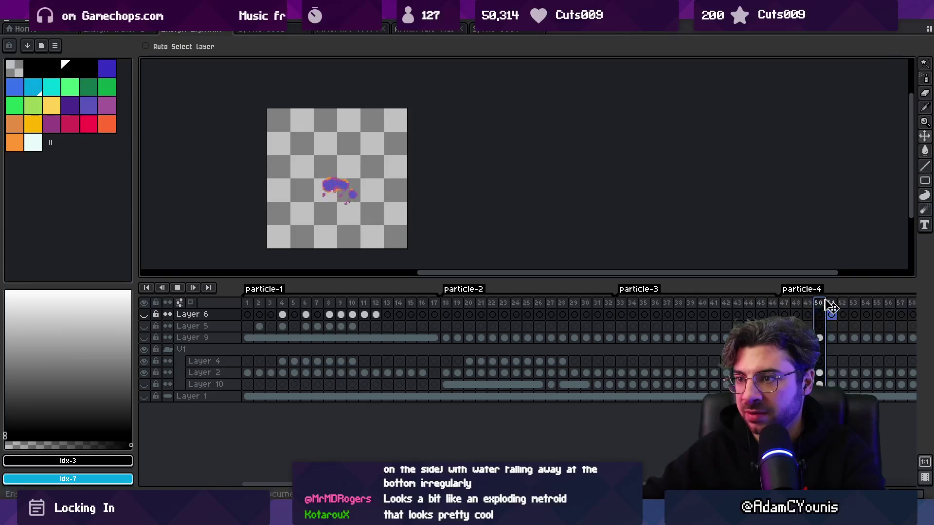
# Step: Switch to the splash sprite and play, then stop, its animation
pyautogui.click(379, 29)
pyautogui.click(281, 32)
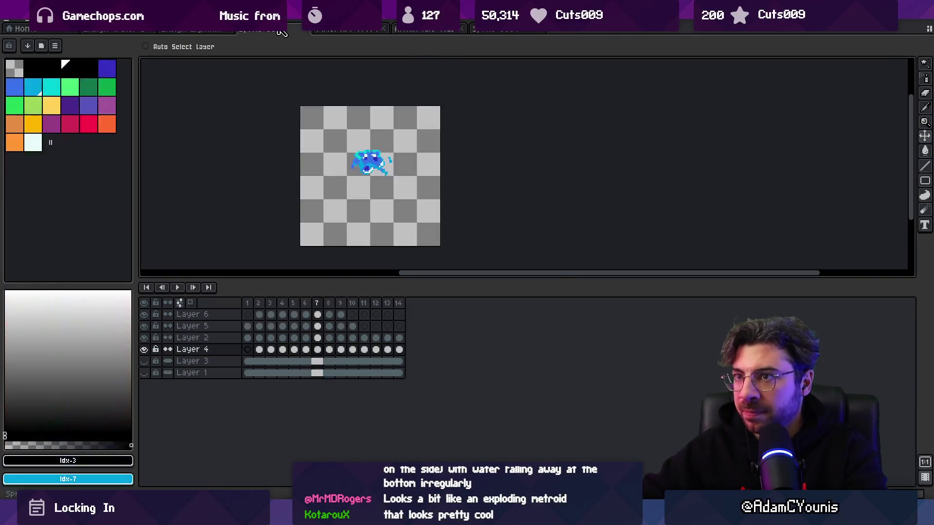
pyautogui.press('Return')
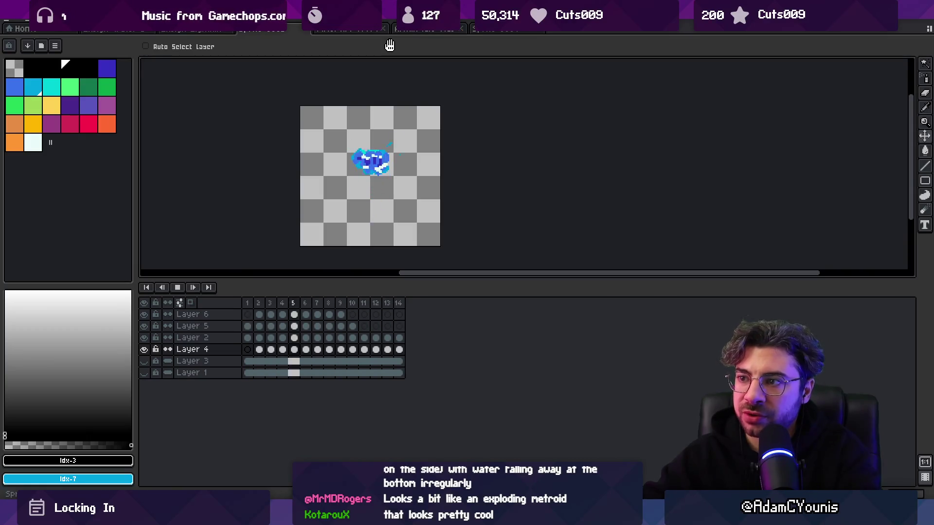
pyautogui.press('Return')
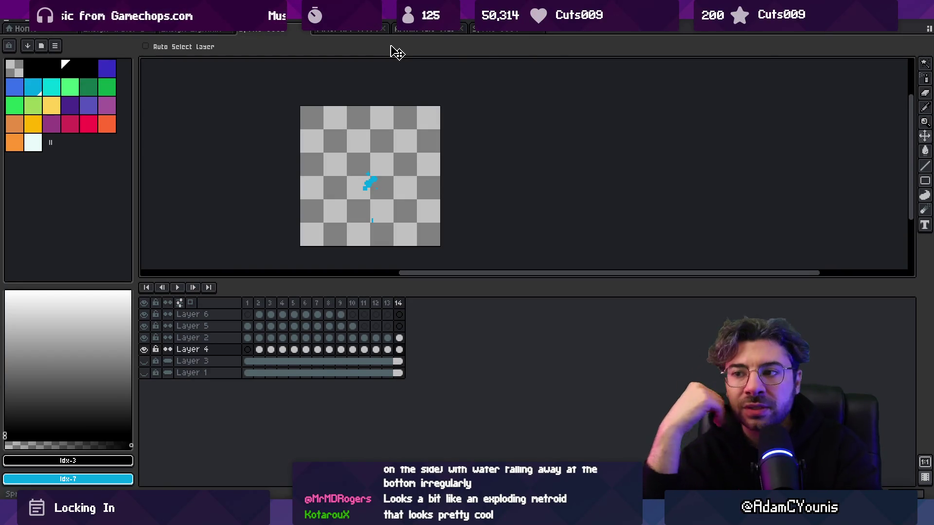
# Step: Select frames 1–6 across all layers in the timeline
pyautogui.moveTo(247, 303); pyautogui.dragTo(377, 304)
pyautogui.moveTo(279, 303); pyautogui.dragTo(314, 297)
pyautogui.scroll(4, 397, 157)
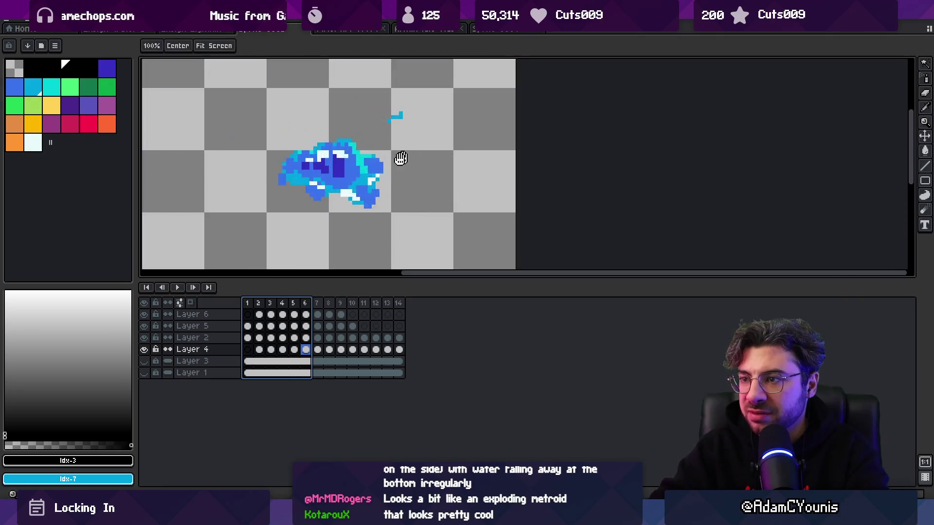
# Step: Commit the transformed blob patch and pick red for the pencil
pyautogui.moveTo(310, 145); pyautogui.dragTo(289, 170)
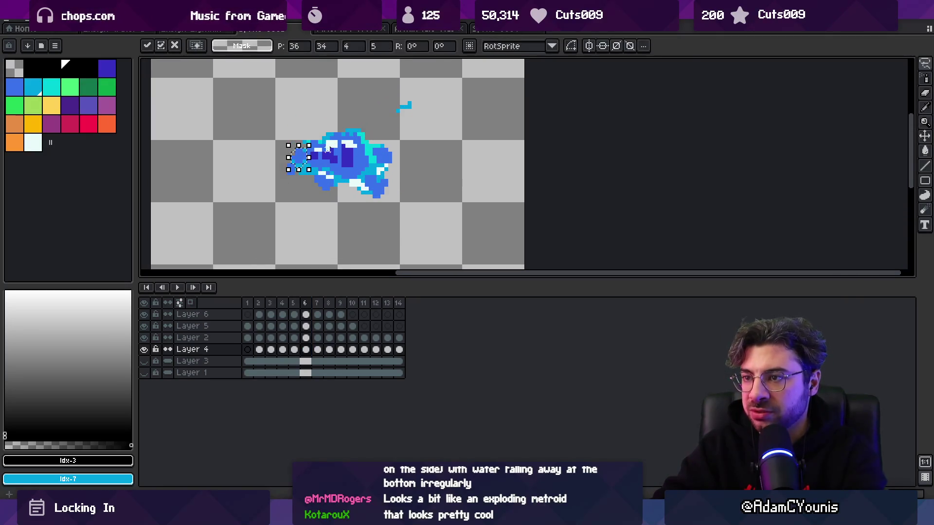
pyautogui.press('Return')
pyautogui.press('b')
pyautogui.click(88, 124)
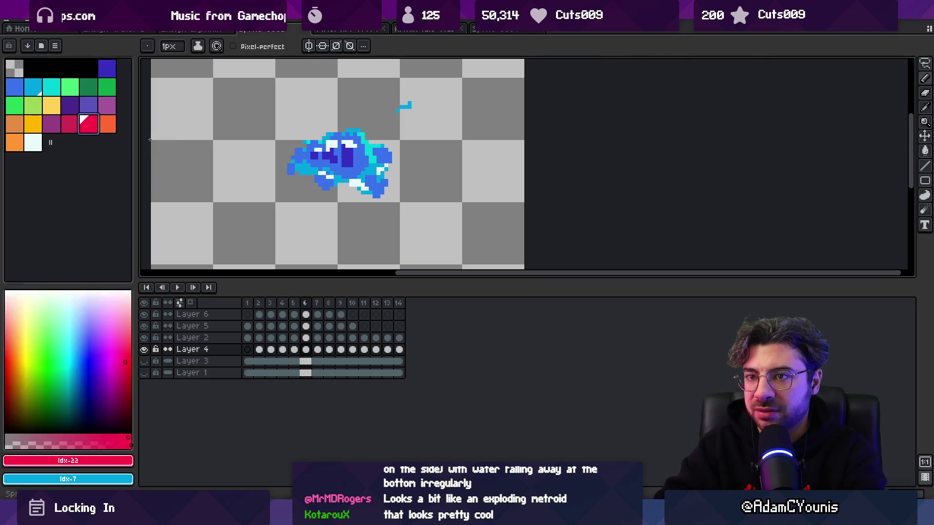
# Step: Add Layer 7 above Layer 6 and place 5px red marker dots on the blob
pyautogui.click(194, 314)
pyautogui.hotkey('shift', 'n')
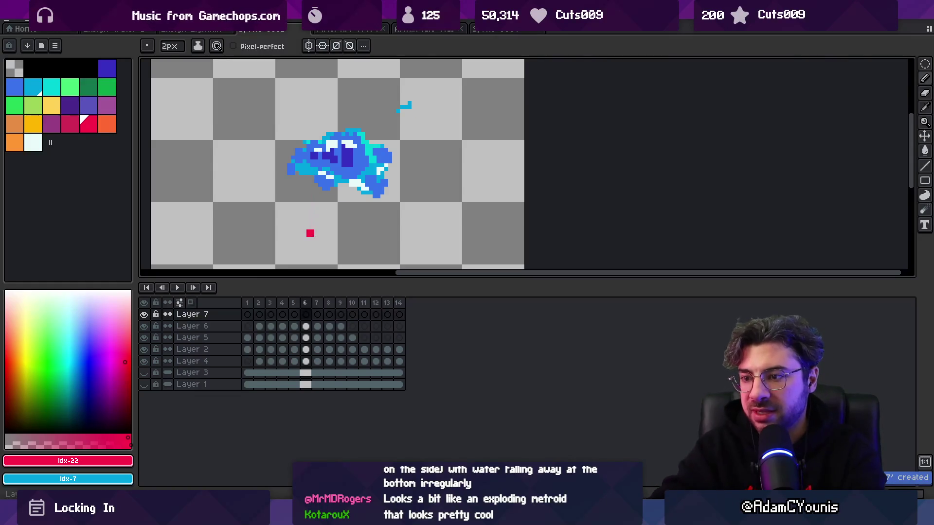
pyautogui.press('+')
pyautogui.press('+')
pyautogui.press('+')
pyautogui.click(305, 161)
pyautogui.click(328, 150)
pyautogui.click(351, 142)
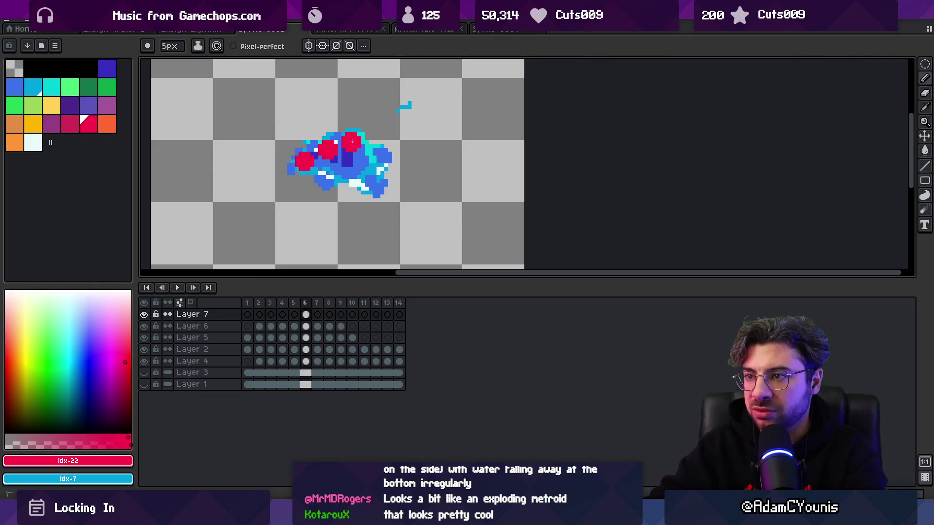
pyautogui.hotkey('ctrl', 'z')
# Step: Delete the red marker dots, jump to frame 14, and switch to the dark-background splash sprite
pyautogui.press('m')
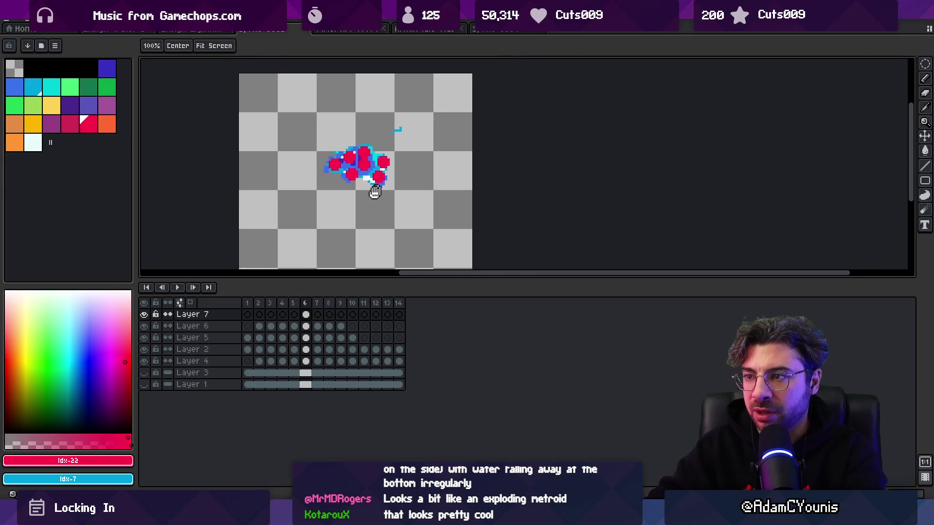
pyautogui.scroll(-2, 353, 164)
pyautogui.press('Delete')
pyautogui.press('z')
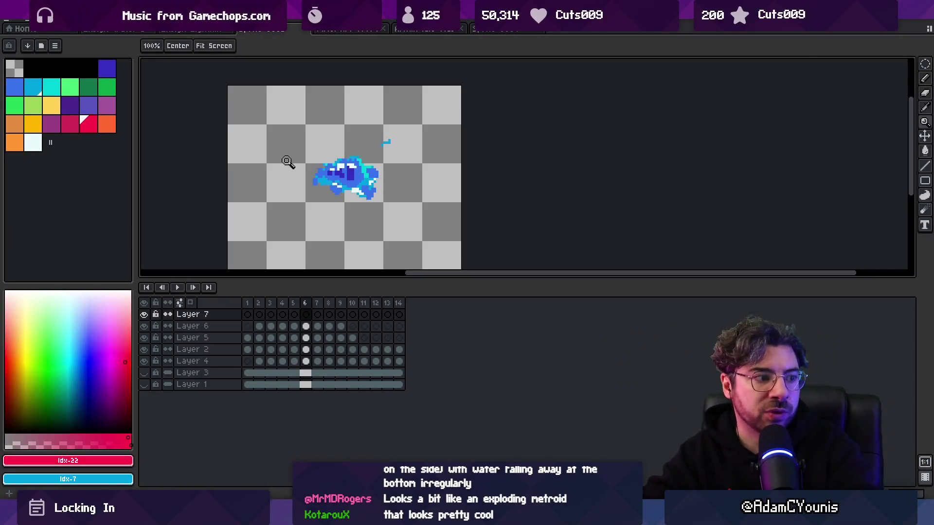
pyautogui.scroll(-2, 342, 196)
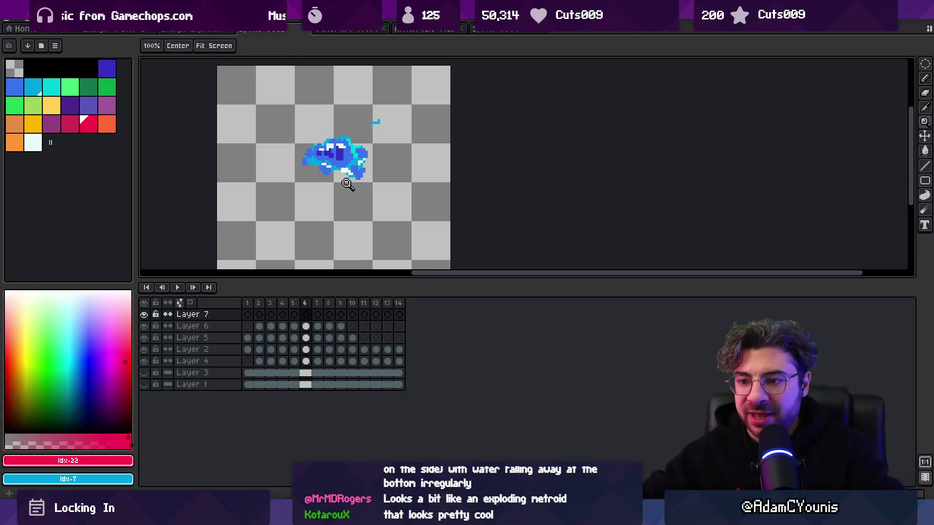
pyautogui.click(399, 314)
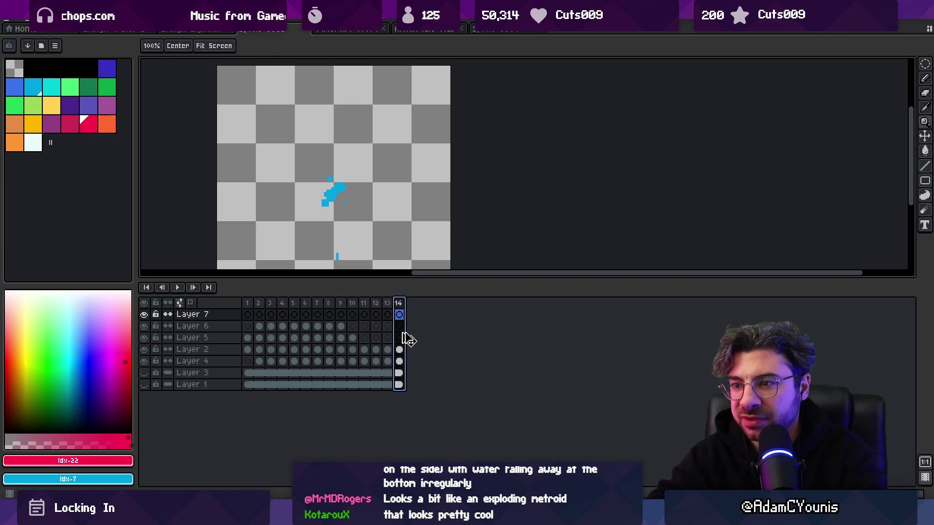
pyautogui.click(508, 30)
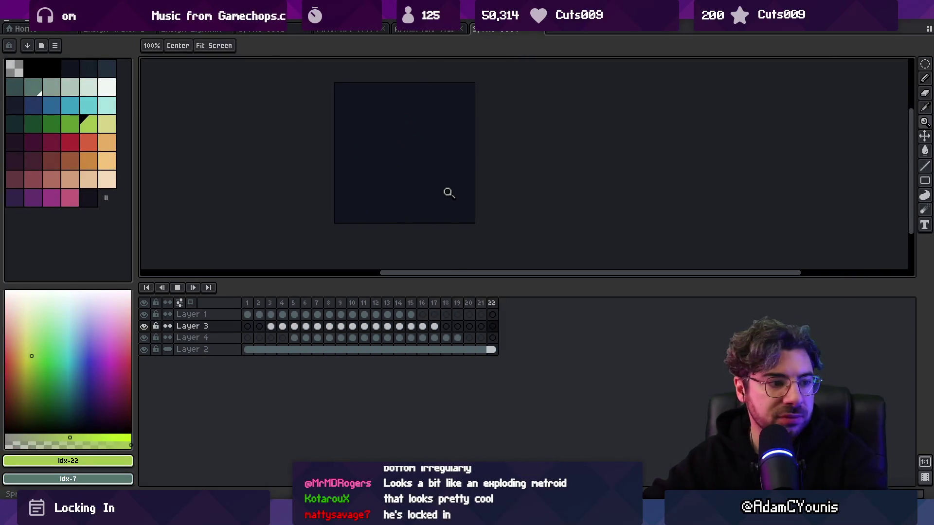
# Step: Stop playback and add a new Layer 5 above Layer 1
pyautogui.scroll(1, 442, 171)
pyautogui.scroll(-5, 446, 163)
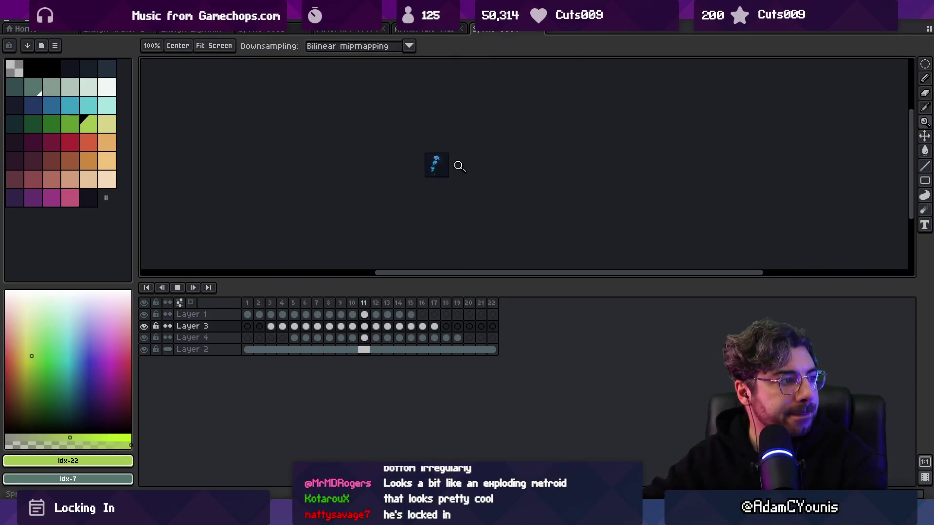
pyautogui.scroll(5, 428, 156)
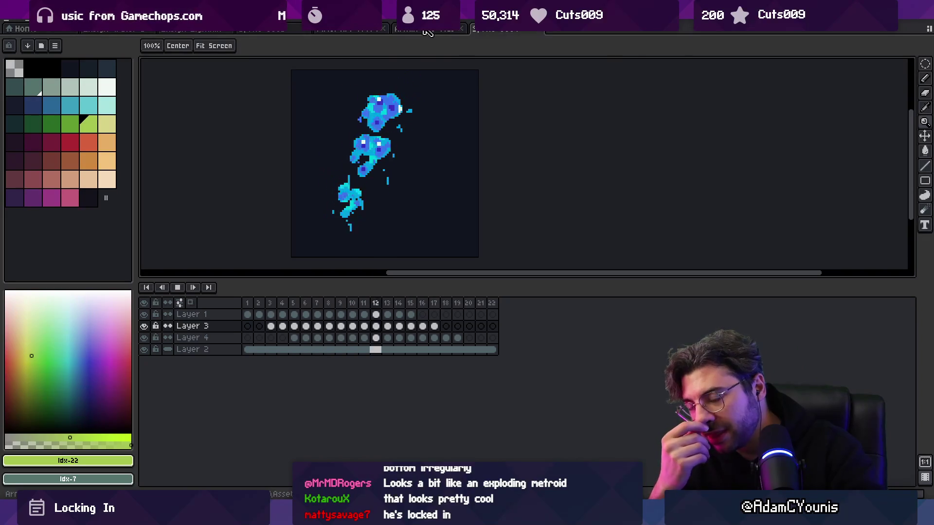
pyautogui.press('Return')
pyautogui.hotkey('alt', 'Down')
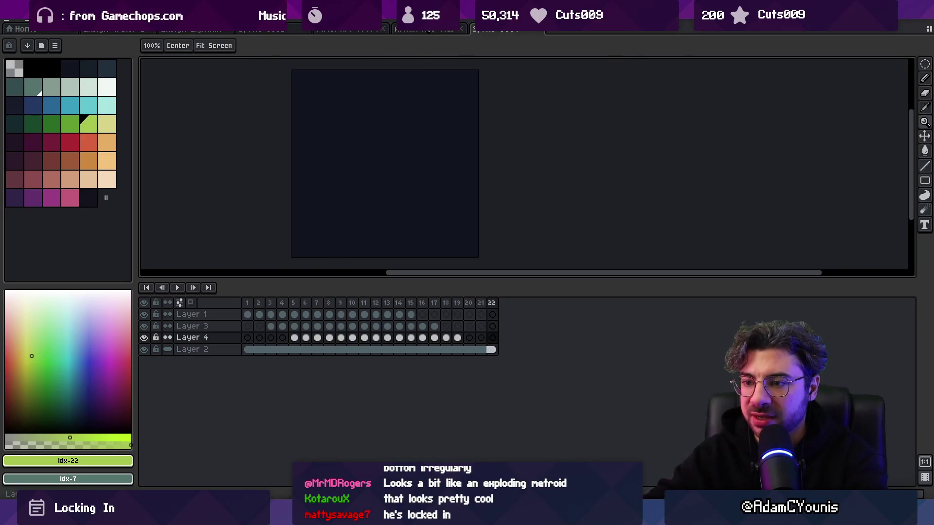
pyautogui.hotkey('alt', 'Up')
pyautogui.hotkey('alt', 'Up')
pyautogui.hotkey('shift', 'n')
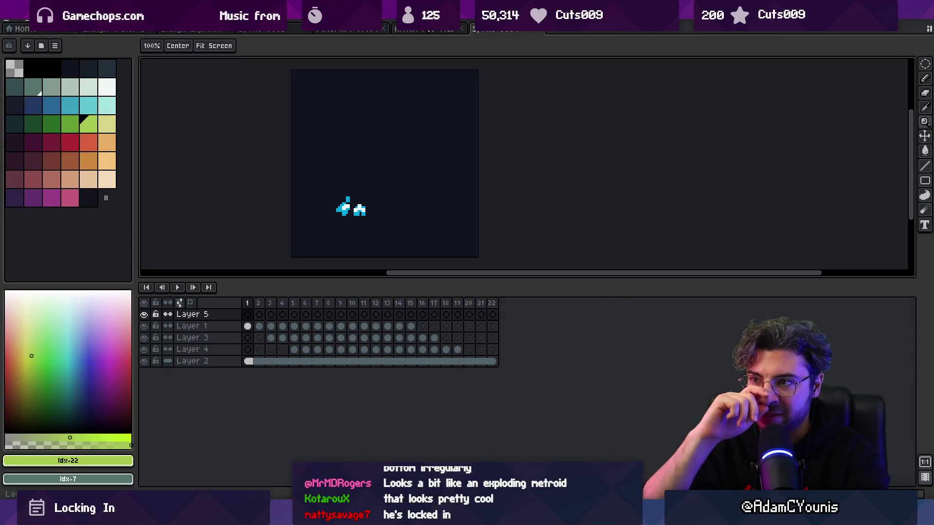
# Step: Resume playback with the pencil selected and choose Load Palette from the palette options
pyautogui.press('b')
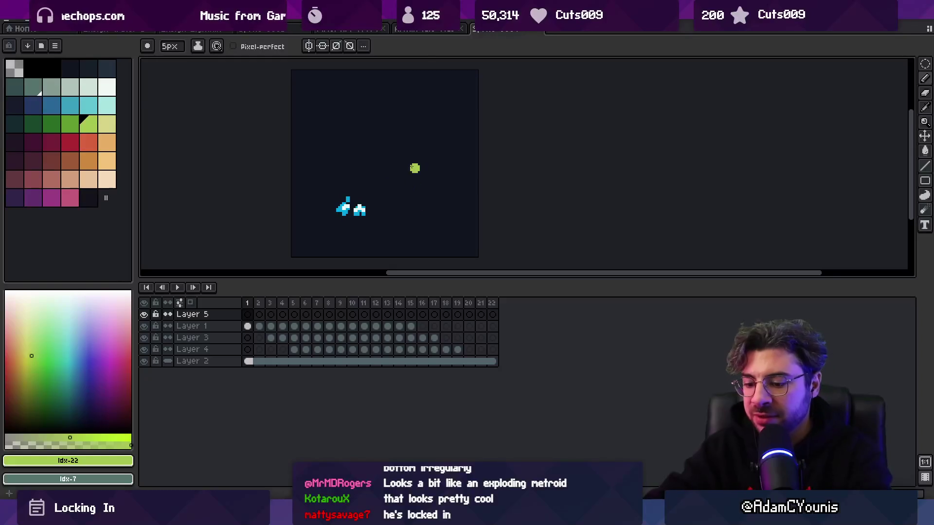
pyautogui.press('Return')
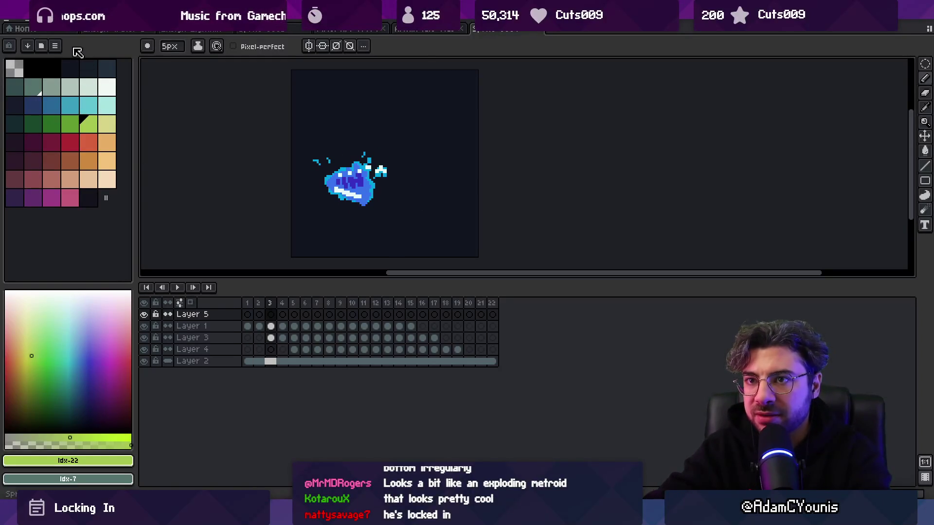
pyautogui.click(55, 45)
pyautogui.click(83, 194)
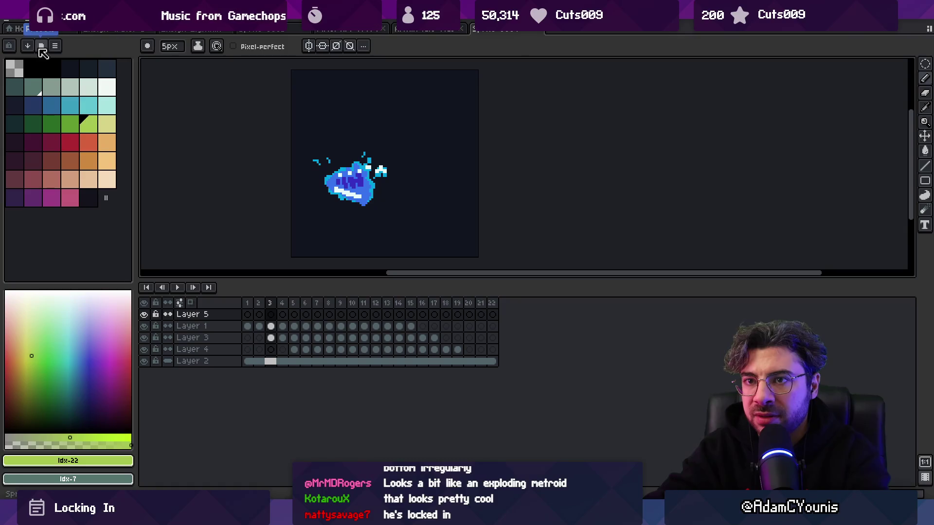
# Step: Load the Ensigns palette and eyedrop cyan as the pencil colour
pyautogui.doubleClick(108, 88)
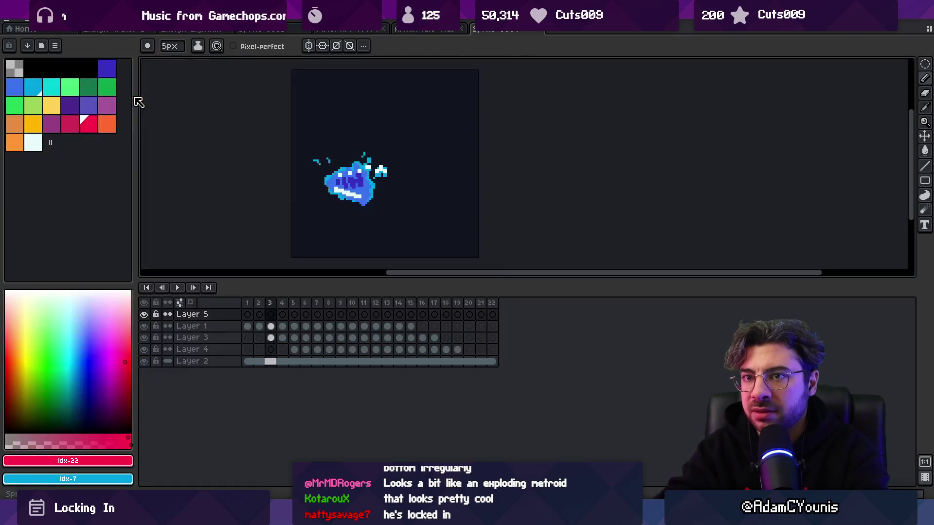
pyautogui.scroll(1, 399, 147)
pyautogui.press('i')
pyautogui.click(322, 152)
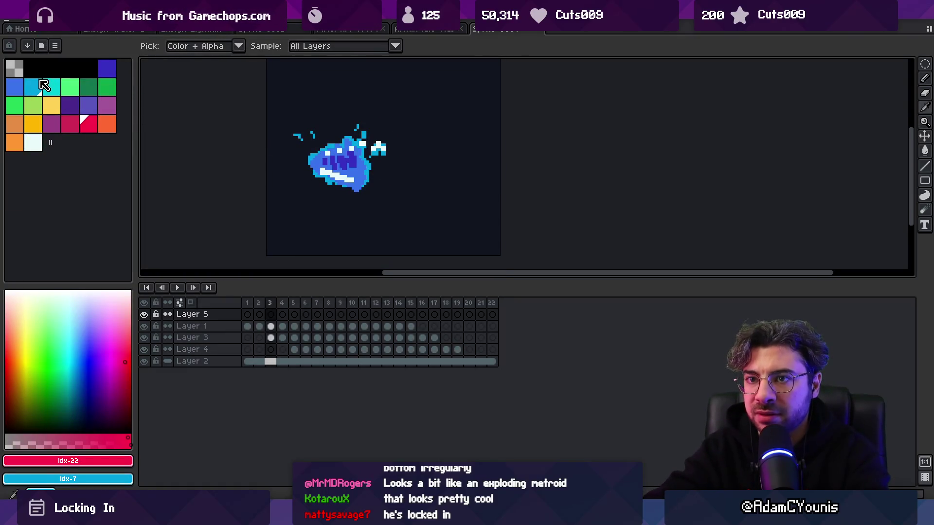
pyautogui.press('b')
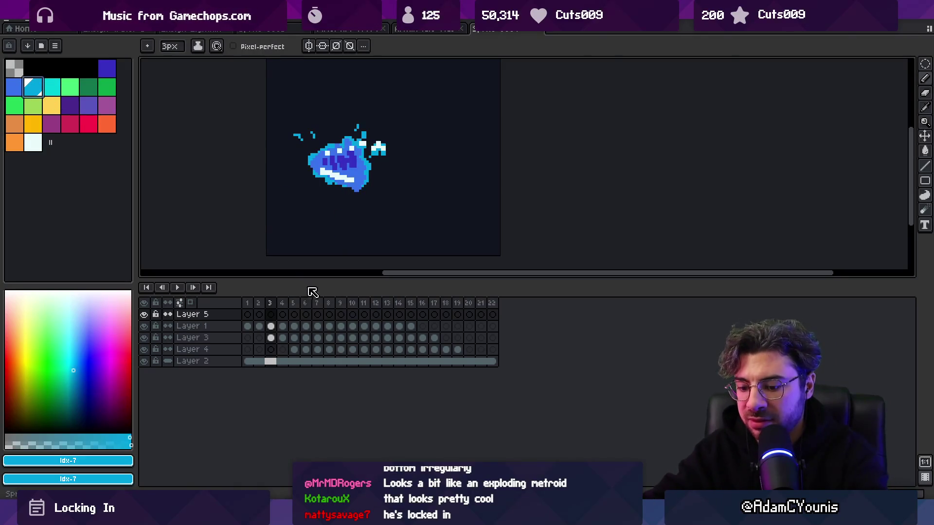
# Step: Go to frame 5 and preview the animation, stopping back on frame 5
pyautogui.press('Right')
pyautogui.press('Right')
pyautogui.press('Right')
pyautogui.press('Left')
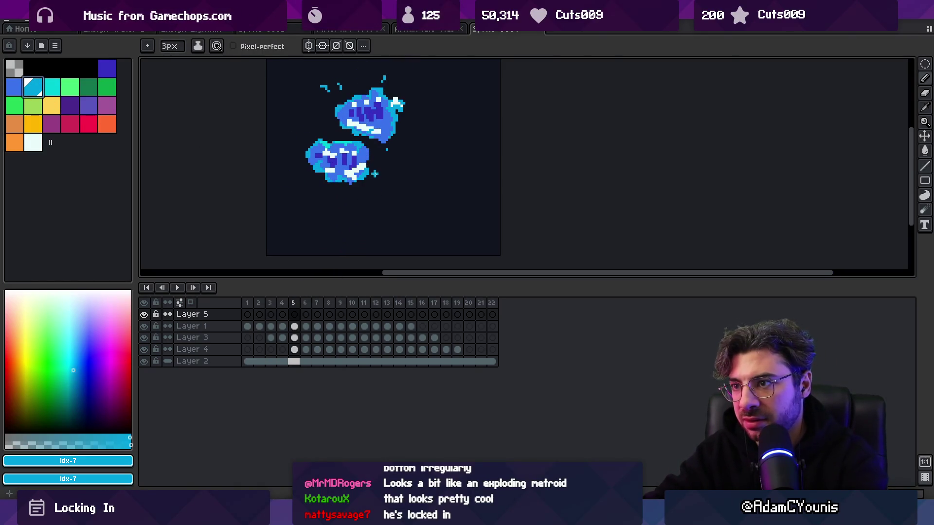
pyautogui.scroll(2, 369, 185)
pyautogui.press('z')
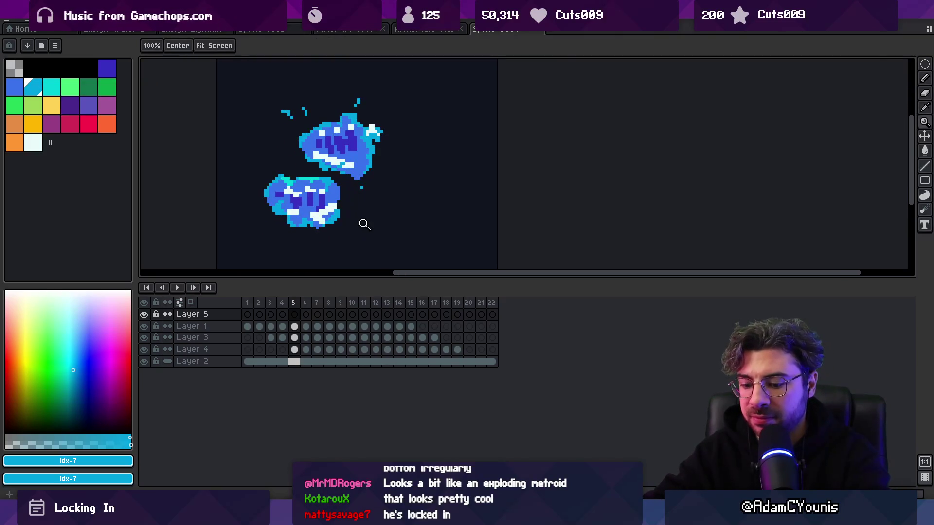
pyautogui.press('Return')
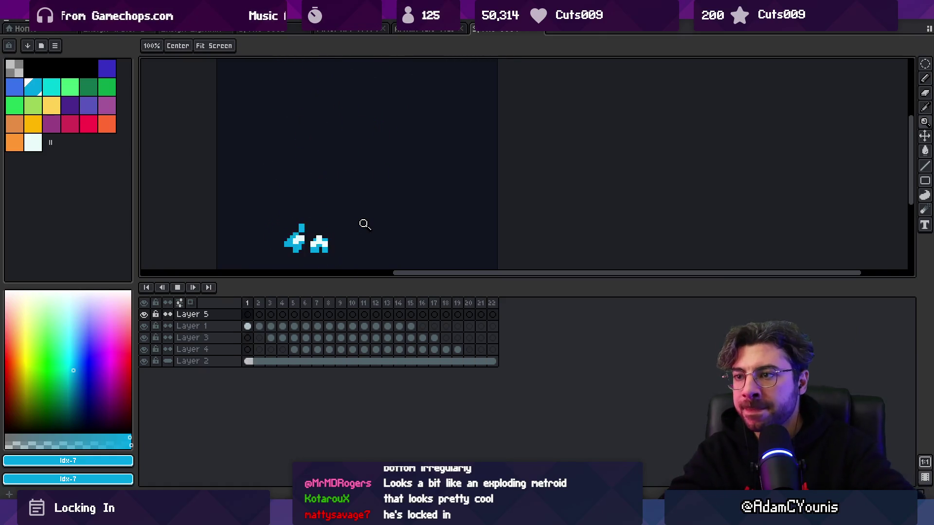
pyautogui.press('Return')
# Step: Paint a cyan blob to the right of the lower splash and zoom in on it
pyautogui.press('b')
pyautogui.moveTo(370, 214)
pyautogui.mouseDown()
pyautogui.moveTo(370, 202)
pyautogui.moveTo(377, 208)
pyautogui.mouseUp()
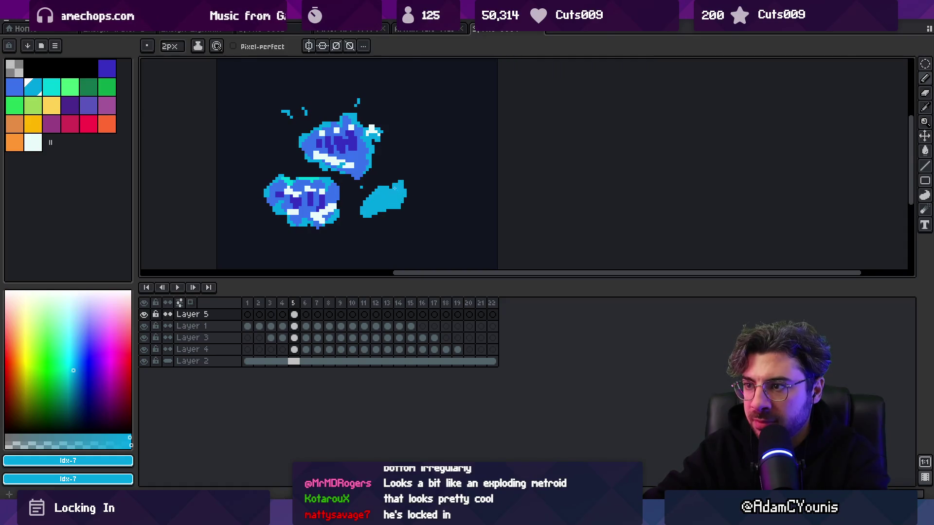
pyautogui.press('z')
pyautogui.click(386, 209)
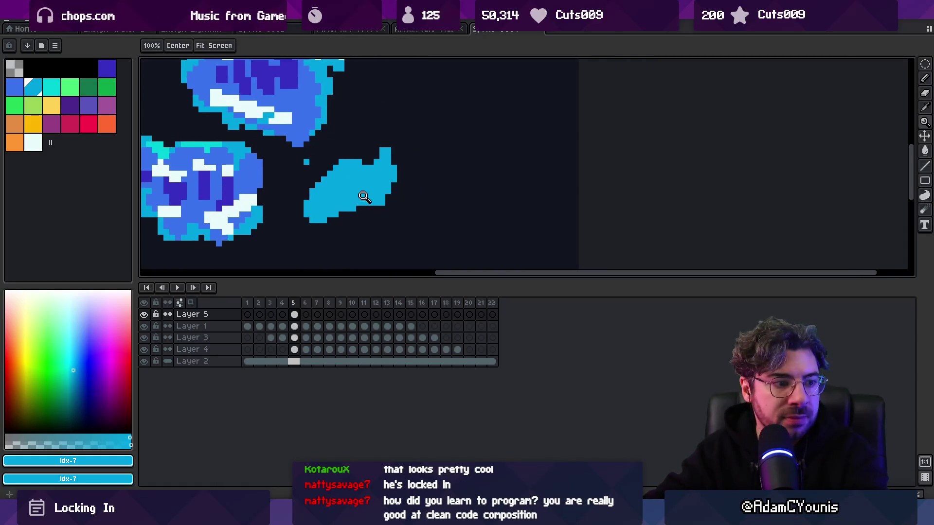
pyautogui.press('b')
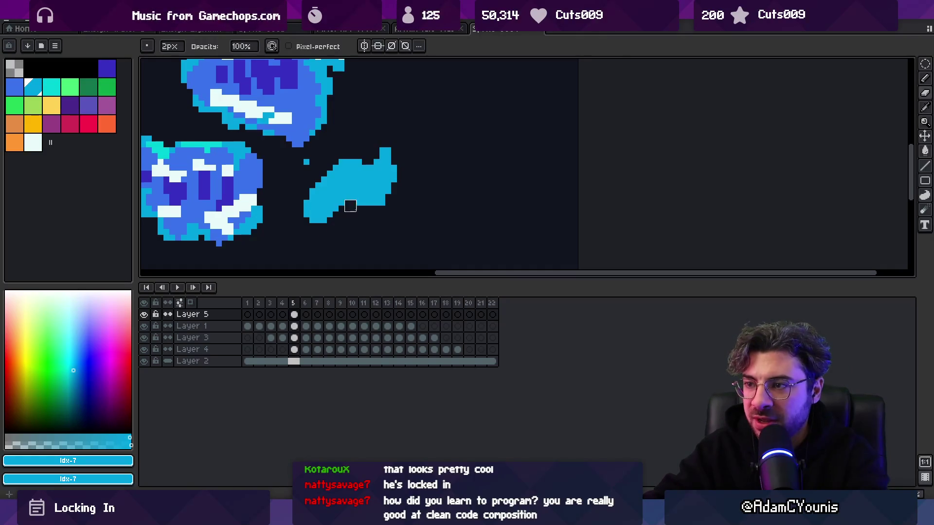
# Step: Erase stray pixels from the cyan blob, then view frame 4 to compare
pyautogui.press('e')
pyautogui.moveTo(350, 205); pyautogui.dragTo(365, 211)
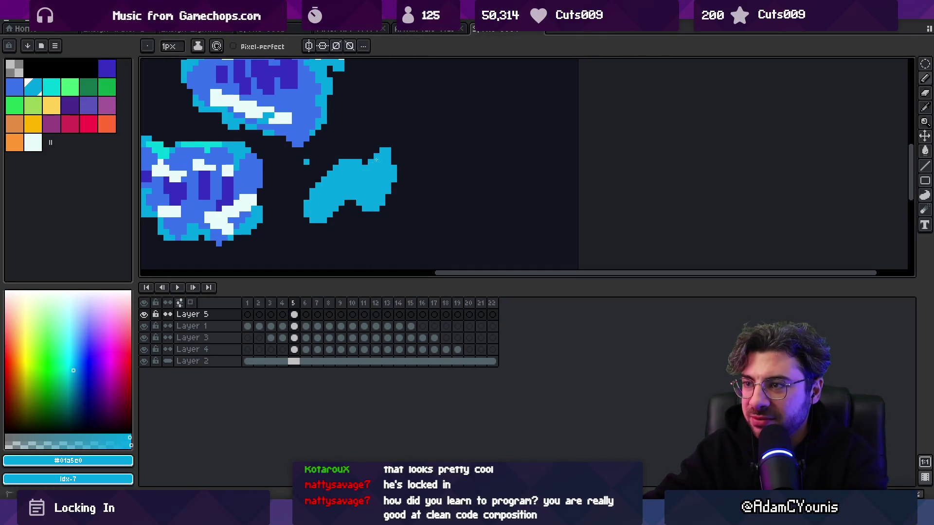
pyautogui.press('b')
pyautogui.scroll(-3, 362, 148)
pyautogui.scroll(2, 351, 229)
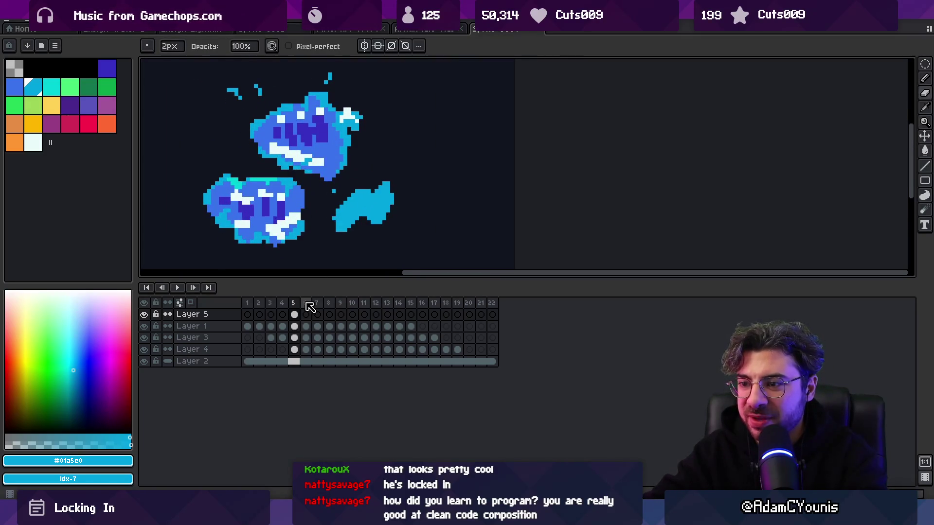
pyautogui.press('e')
pyautogui.press('Left')
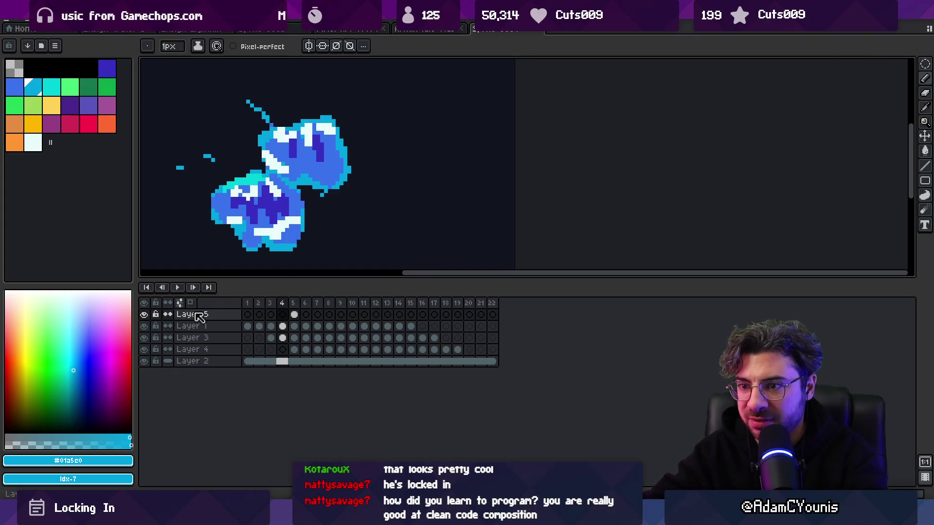
# Step: Show onion skin in front of the sprite and draw a 2px cyan splash trail
pyautogui.click(191, 303)
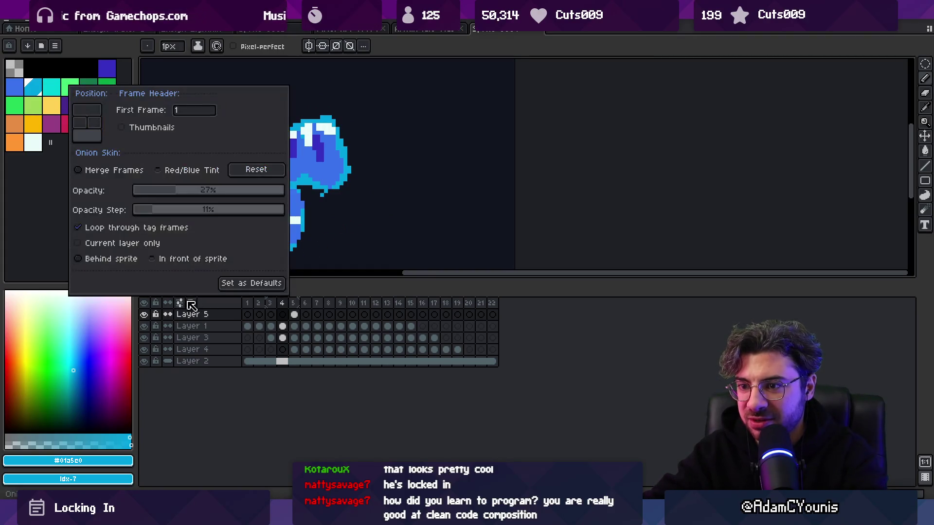
pyautogui.click(192, 258)
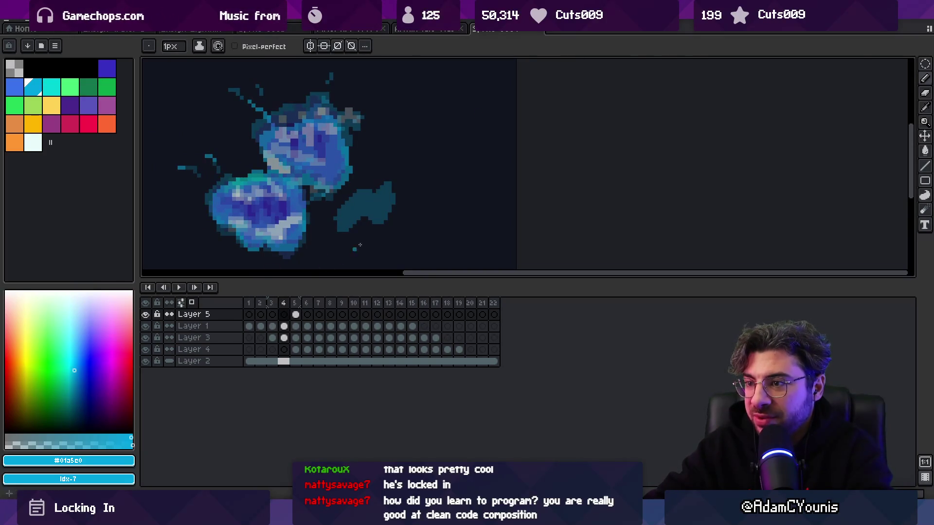
pyautogui.press('+')
pyautogui.moveTo(359, 207)
pyautogui.mouseDown()
pyautogui.moveTo(341, 235)
pyautogui.moveTo(370, 228)
pyautogui.mouseUp()
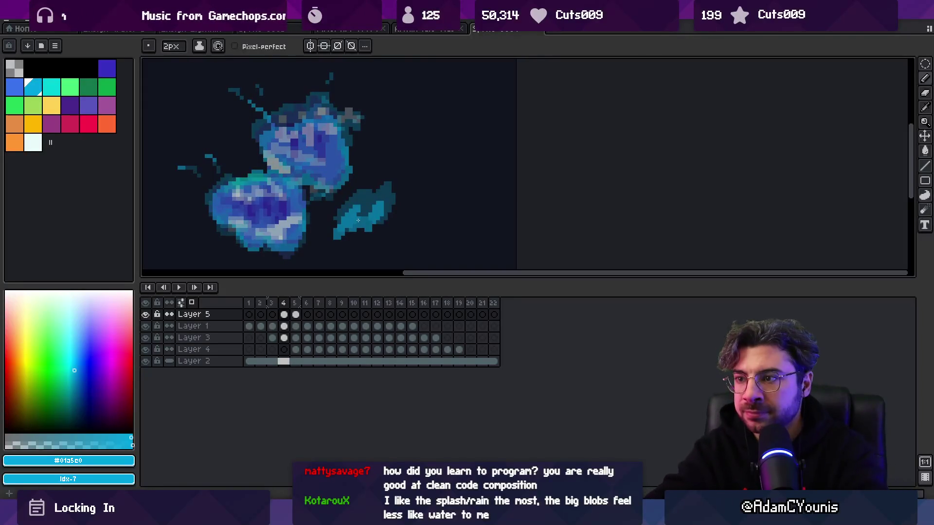
# Step: Turn off onion skinning and paint cyan splash strokes on frames 6 and 7
pyautogui.press('.')
pyautogui.click(192, 303)
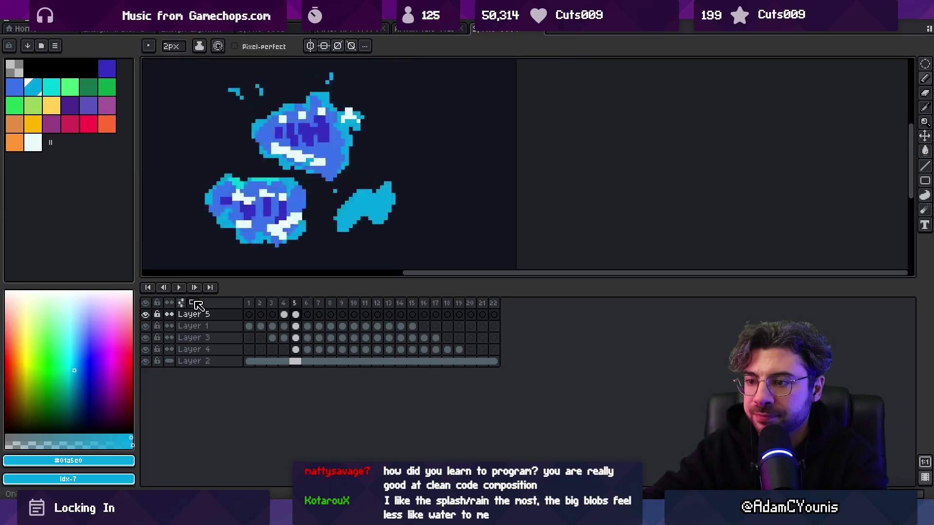
pyautogui.press('.')
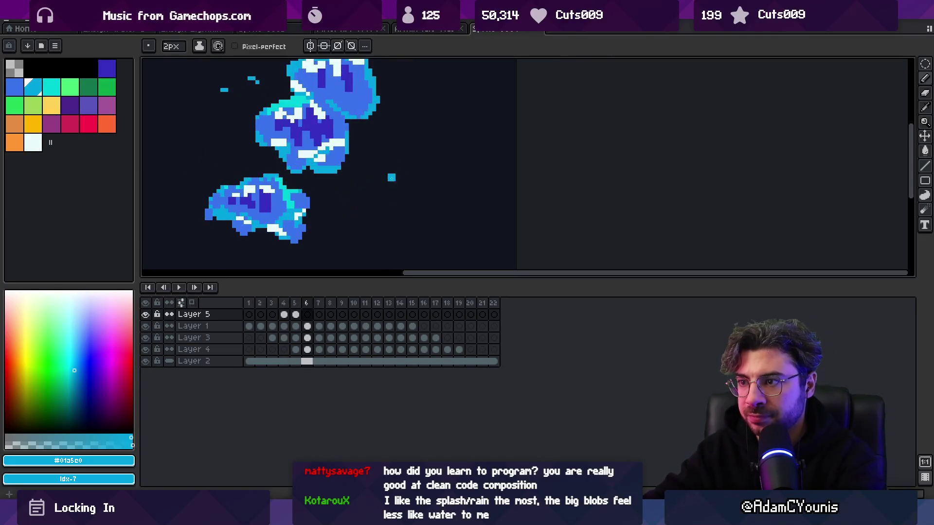
pyautogui.moveTo(374, 171); pyautogui.dragTo(383, 202)
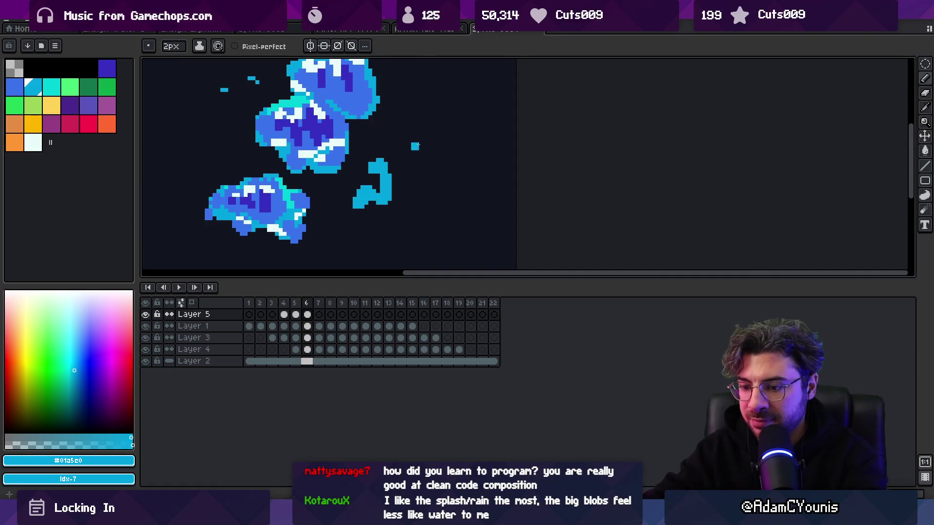
pyautogui.press('.')
pyautogui.moveTo(383, 162); pyautogui.dragTo(369, 166)
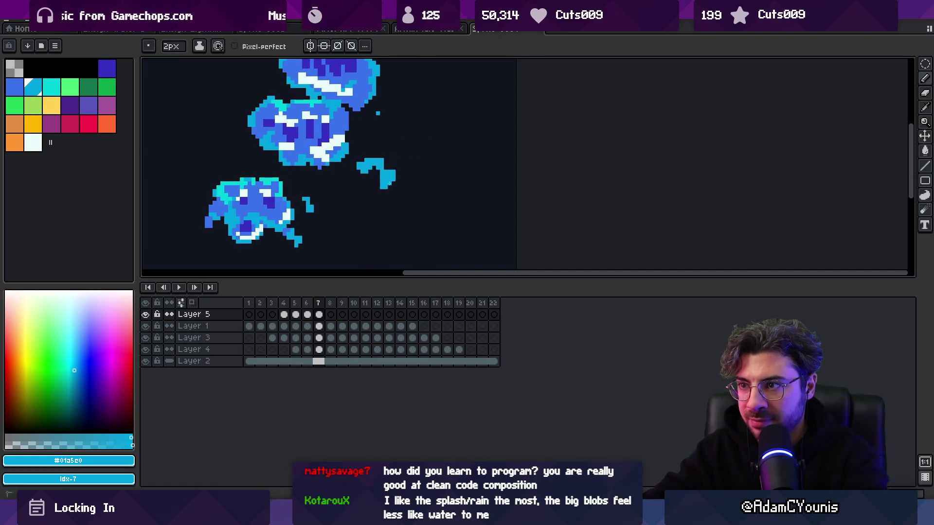
# Step: Review the motion in playback, then add a single cyan droplet pixel on frame 8
pyautogui.press('Return')
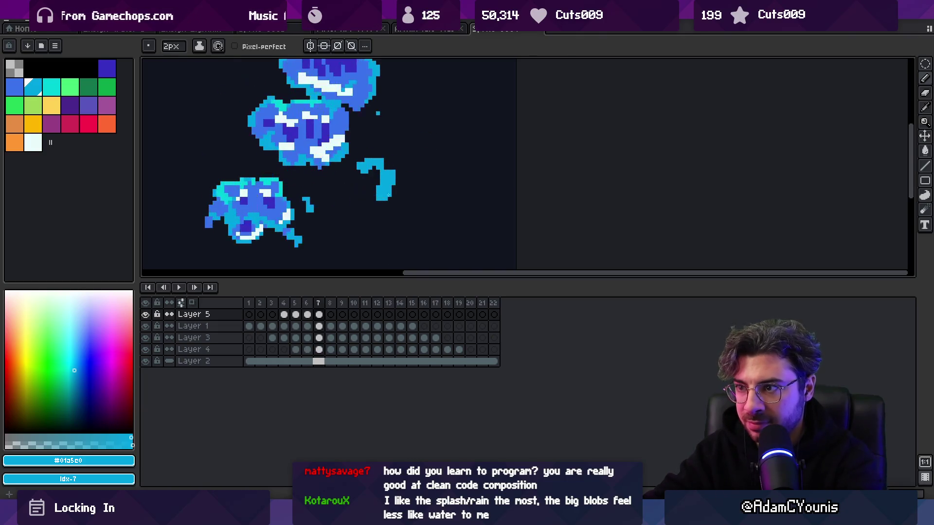
pyautogui.press('.')
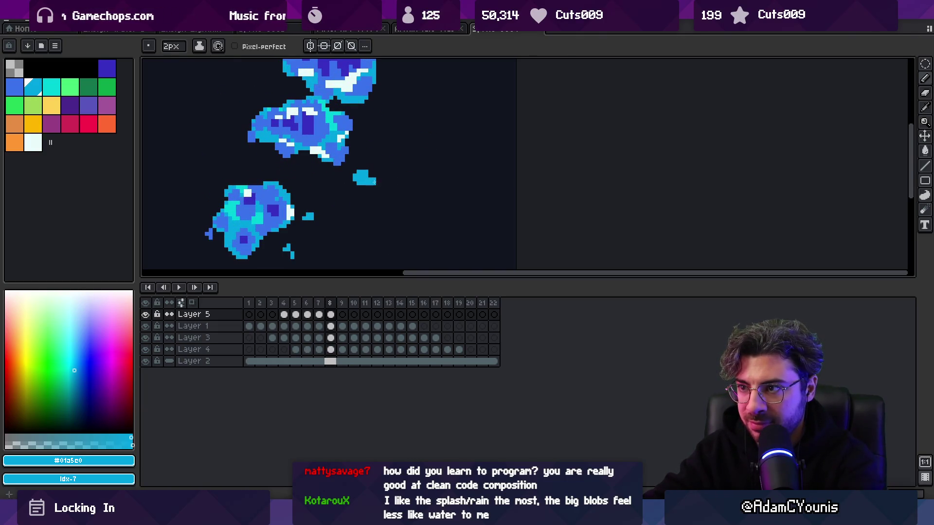
pyautogui.press('.')
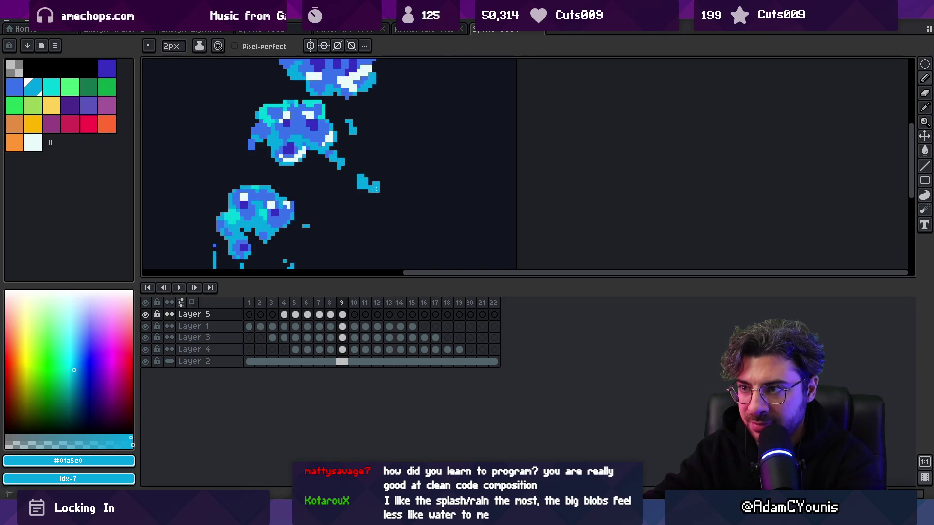
pyautogui.press('Return')
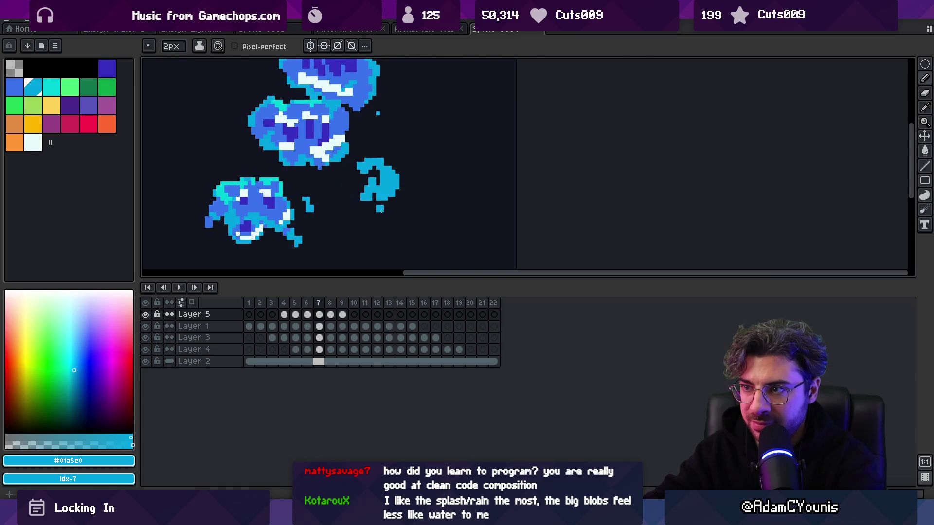
pyautogui.click(384, 164)
# Step: Step back and forth through frames 9 and 10 to review the droplets
pyautogui.press('Right')
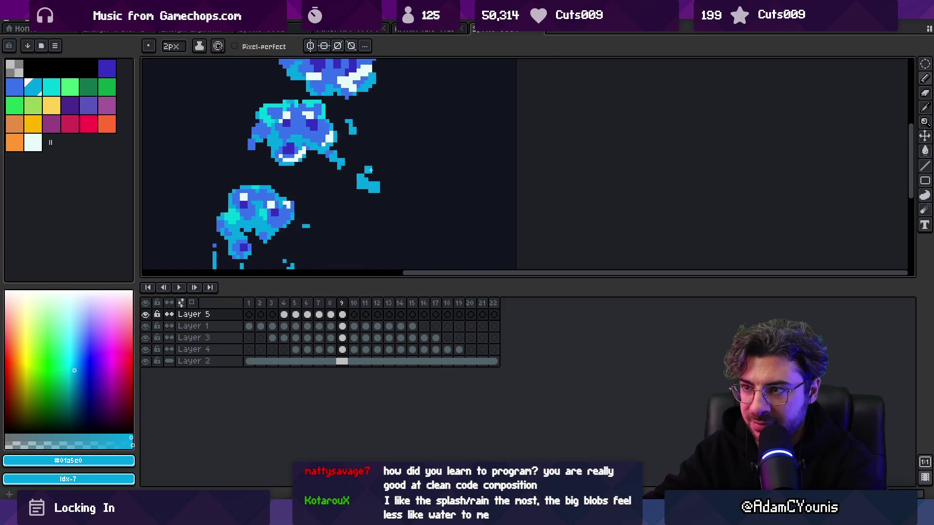
pyautogui.press('Right')
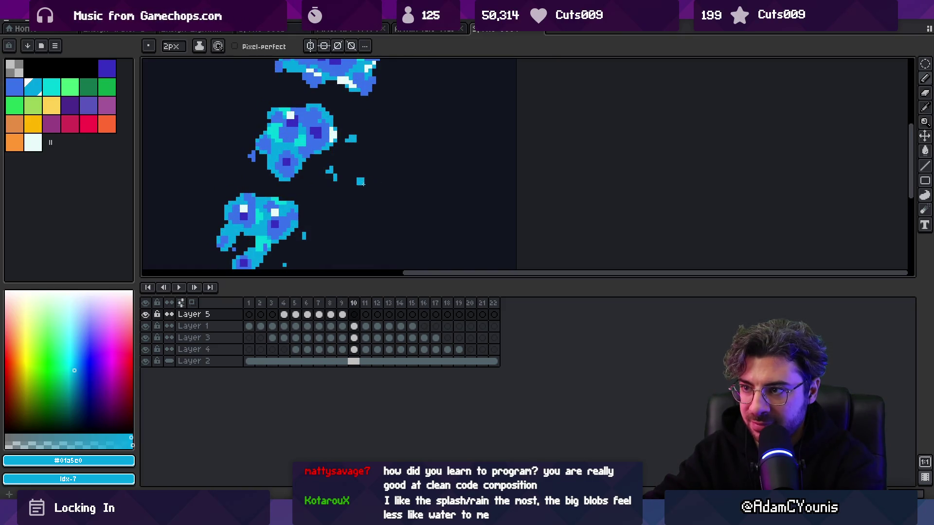
pyautogui.press('Left')
pyautogui.press('Right')
pyautogui.press('Left')
pyautogui.press('Right')
pyautogui.press('Left')
pyautogui.press('Right')
pyautogui.press('Left')
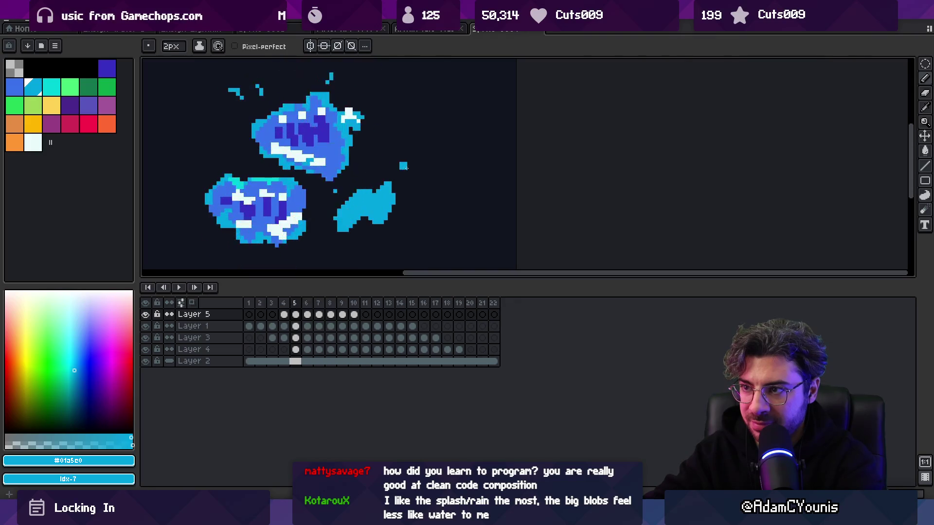
pyautogui.press('Right')
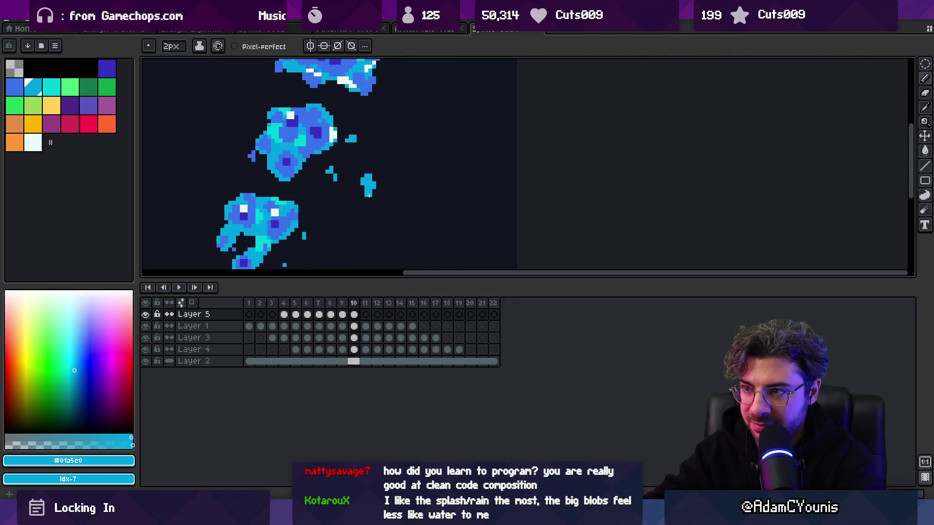
# Step: Advance to frame 11, zoom out, and watch the splash animation play at small size
pyautogui.press('Right')
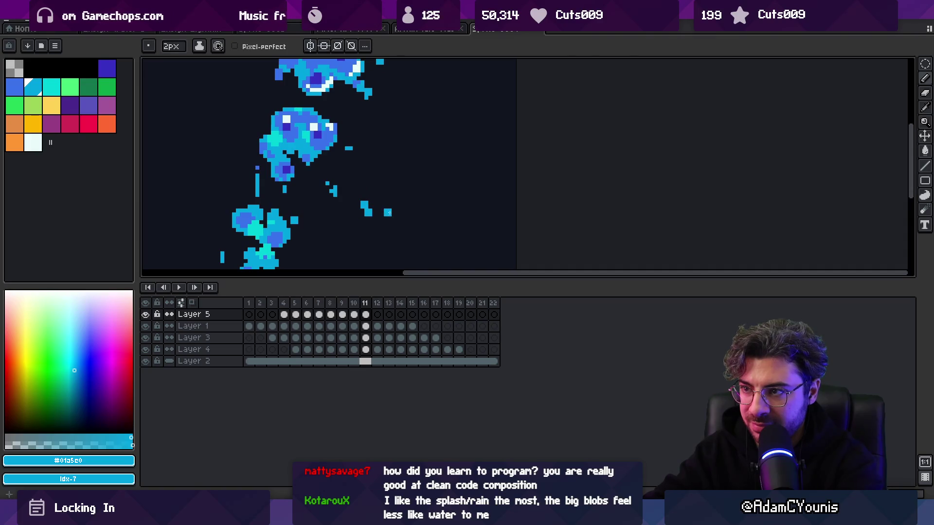
pyautogui.press('Right')
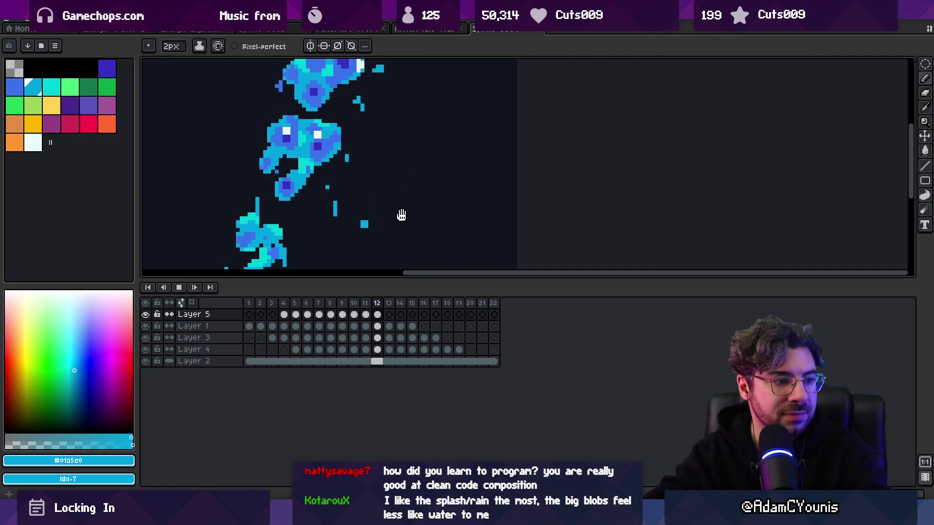
pyautogui.press('z')
pyautogui.scroll(-3, 400, 214)
pyautogui.press('Return')
pyautogui.scroll(-1, 450, 125)
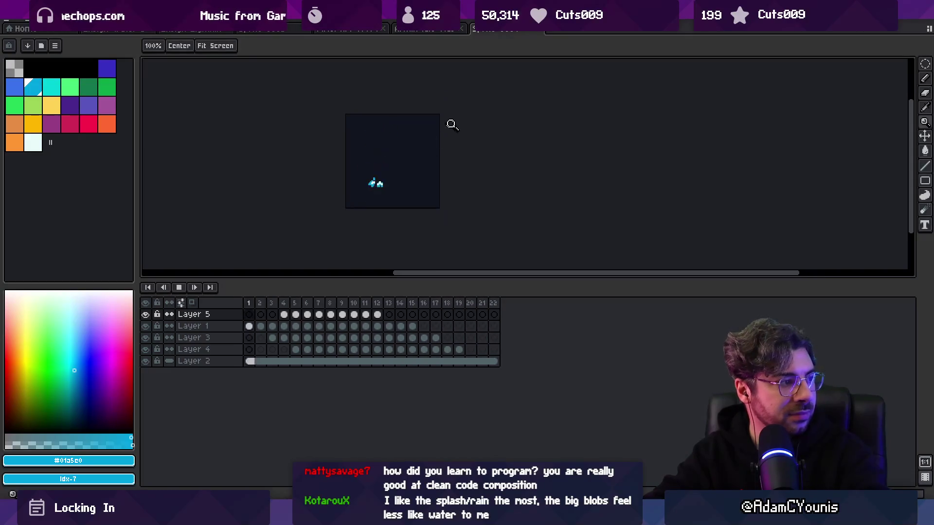
pyautogui.scroll(1, 440, 166)
pyautogui.scroll(2, 443, 158)
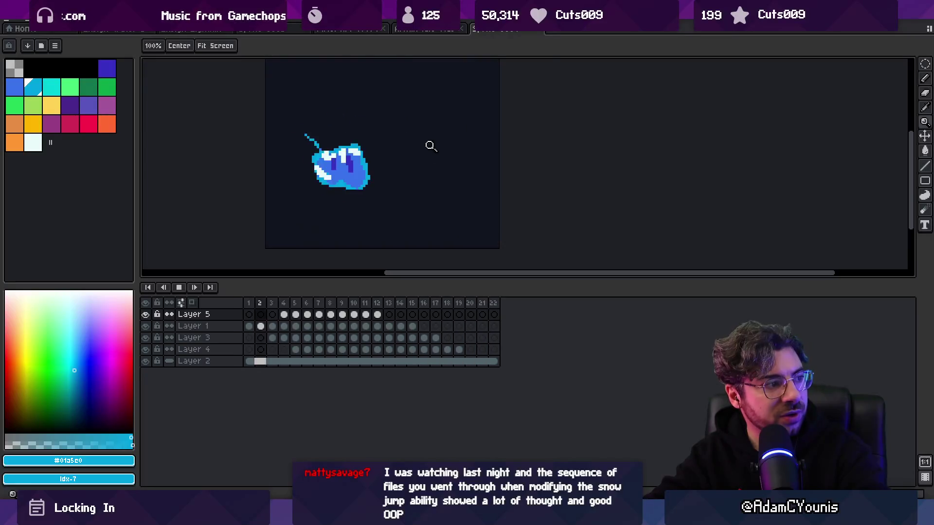
pyautogui.scroll(-1, 441, 159)
pyautogui.scroll(-1, 450, 160)
pyautogui.scroll(-1, 440, 179)
pyautogui.scroll(1, 445, 177)
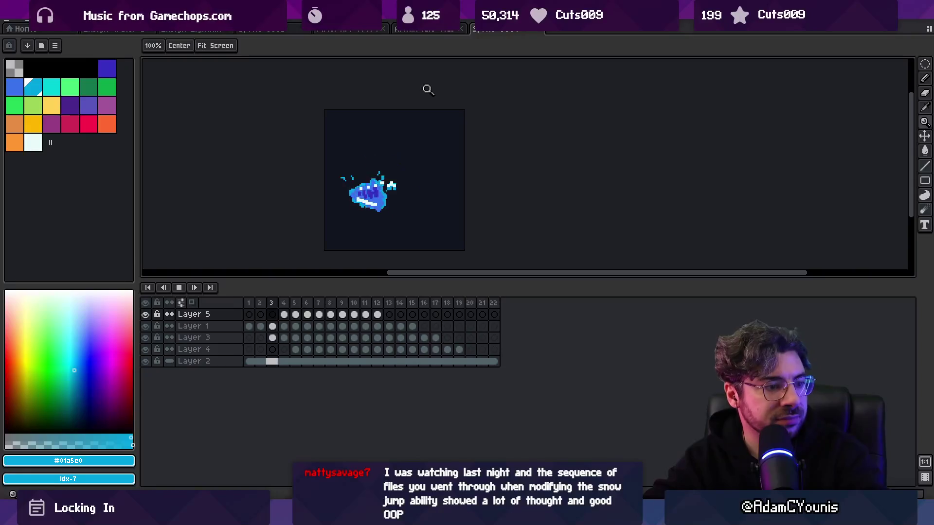
# Step: Stop playback on frame 5 and switch to the Unity project window
pyautogui.press('space')
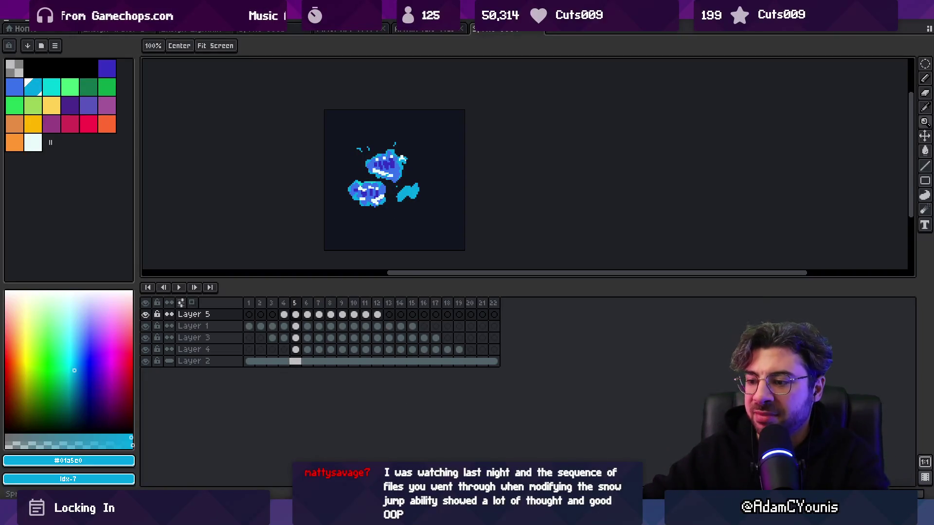
pyautogui.moveTo(317, 517)
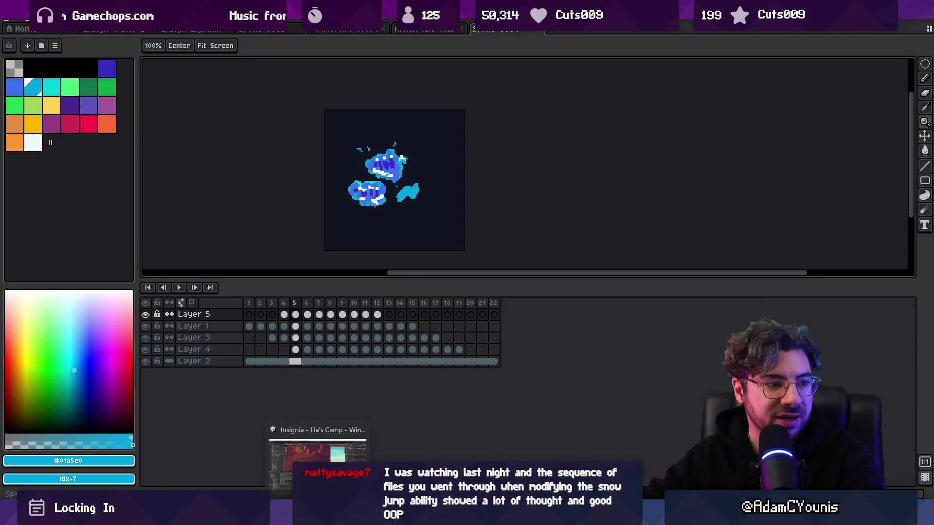
pyautogui.click(318, 457)
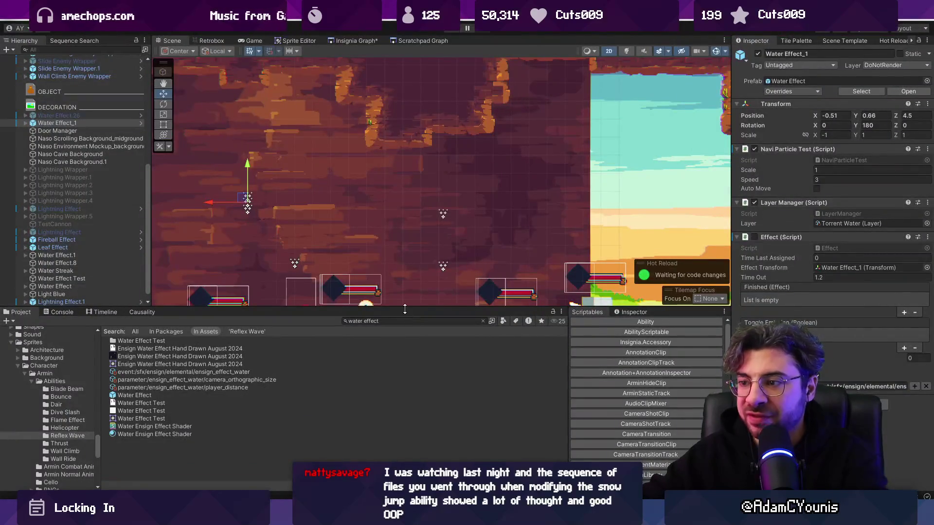
# Step: Lower the Scene/Project splitter twice to enlarge the cave level Scene view, then switch to ReflexWave.cs
pyautogui.moveTo(404, 308); pyautogui.dragTo(403, 368)
pyautogui.scroll(-2, 453, 233)
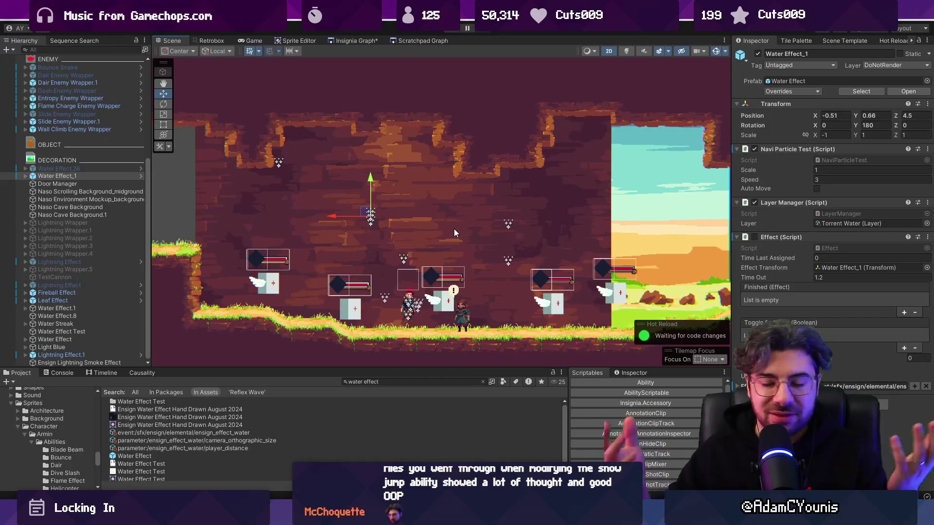
pyautogui.moveTo(360, 515)
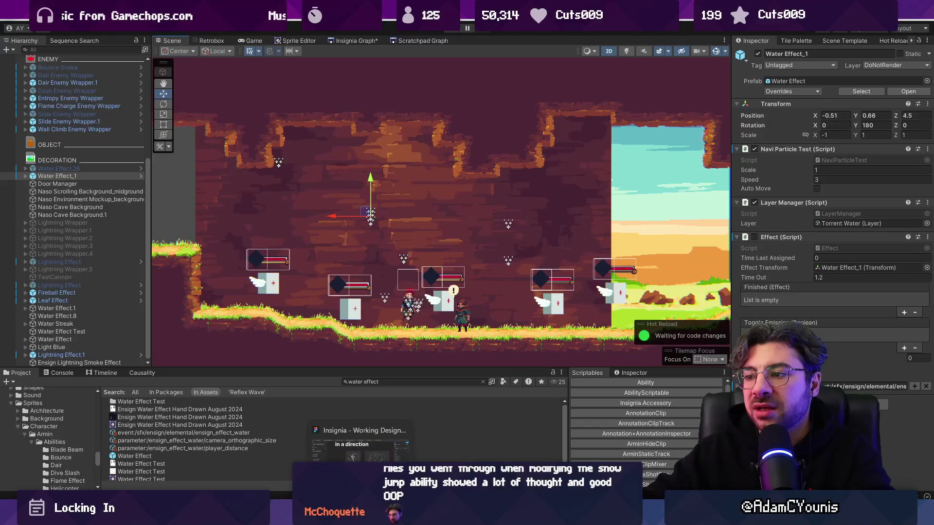
pyautogui.moveTo(432, 368); pyautogui.dragTo(432, 379)
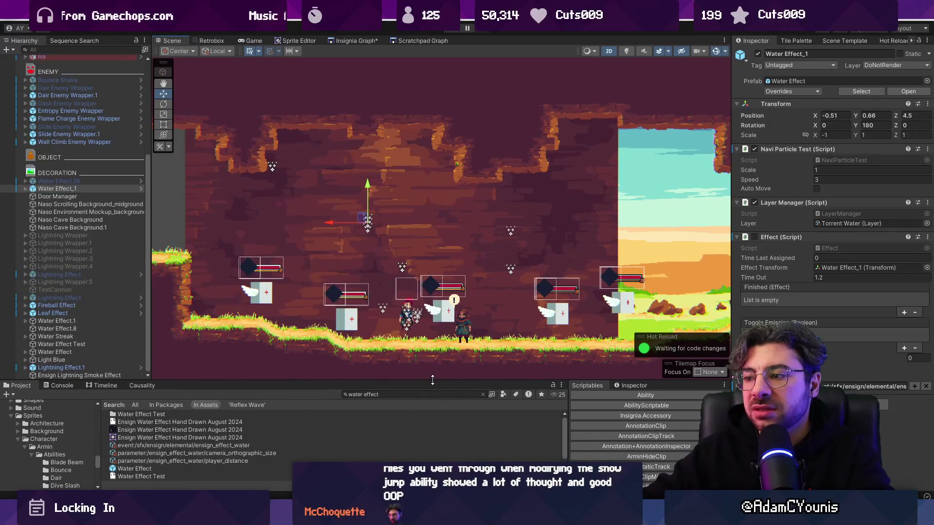
pyautogui.scroll(-1, 396, 338)
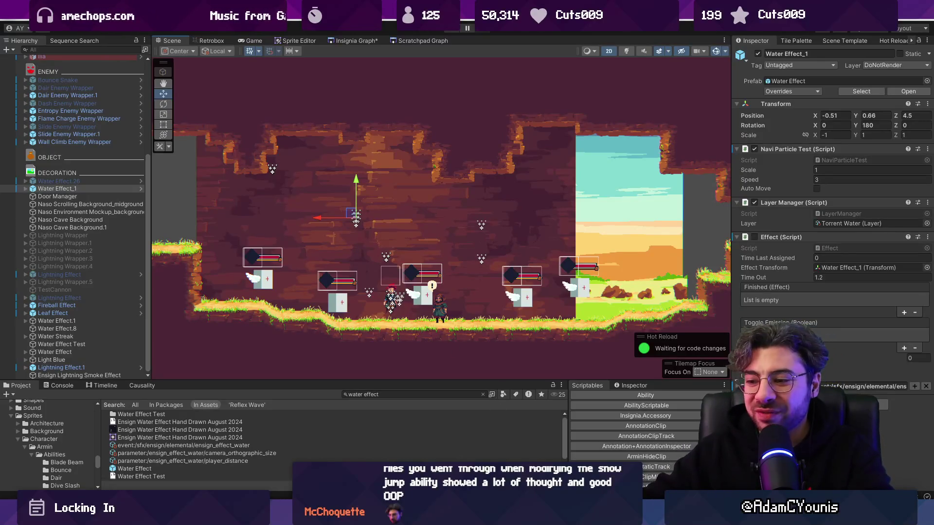
pyautogui.hotkey('alt', 'Tab')
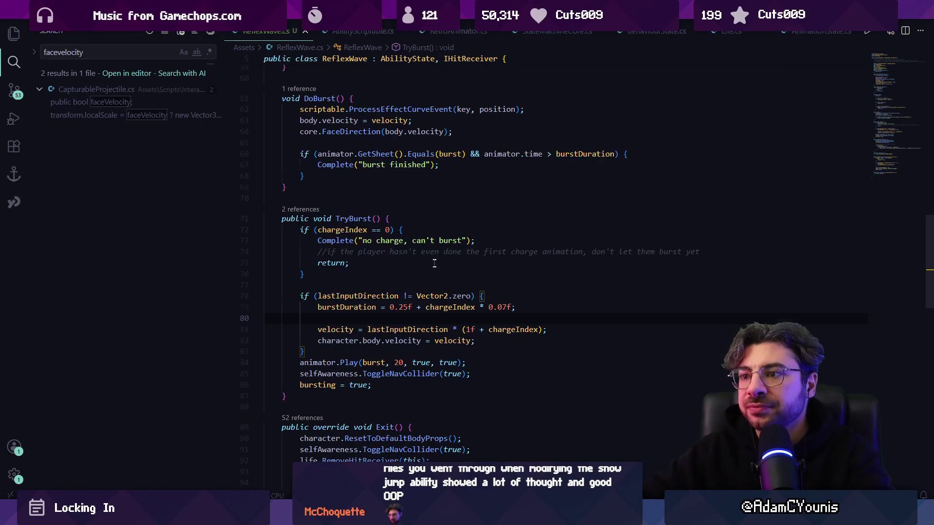
# Step: Clear the facevelocity search term from the search box
pyautogui.scroll(15, 435, 263)
pyautogui.click(141, 52)
pyautogui.hotkey('ctrl', 'a')
pyautogui.press('BackSpace')
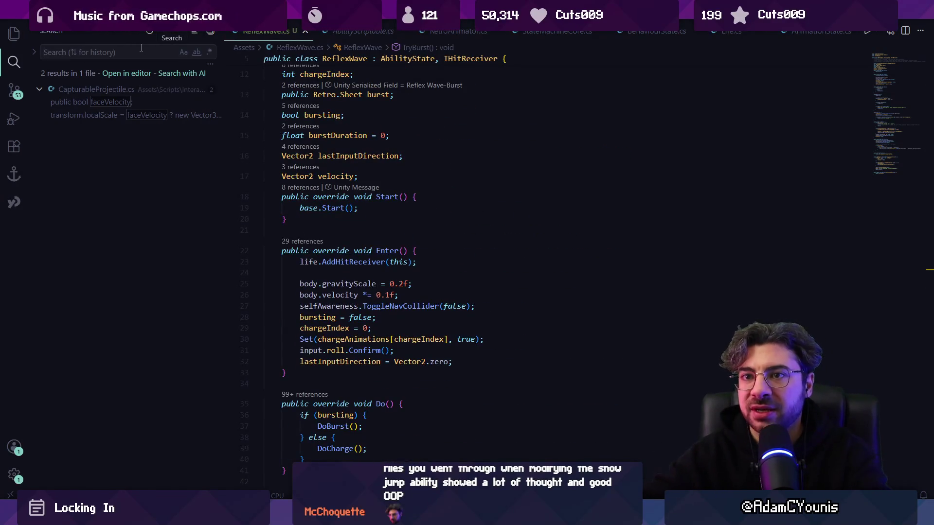
# Step: Look over ReflexWave.cs from the top using the minimap, then return to Unity
pyautogui.scroll(3, 413, 168)
pyautogui.click(414, 168)
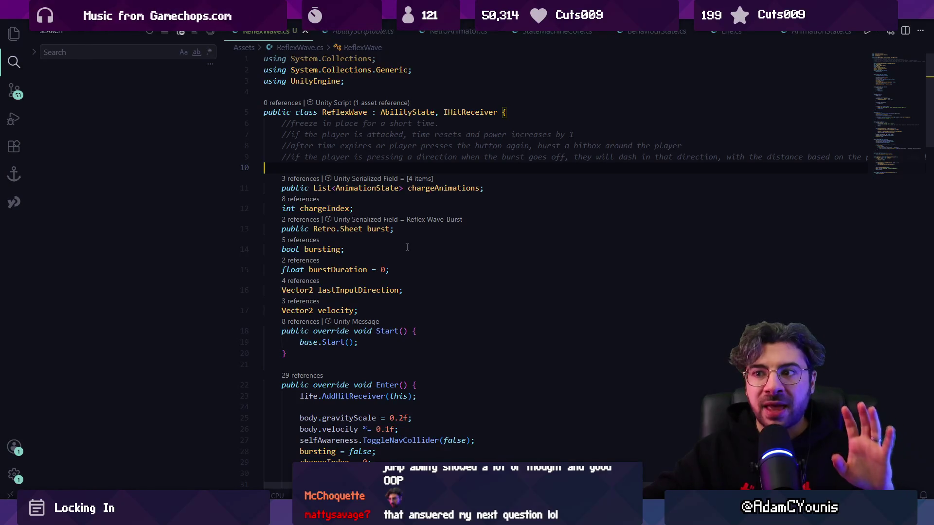
pyautogui.scroll(-10, 549, 231)
pyautogui.moveTo(885, 105)
pyautogui.mouseDown()
pyautogui.moveTo(887, 68)
pyautogui.moveTo(876, 137)
pyautogui.mouseUp()
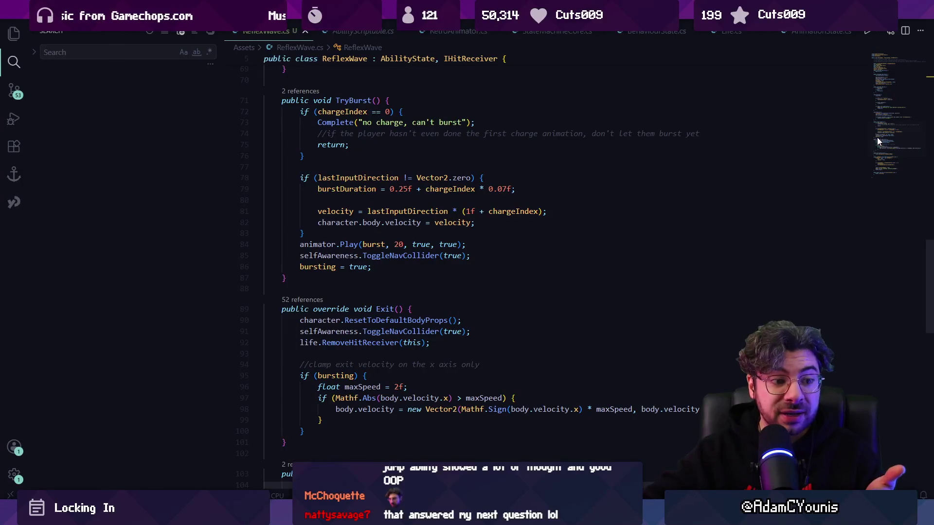
pyautogui.hotkey('alt', 'Tab')
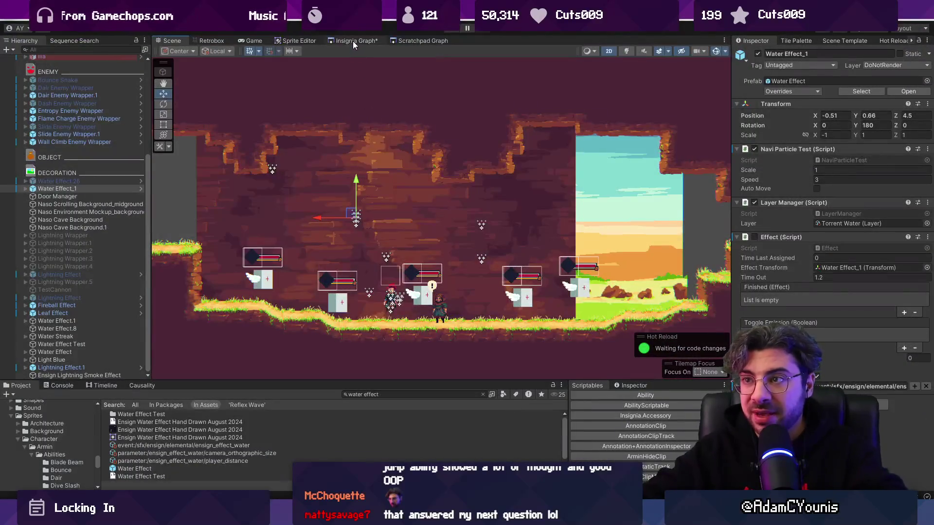
# Step: Load the Reflex Wave Test scene from the Scratchpad Graph, saving the modified scene first
pyautogui.click(353, 41)
pyautogui.scroll(-5, 372, 164)
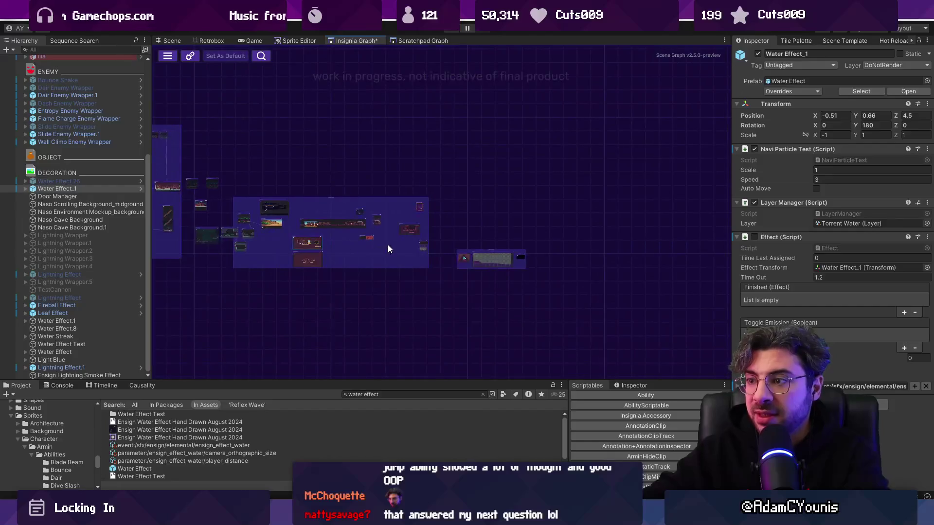
pyautogui.scroll(3, 388, 249)
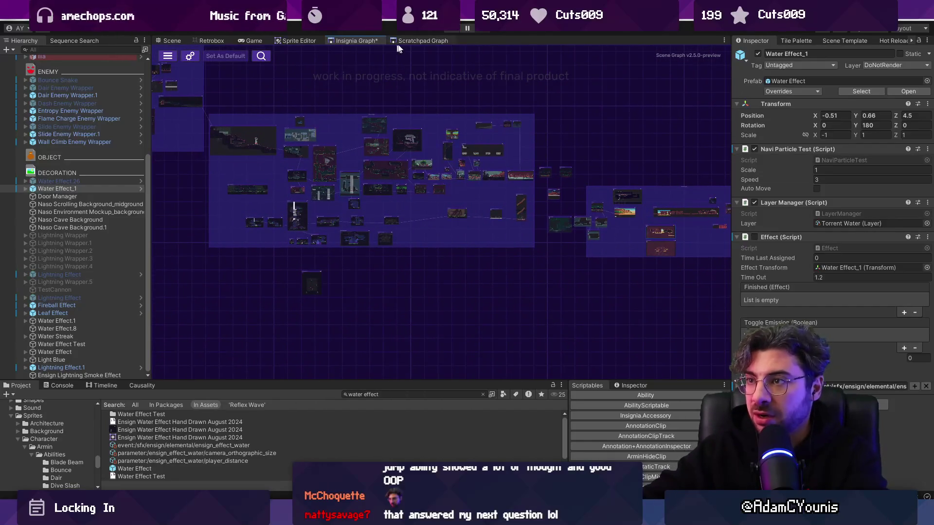
pyautogui.click(399, 42)
pyautogui.doubleClick(441, 193)
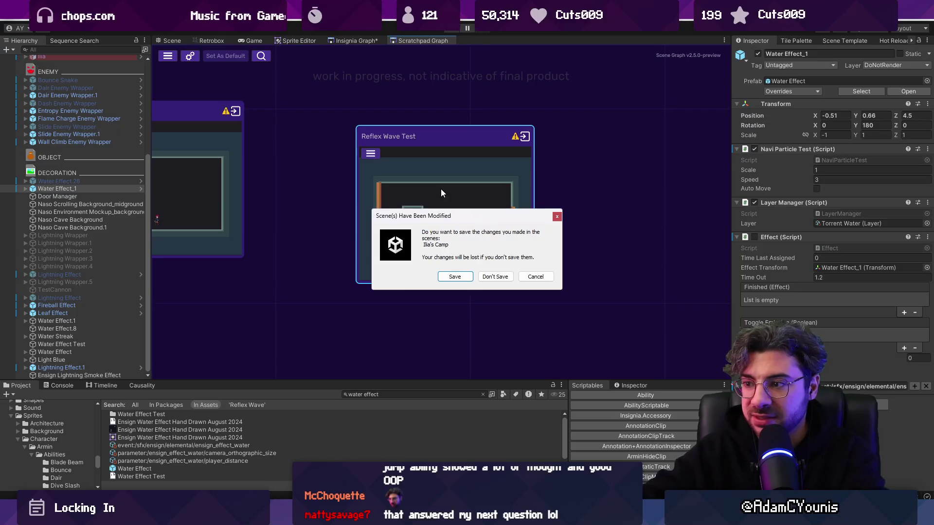
pyautogui.click(455, 276)
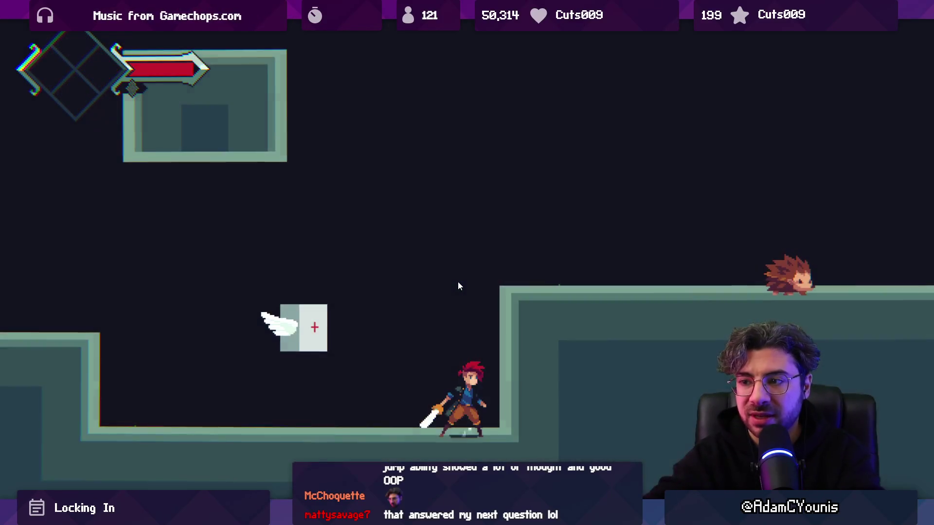
# Step: Run, jump and spin-slash to break open the winged crate, then reach the higher platform
pyautogui.press('Left')
pyautogui.press('space')
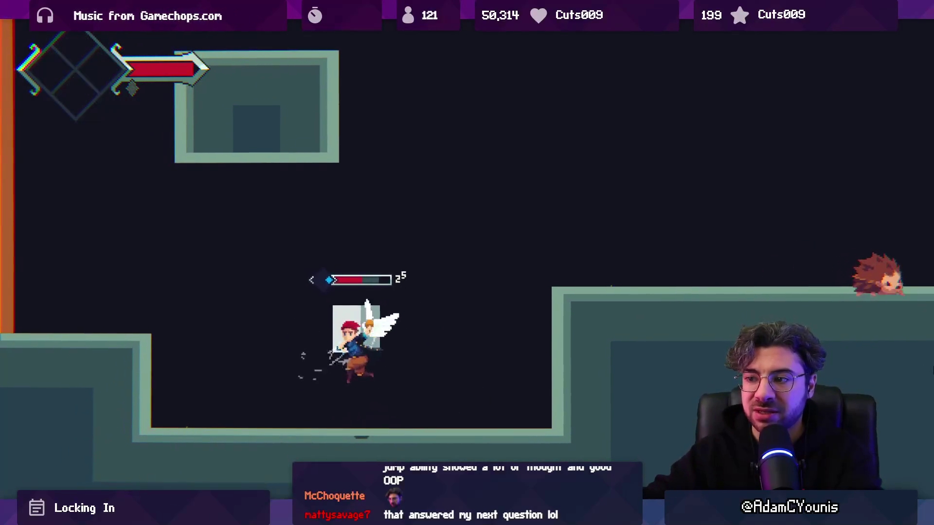
pyautogui.press('x')
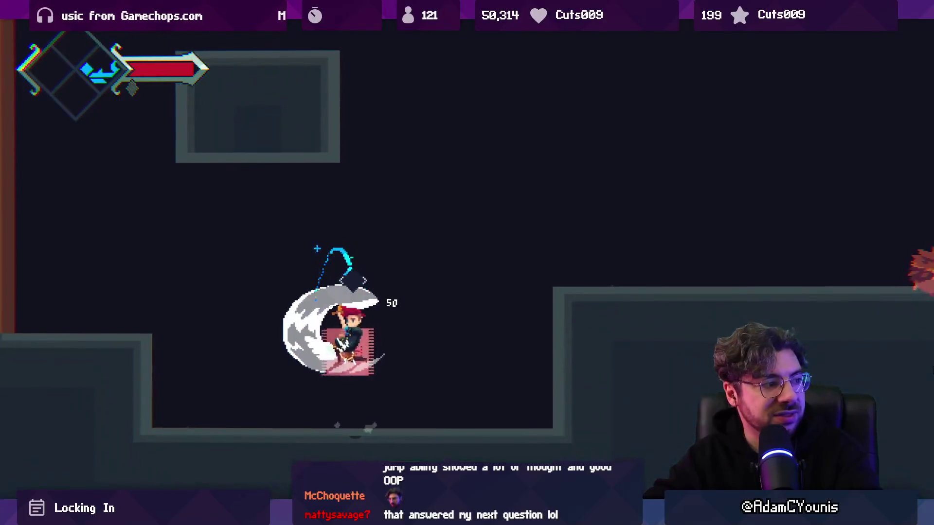
pyautogui.press('Right')
pyautogui.press('x')
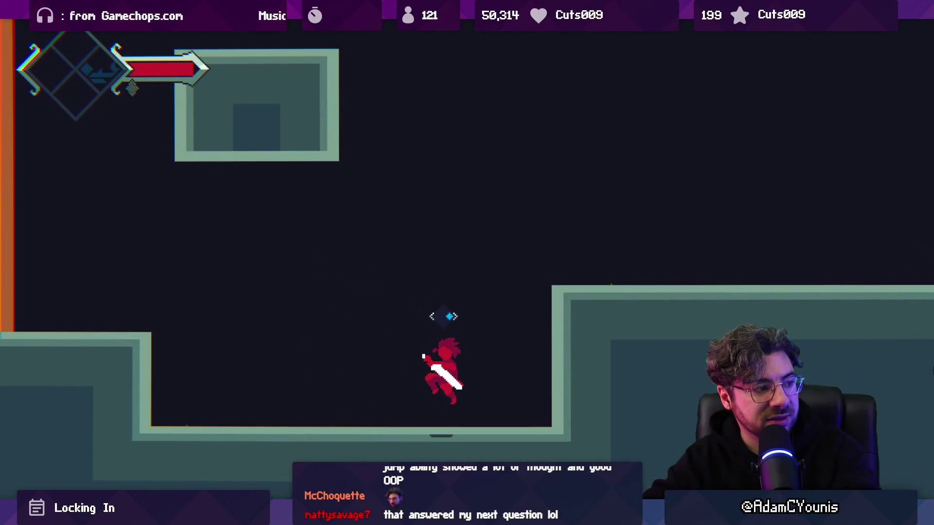
pyautogui.press('Right')
pyautogui.press('space')
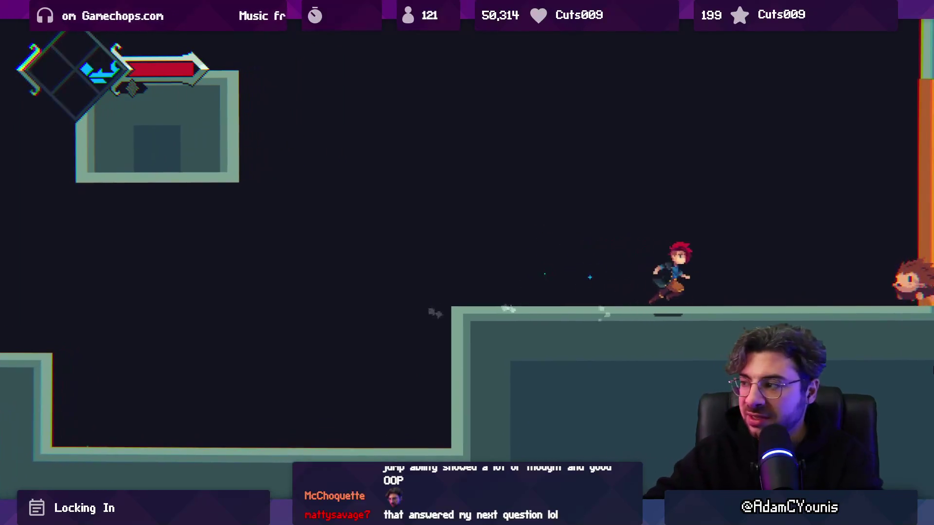
# Step: Fight the flaming hedgehog with sword slashes and the new burst ability
pyautogui.press('Left')
pyautogui.press('x')
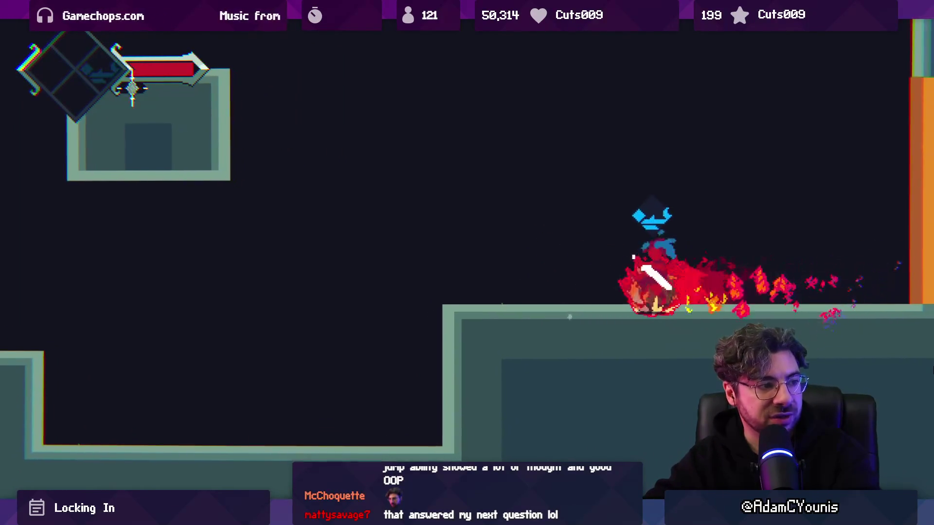
pyautogui.press('space')
pyautogui.press('Right')
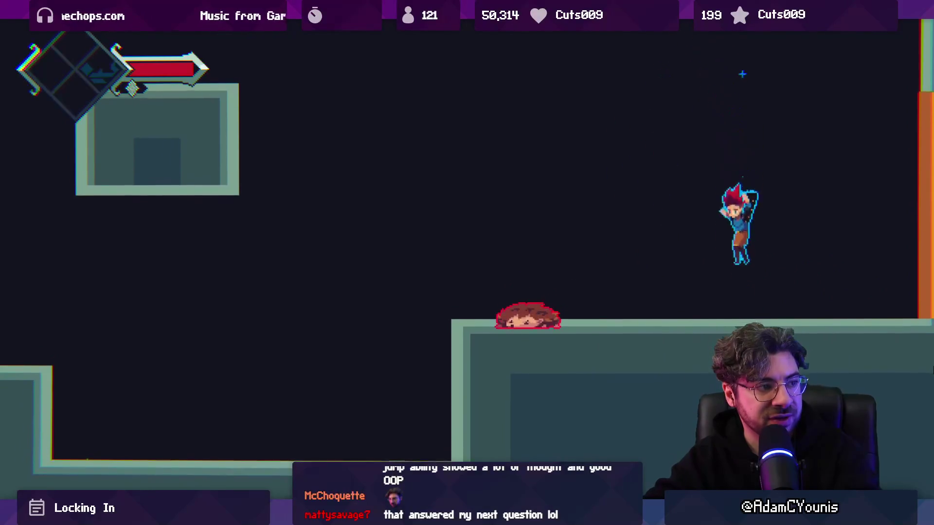
pyautogui.press('Left')
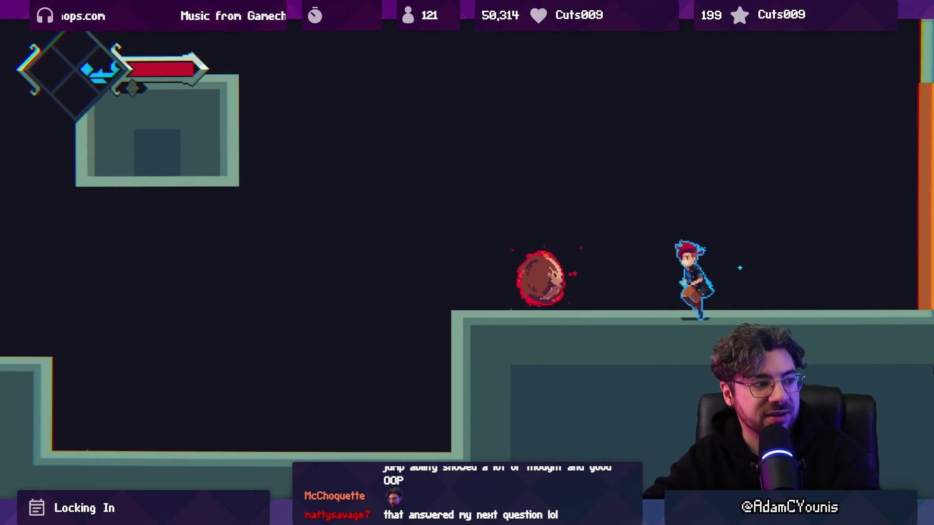
pyautogui.press('Left')
pyautogui.press('Right')
pyautogui.press('Right')
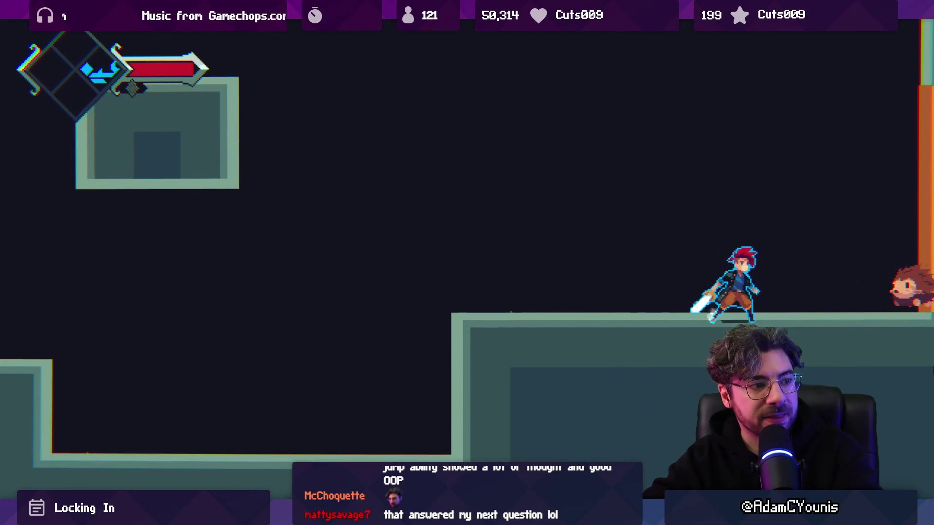
pyautogui.press('Right')
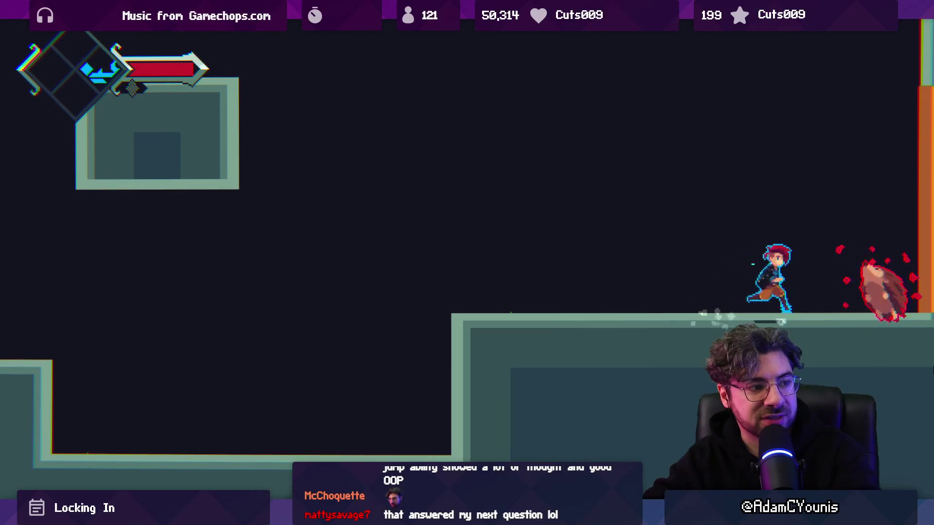
pyautogui.press('Left')
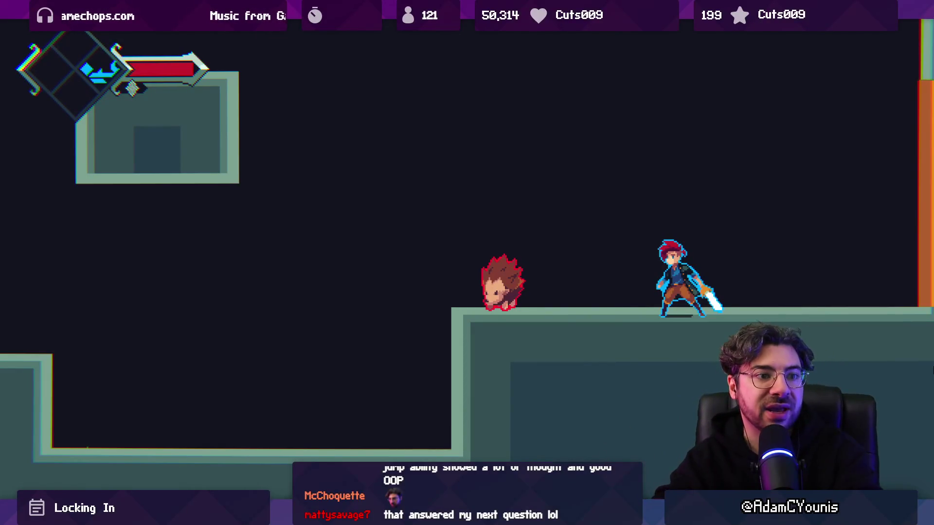
pyautogui.press('Left')
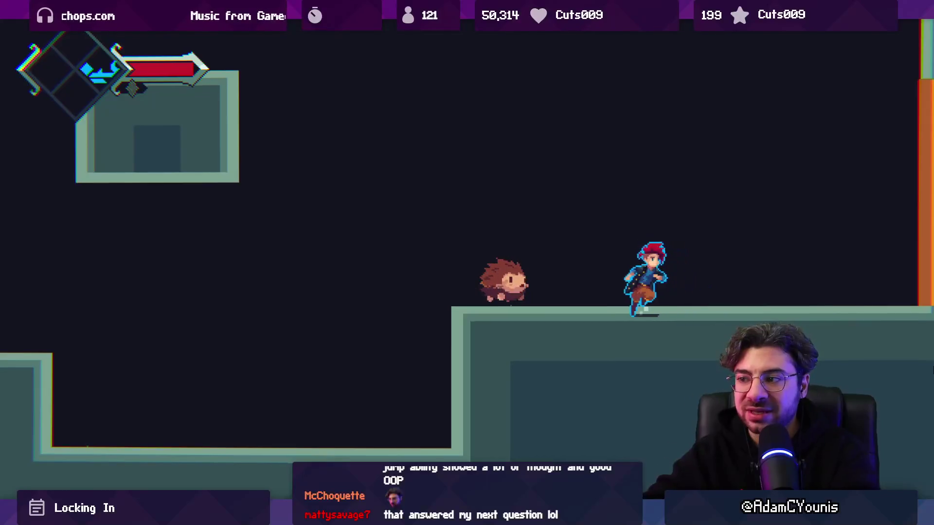
pyautogui.press('Left')
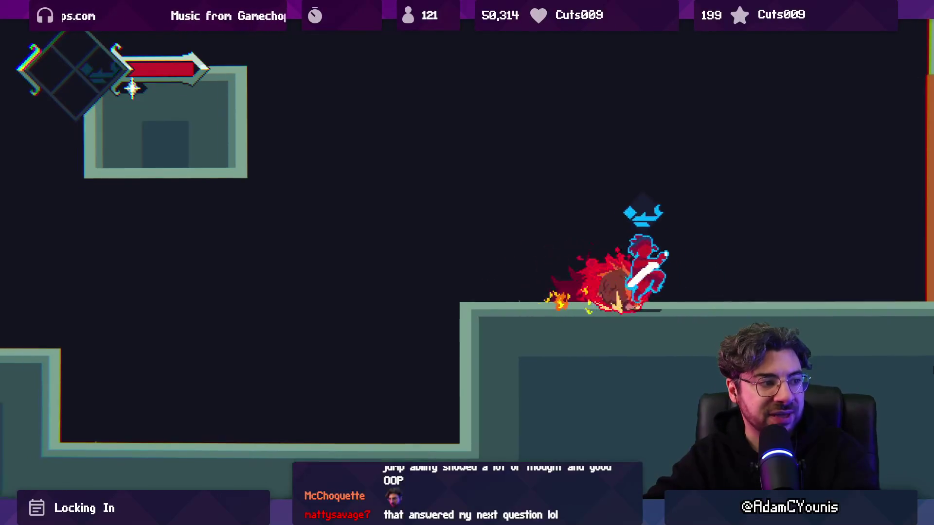
pyautogui.press('Left')
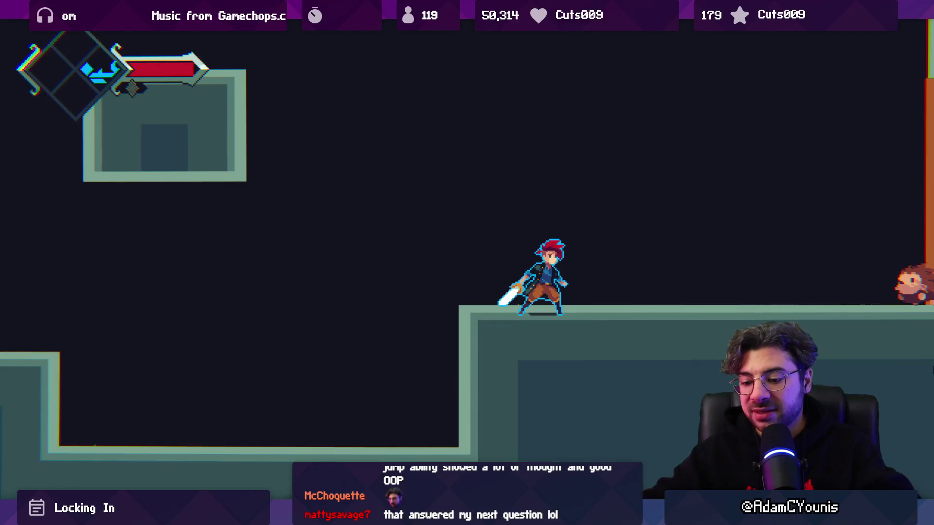
# Step: Chase the hedgehog and finish it off with slashes and a spinning slash
pyautogui.press('Right')
pyautogui.press('space')
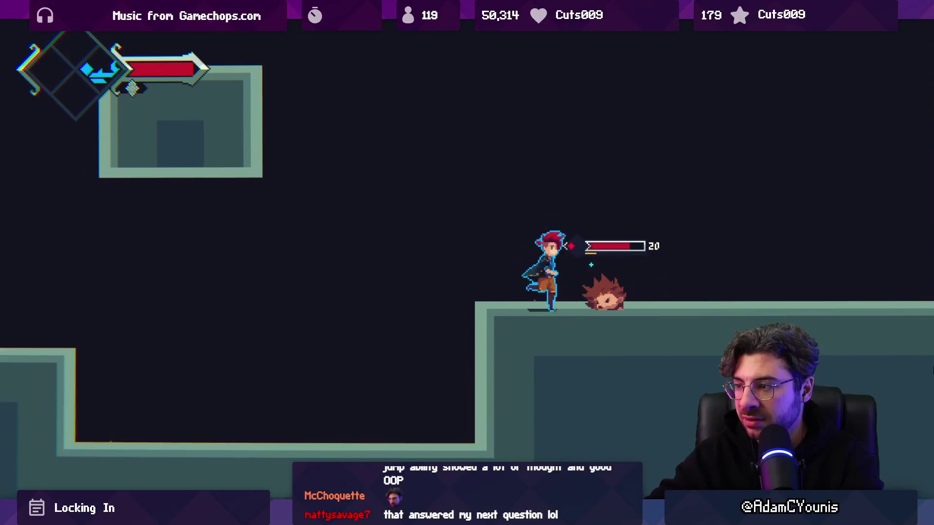
pyautogui.press('Left')
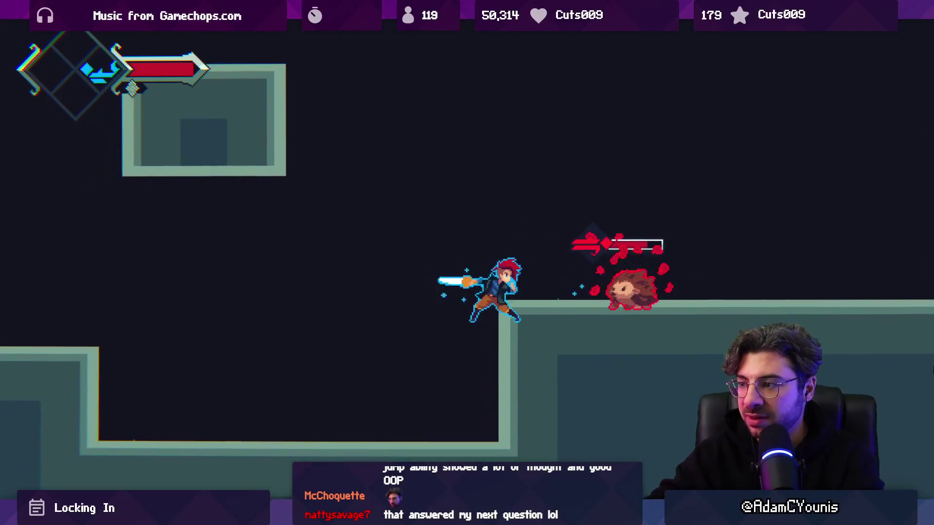
pyautogui.press('space')
pyautogui.press('Right')
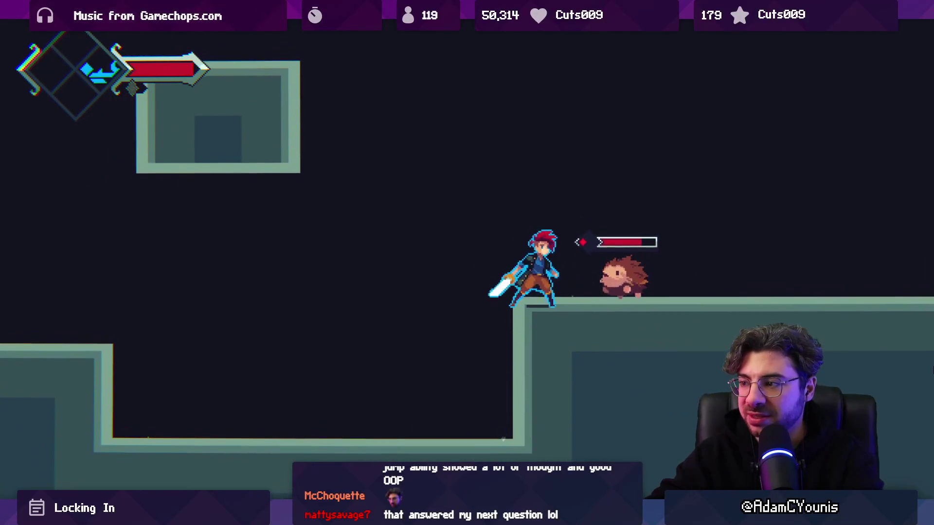
pyautogui.press('Right')
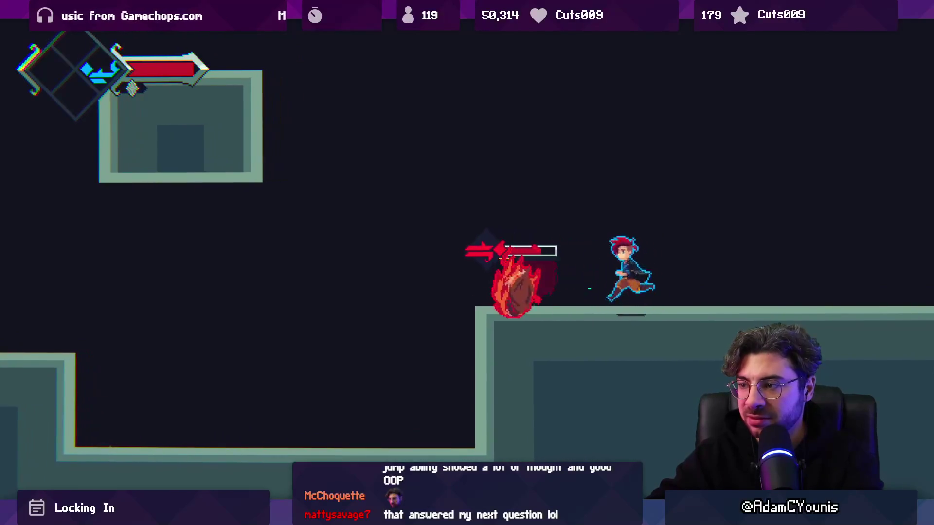
pyautogui.press('Left')
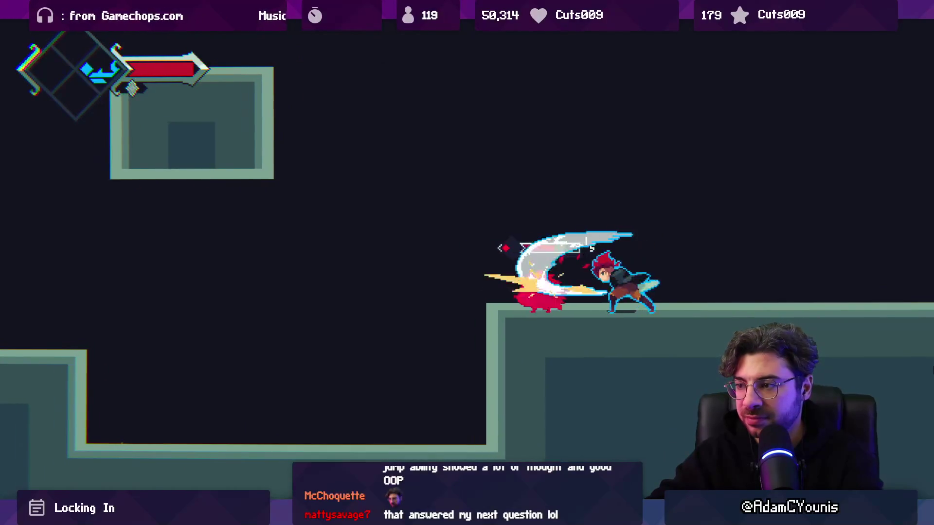
pyautogui.press('x')
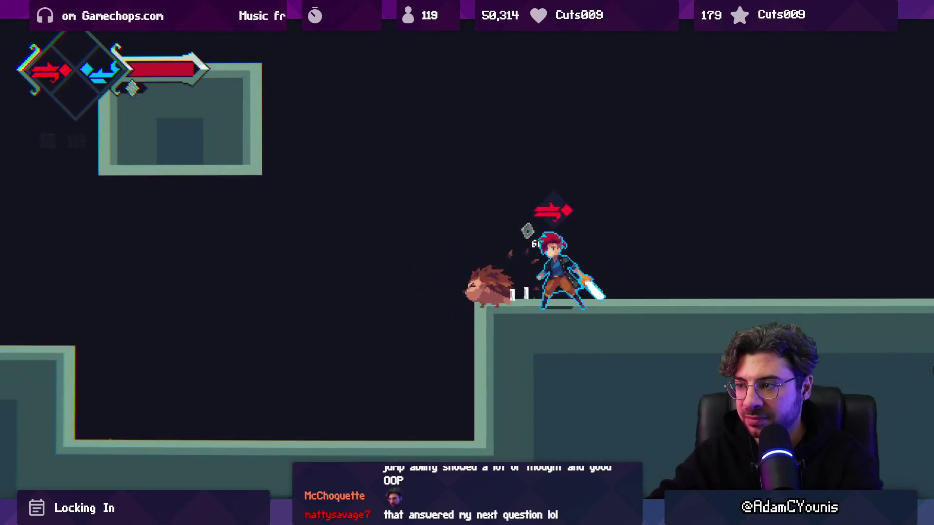
pyautogui.press('space')
# Step: Drop to the lower floor and wall-jump between the orange wall and the right wall
pyautogui.press('Left')
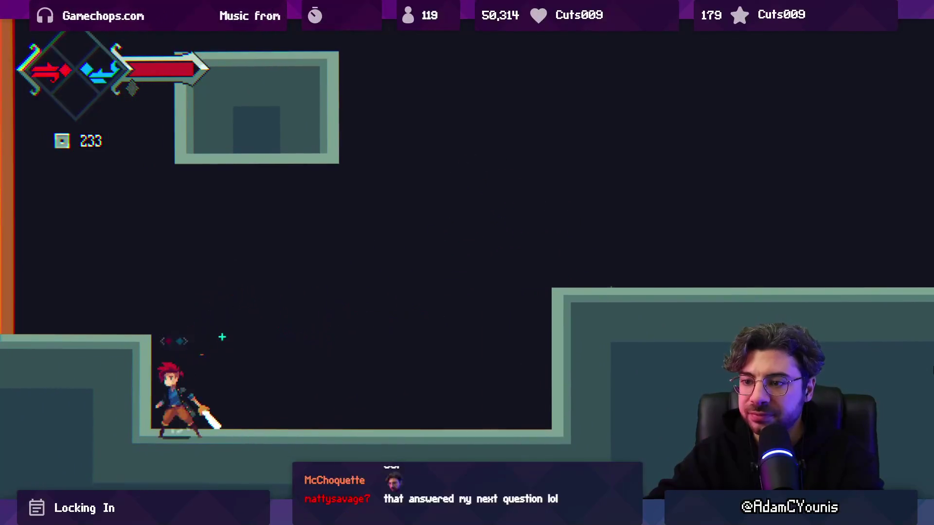
pyautogui.press('Left')
pyautogui.press('space')
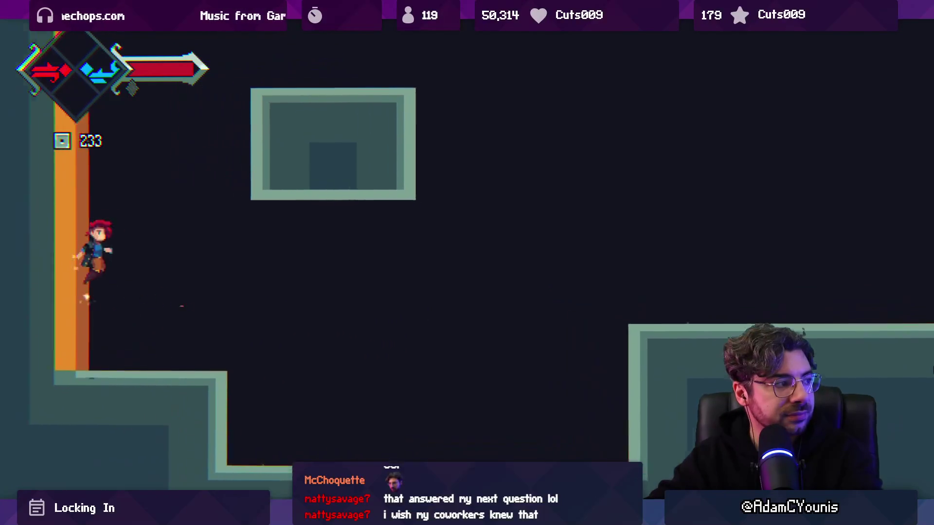
pyautogui.press('space')
pyautogui.press('Right')
pyautogui.press('space')
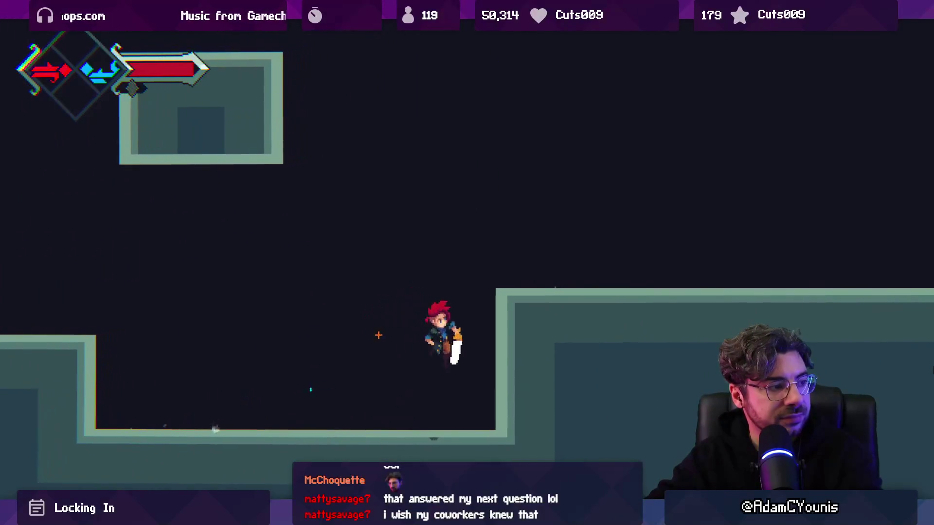
pyautogui.press('space')
pyautogui.press('space')
pyautogui.press('Right')
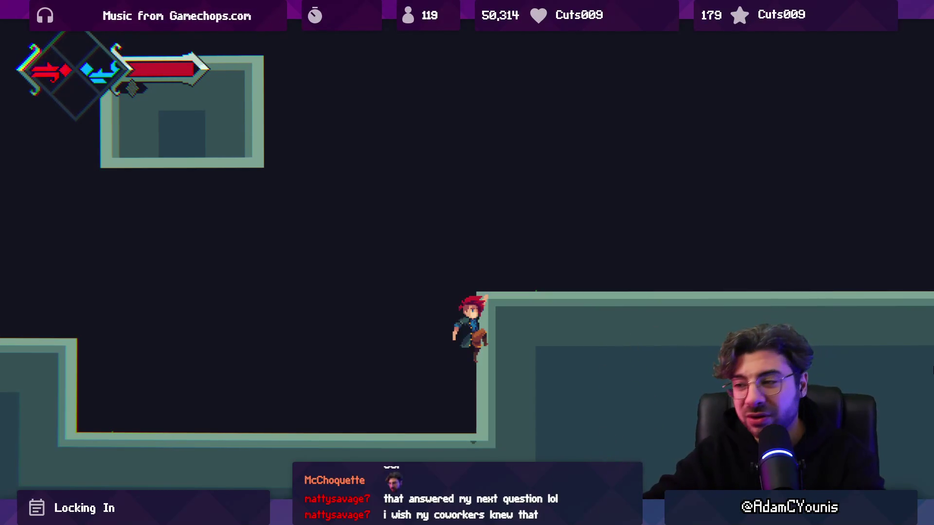
# Step: Test sliding down, dropping off and jumping back onto the right wall ledge
pyautogui.press('Down')
pyautogui.press('Left')
pyautogui.press('c')
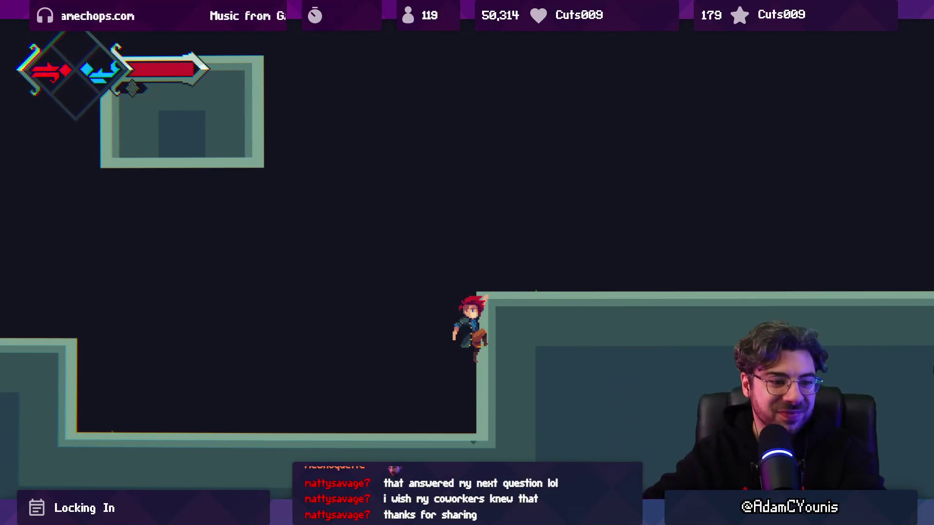
pyautogui.press('Left')
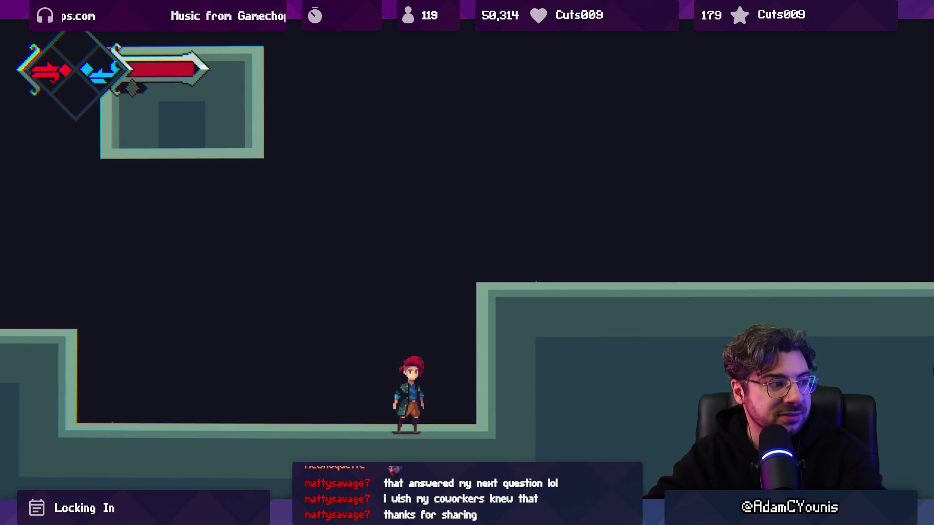
pyautogui.press('Right')
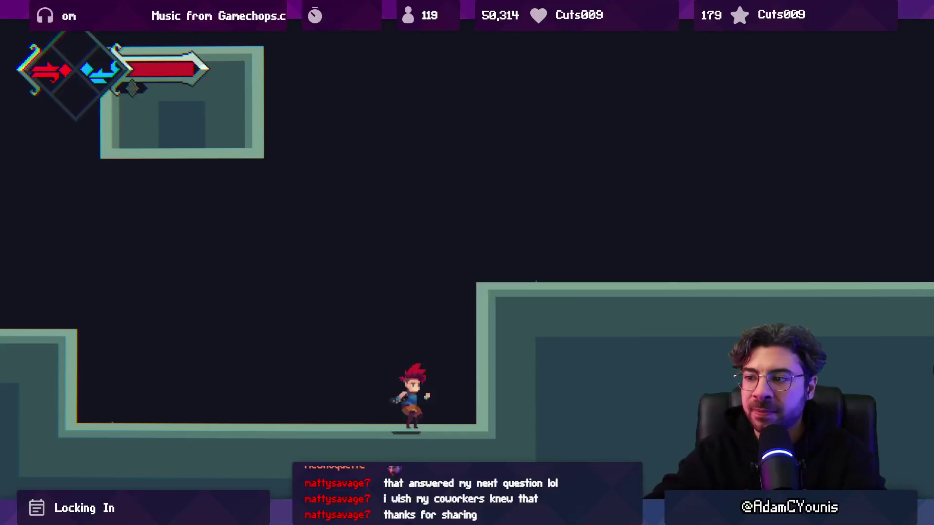
pyautogui.press('space')
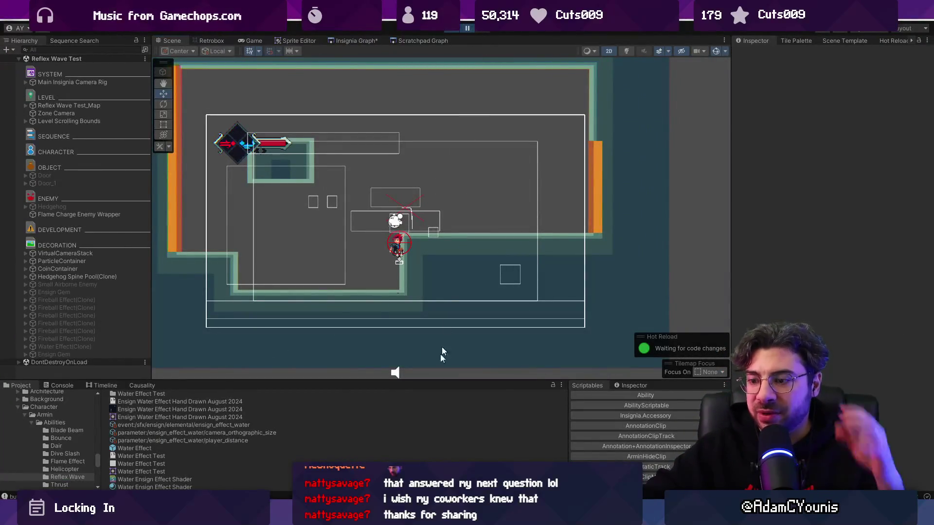
# Step: Glance at the ReflexWave script, resume the game and make it fullscreen with F11
pyautogui.hotkey('alt', 'Tab')
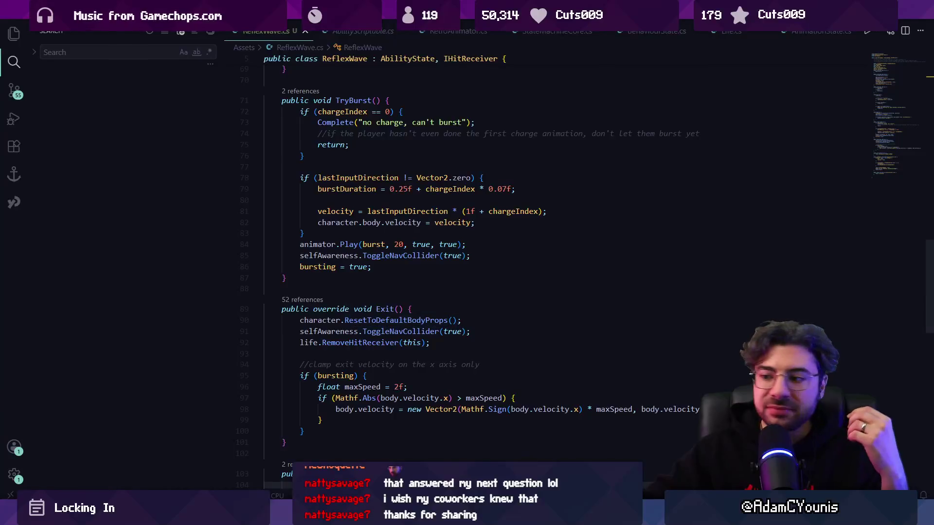
pyautogui.hotkey('alt', 'Tab')
pyautogui.click(469, 29)
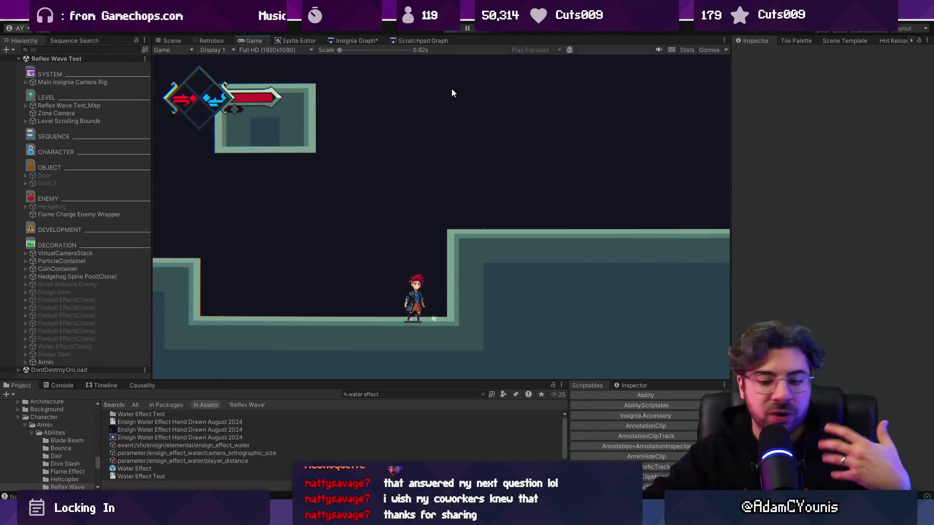
pyautogui.press('F11')
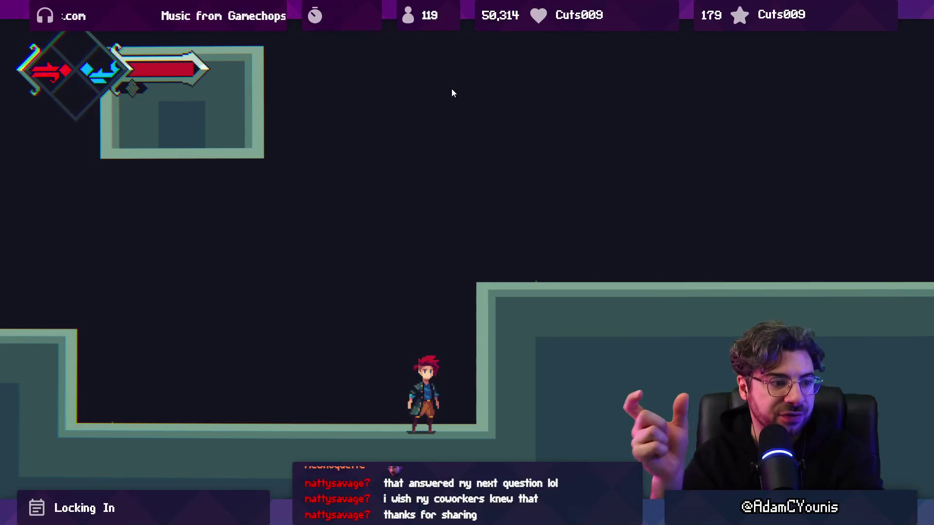
pyautogui.press('Right')
# Step: Run right, jump the hero onto the raised ledge's wall, then wall-jump off it
pyautogui.press('space')
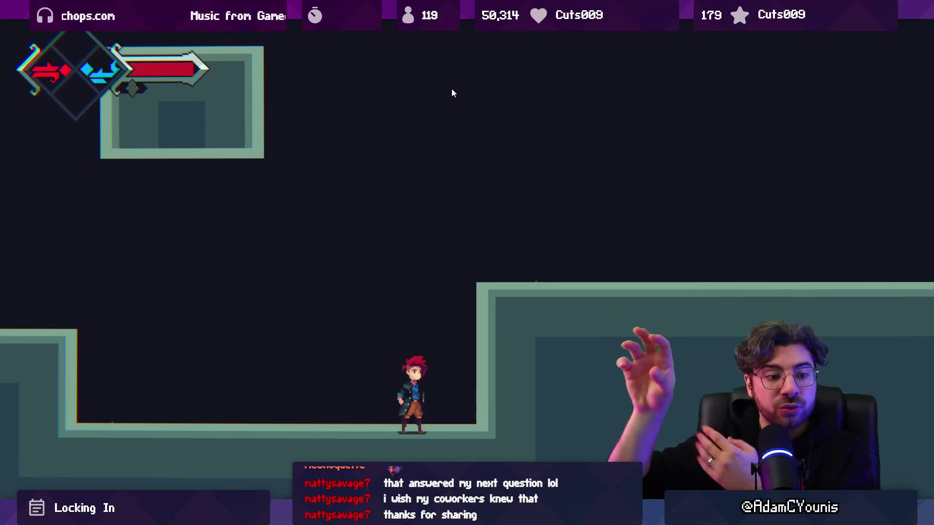
pyautogui.press('Right')
pyautogui.press('space')
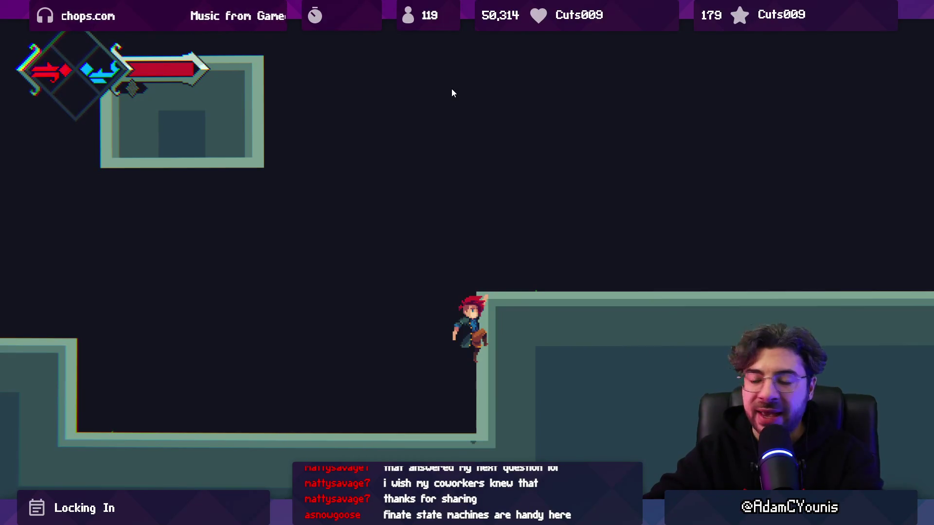
pyautogui.press('space')
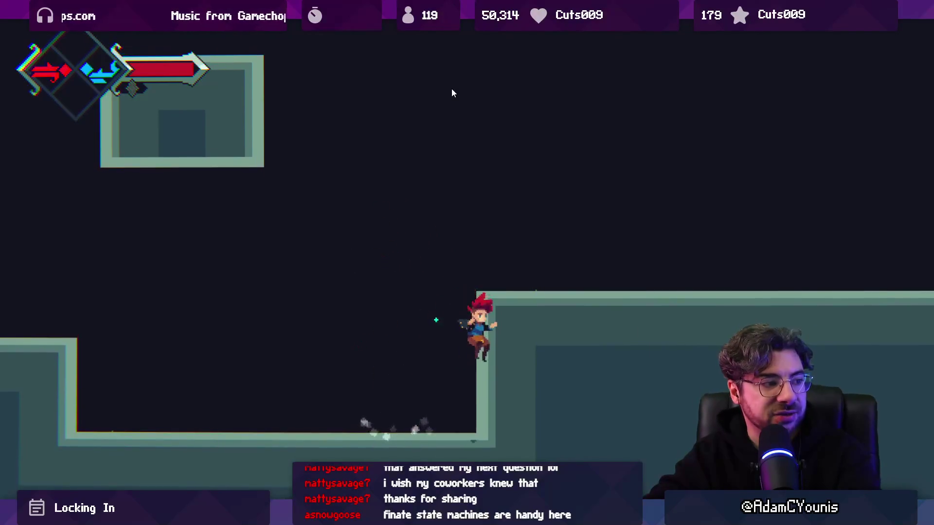
# Step: Wall-jump around the pit and ledge, then restore the full editor and stop play mode
pyautogui.press('space')
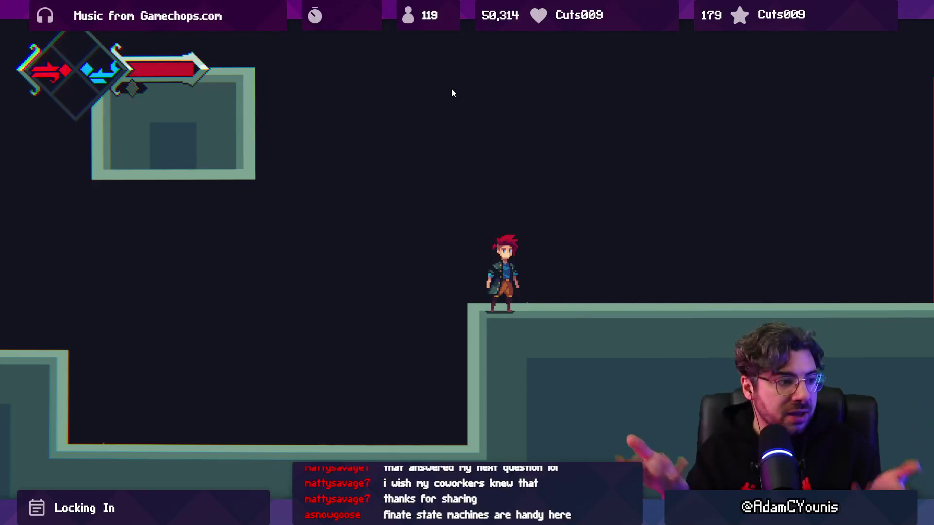
pyautogui.press('Left')
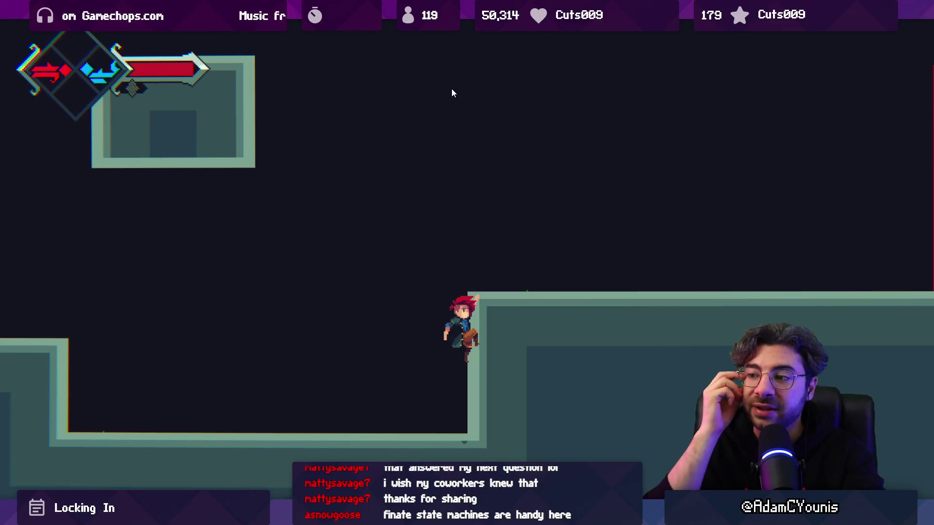
pyautogui.press('space')
pyautogui.press('Left')
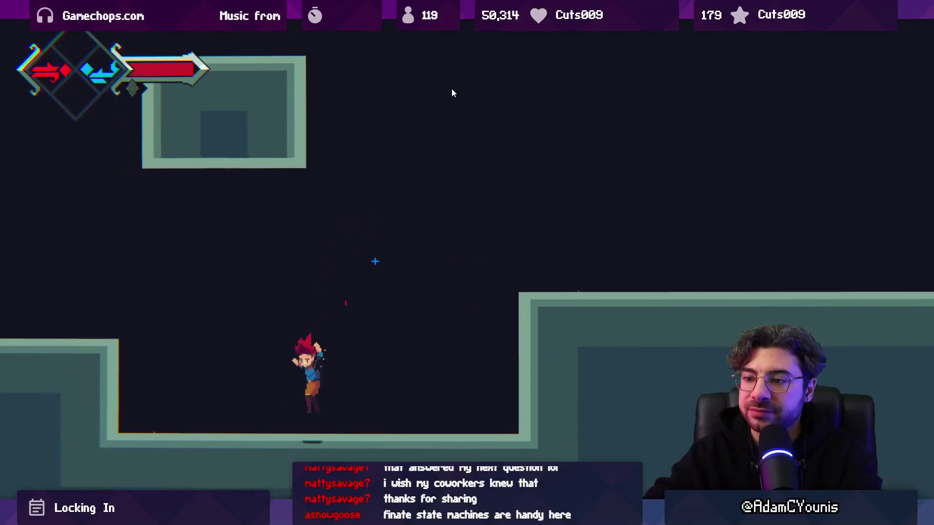
pyautogui.press('Right')
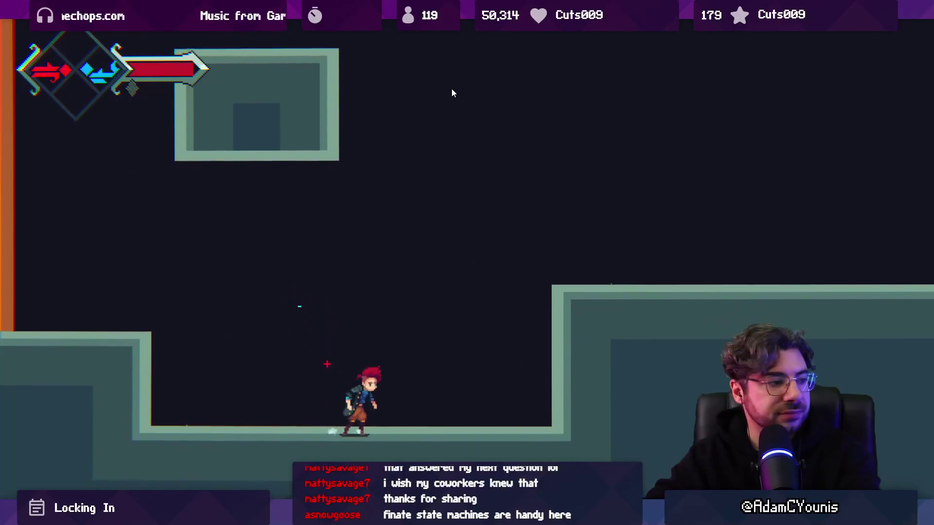
pyautogui.press('space')
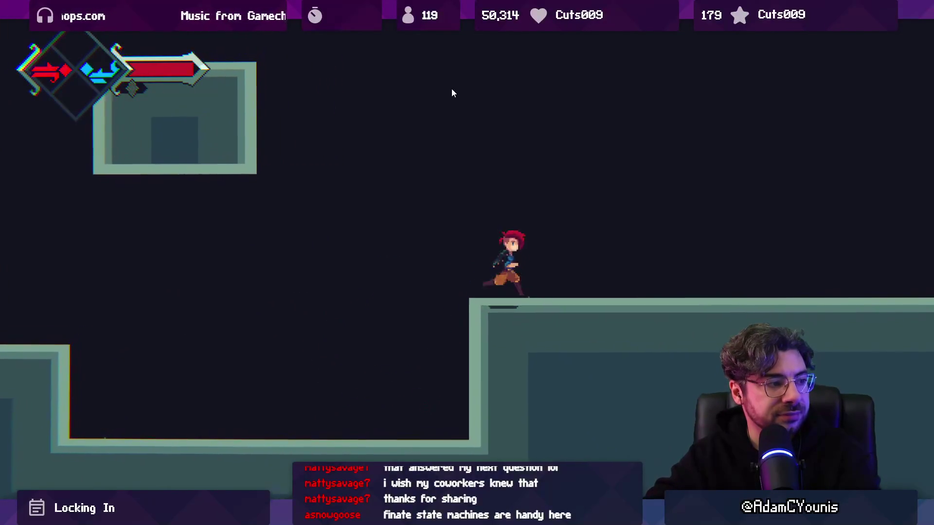
pyautogui.hotkey('shift', 'space')
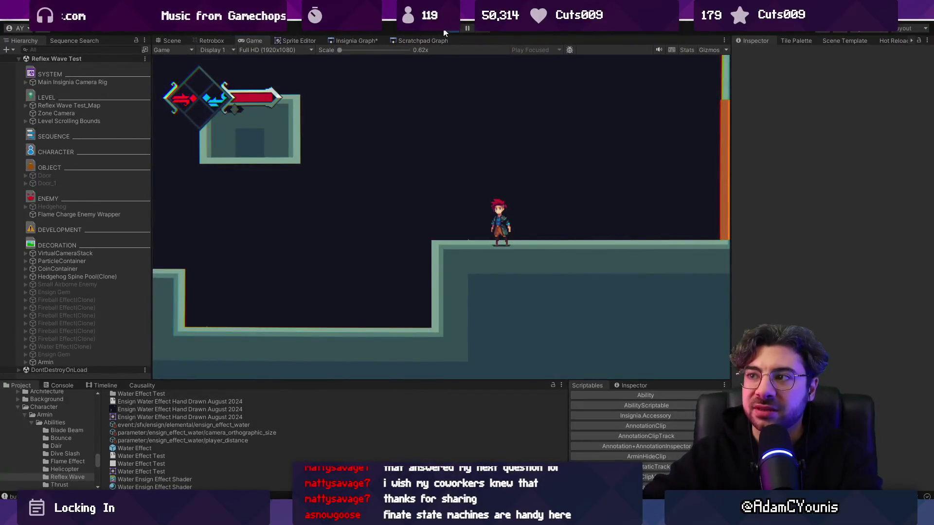
pyautogui.click(451, 29)
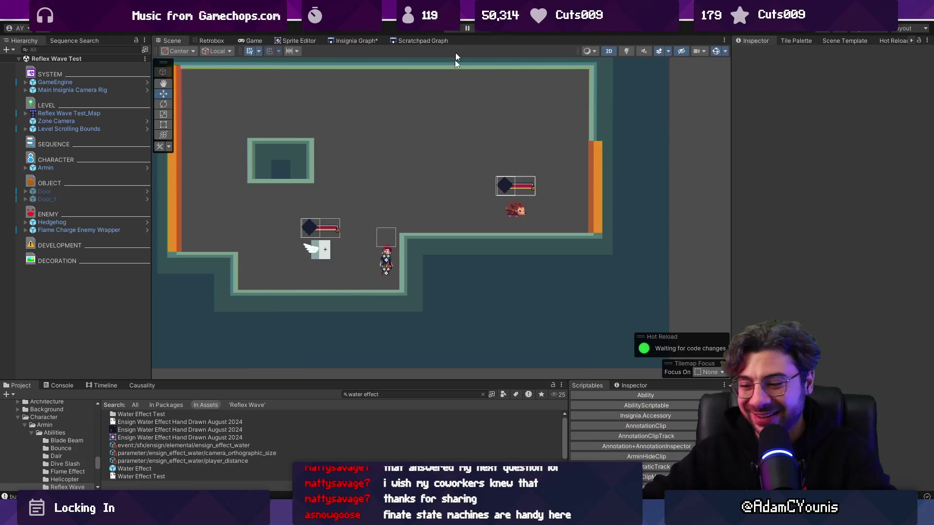
# Step: Glance at the ReflexWave.cs script, return to Unity, then switch over to Aseprite
pyautogui.hotkey('alt', 'Tab')
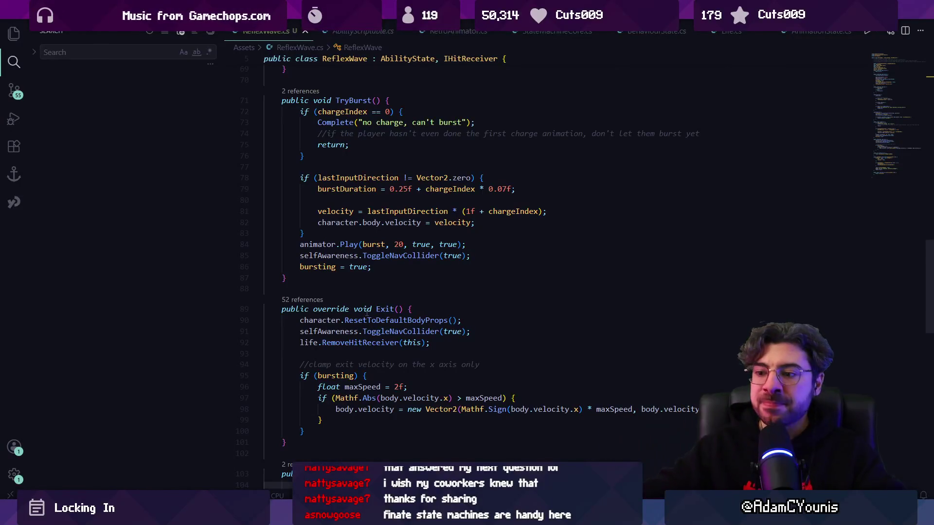
pyautogui.hotkey('alt', 'Tab')
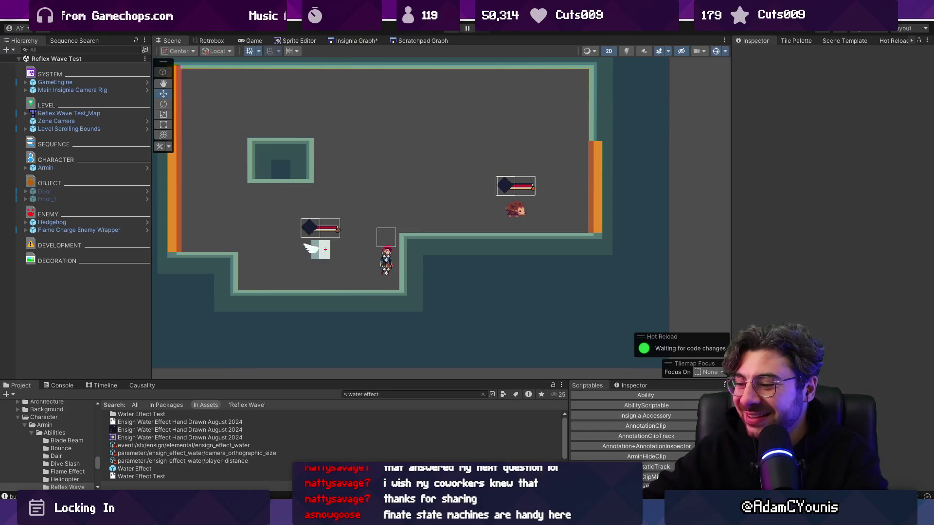
pyautogui.hotkey('alt', 'Tab')
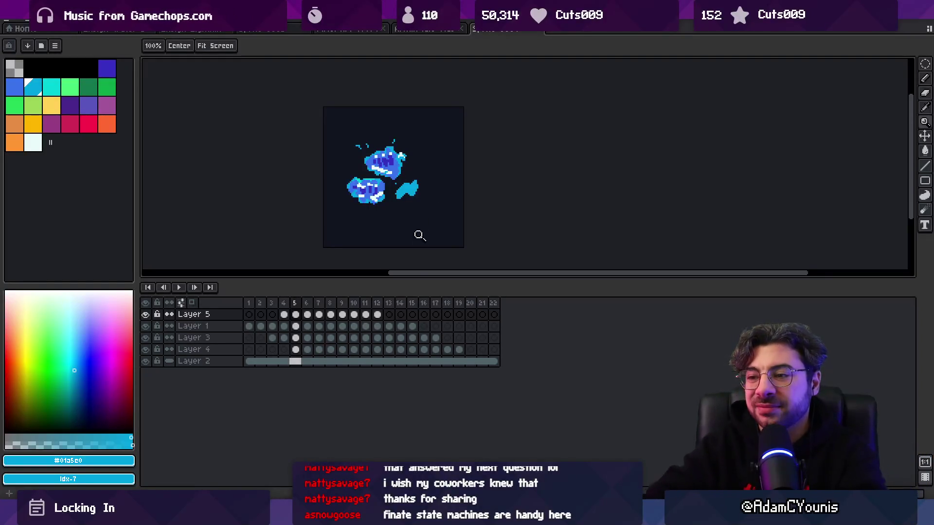
# Step: Select frame 3 in the Aseprite timeline
pyautogui.click(272, 304)
# Step: Select frames 3–13, zoom in and pencil a cyan droplet trail on frame 4
pyautogui.moveTo(273, 304)
pyautogui.mouseDown()
pyautogui.moveTo(397, 288)
pyautogui.moveTo(288, 306)
pyautogui.mouseUp()
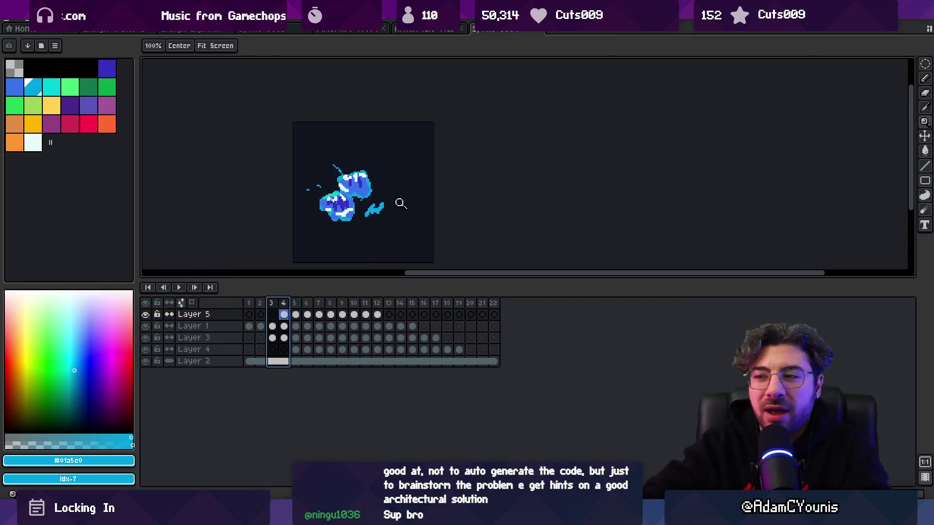
pyautogui.click(381, 211)
pyautogui.press('b')
pyautogui.moveTo(353, 222); pyautogui.dragTo(344, 233)
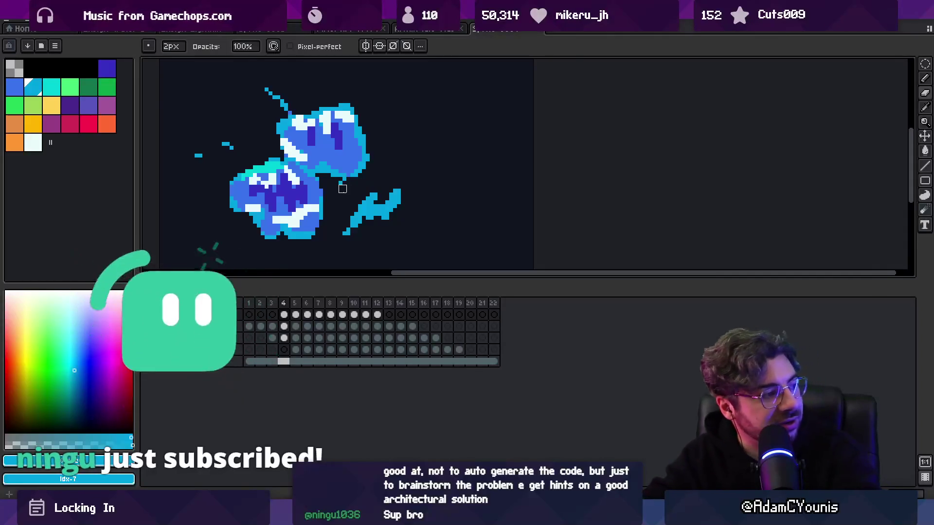
# Step: Shrink the brush to 1 pixel and flip through frames 4–10 to check the motion
pyautogui.press('Right')
pyautogui.press('Left')
pyautogui.press('Right')
pyautogui.press('Left')
pyautogui.press('Right')
pyautogui.press('-')
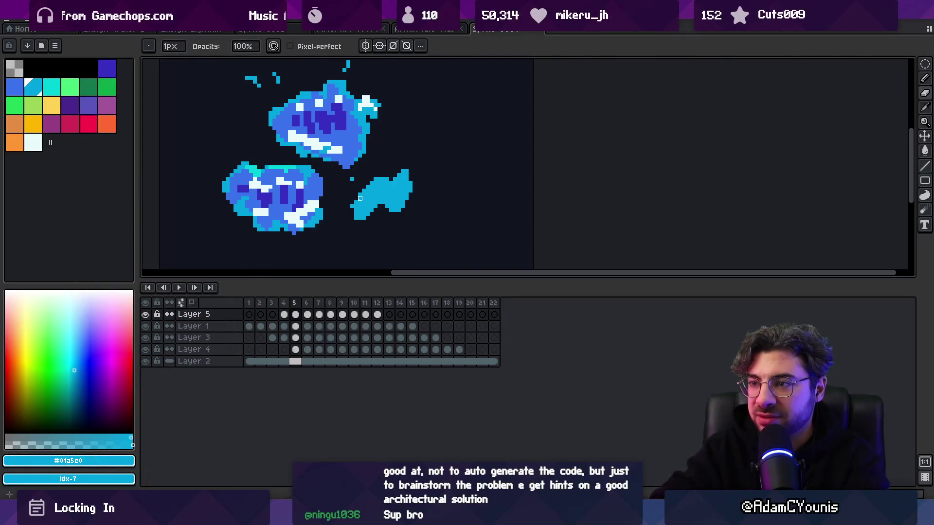
pyautogui.press('Left')
pyautogui.press('Right')
pyautogui.press('Right')
pyautogui.press('Left')
pyautogui.press('Right')
pyautogui.press('Left')
pyautogui.press('Right')
pyautogui.press('Left')
pyautogui.press('Right')
pyautogui.press('Right')
pyautogui.press('Right')
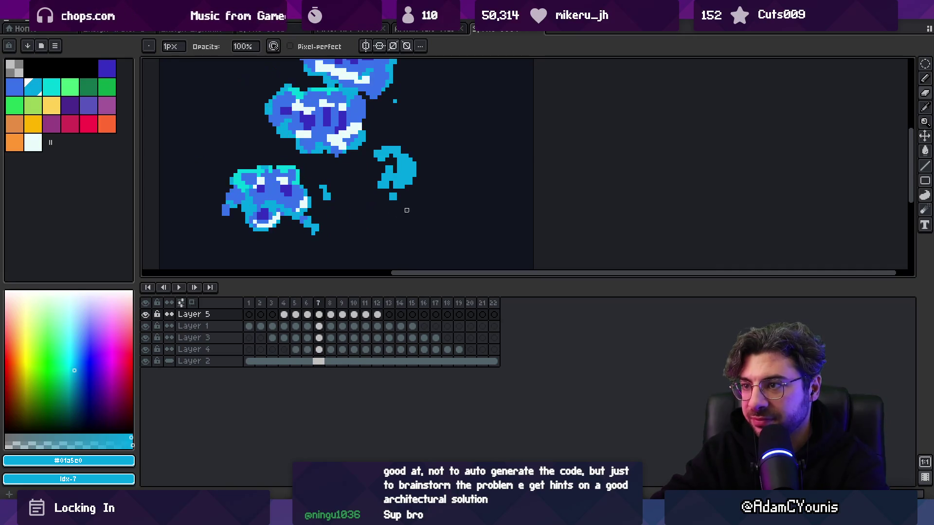
pyautogui.press('Left')
pyautogui.press('Left')
pyautogui.press('Right')
pyautogui.press('Right')
pyautogui.press('Right')
pyautogui.press('Left')
pyautogui.press('Left')
pyautogui.press('Left')
# Step: Pick the cyan colour from the sprite and pencil a thin vertical drip on frame 12
pyautogui.press('Right')
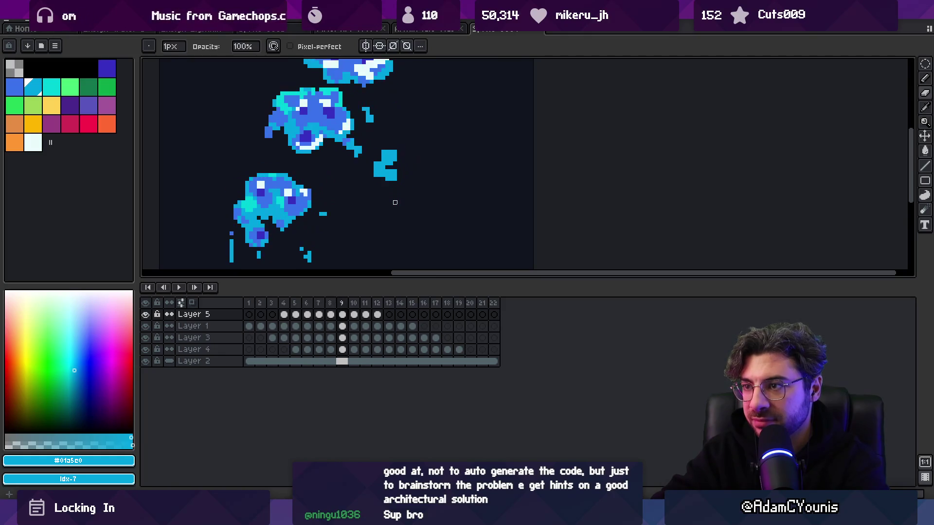
pyautogui.press('Right')
pyautogui.press('i')
pyautogui.press('b')
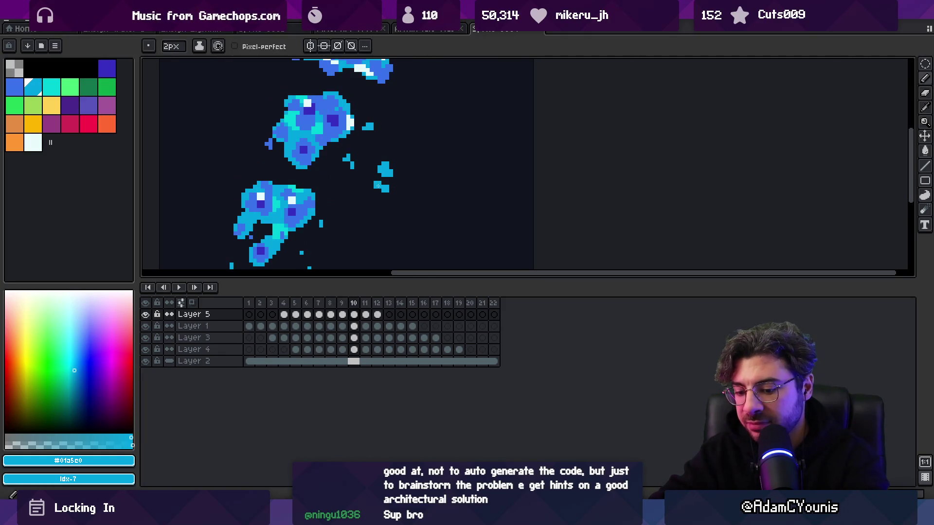
pyautogui.press('Right')
pyautogui.press('Right')
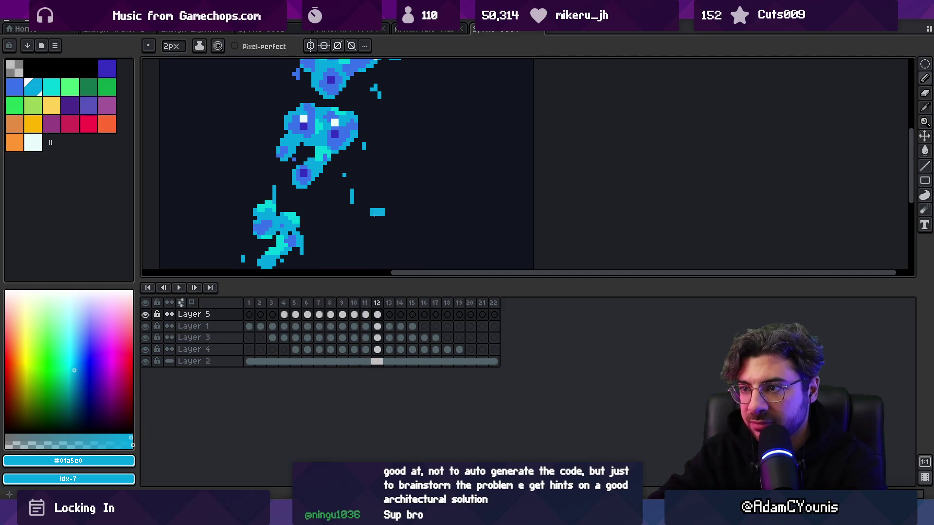
pyautogui.moveTo(371, 201); pyautogui.dragTo(368, 217)
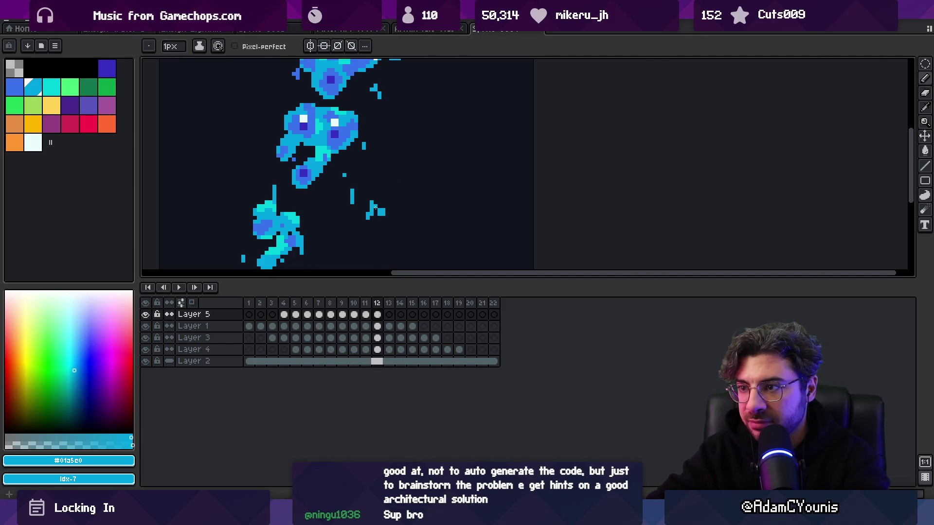
# Step: Switch to the eraser on frame 13, adjust the zoom and stop the animation preview
pyautogui.press('e')
pyautogui.press('Right')
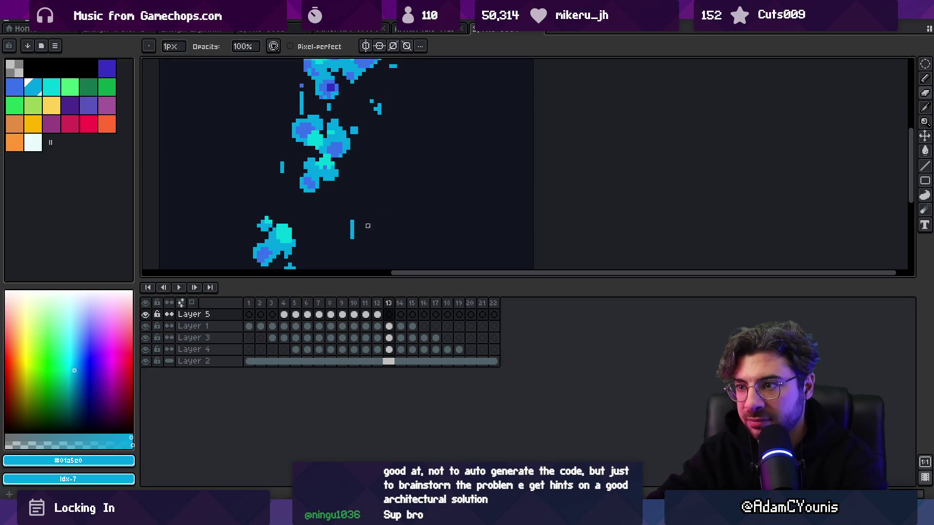
pyautogui.press('z')
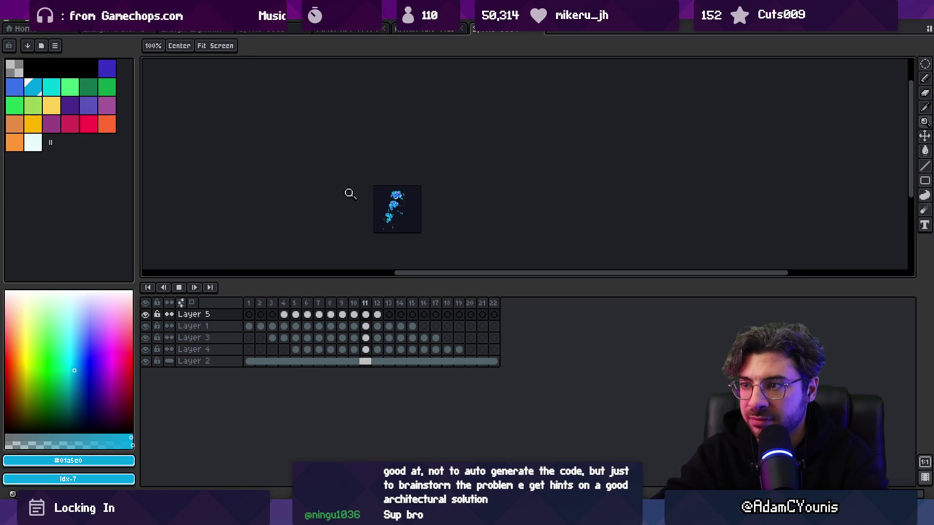
pyautogui.scroll(3, 452, 207)
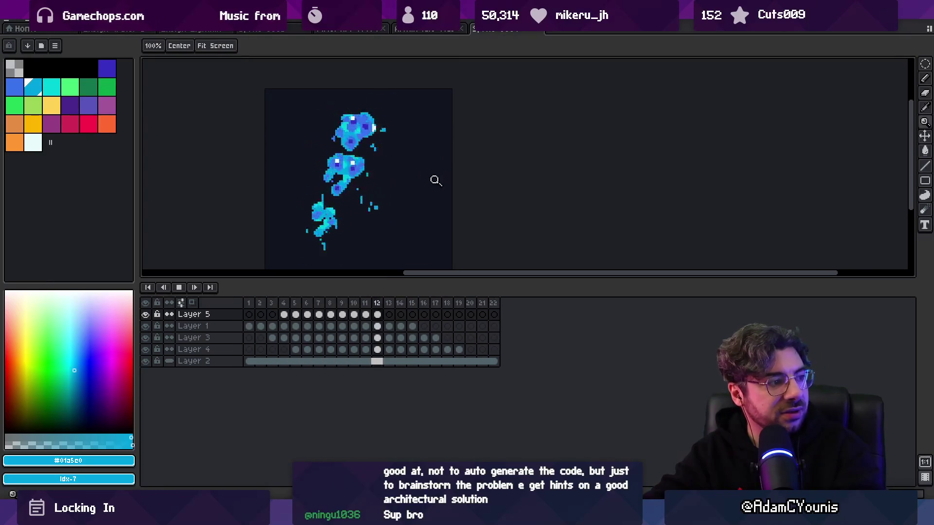
pyautogui.press('m')
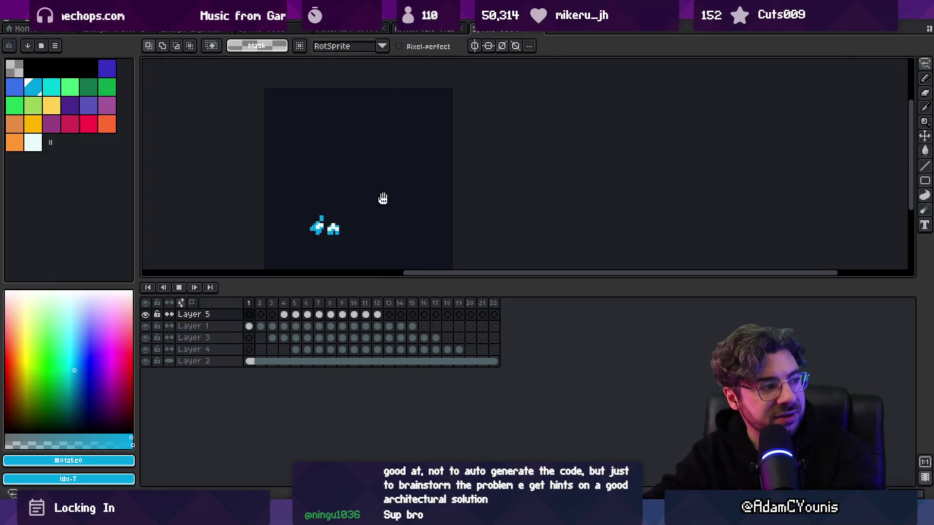
pyautogui.press('z')
pyautogui.scroll(-1, 441, 193)
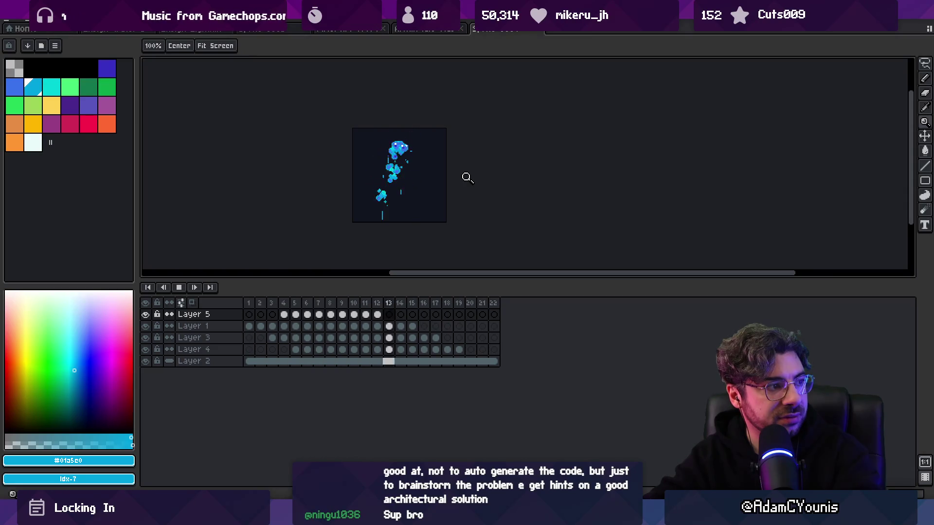
pyautogui.click(417, 188)
pyautogui.press('Return')
pyautogui.press('Return')
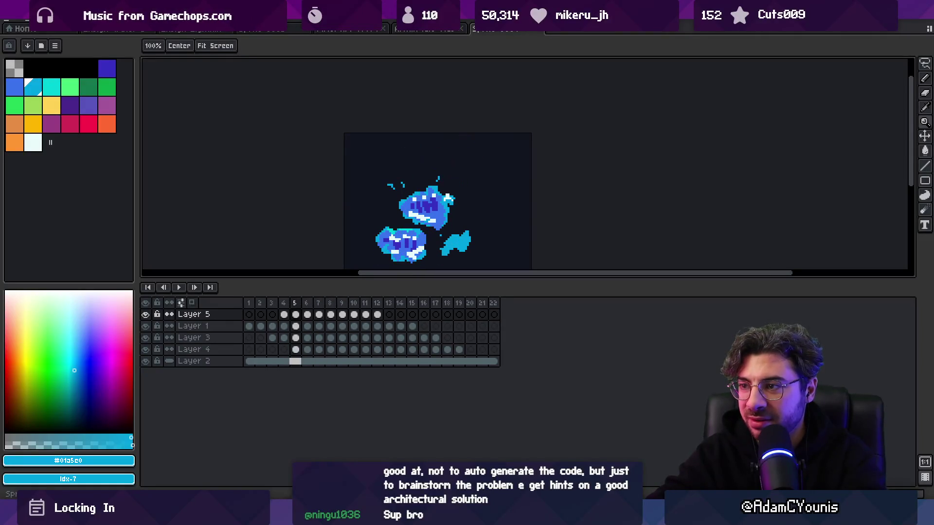
# Step: Add a new Layer 6 and pencil a small cyan stroke on its frame 4
pyautogui.moveTo(900, 7)
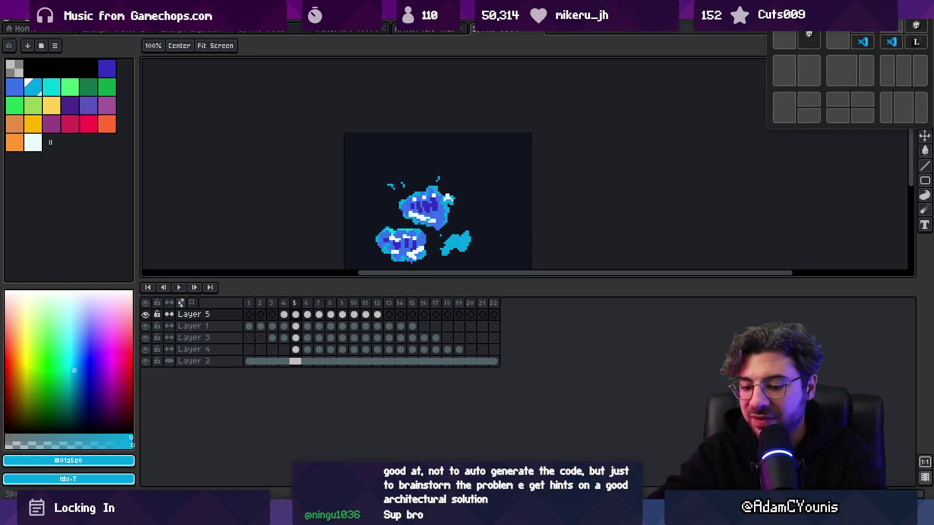
pyautogui.hotkey('shift', 'n')
pyautogui.click(284, 314)
pyautogui.click(410, 210)
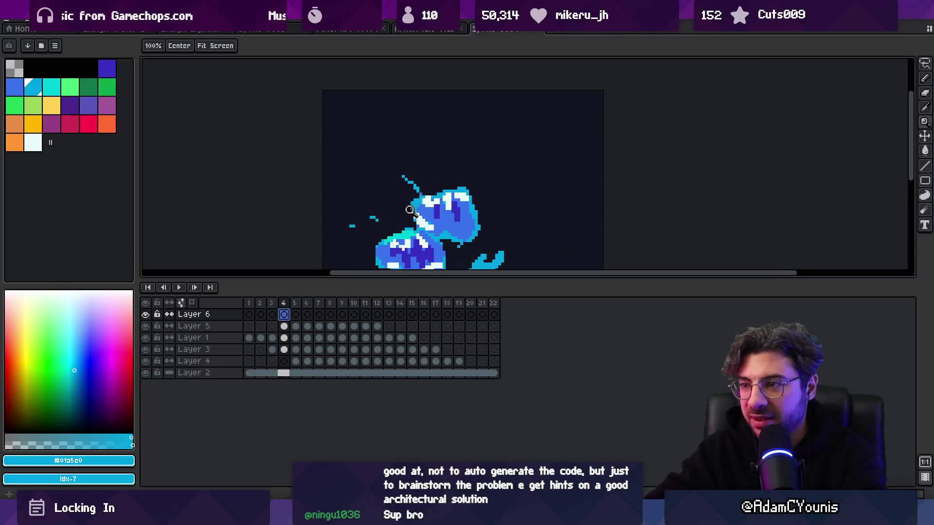
pyautogui.press('b')
pyautogui.moveTo(392, 217); pyautogui.dragTo(394, 204)
# Step: Add cyan strokes and pixels on Layer 6 frames 6, 7 and 9
pyautogui.press('Right')
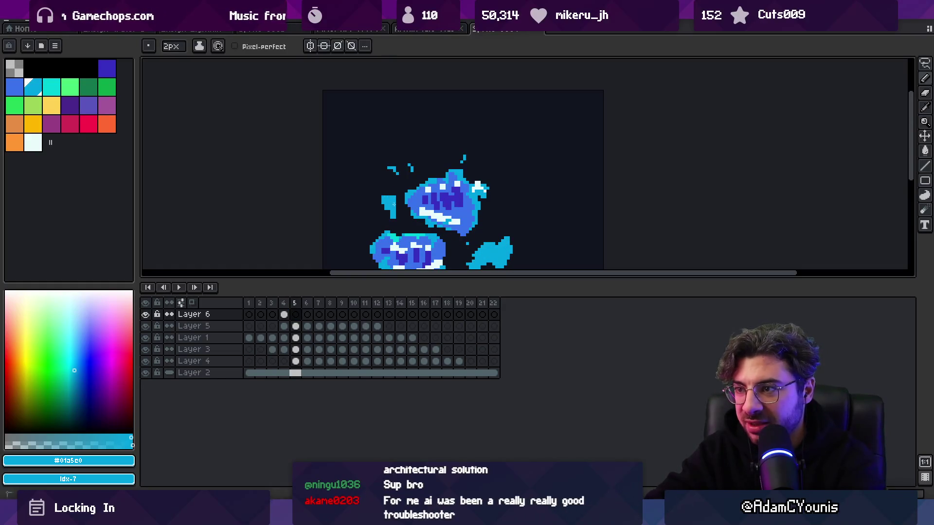
pyautogui.press('Right')
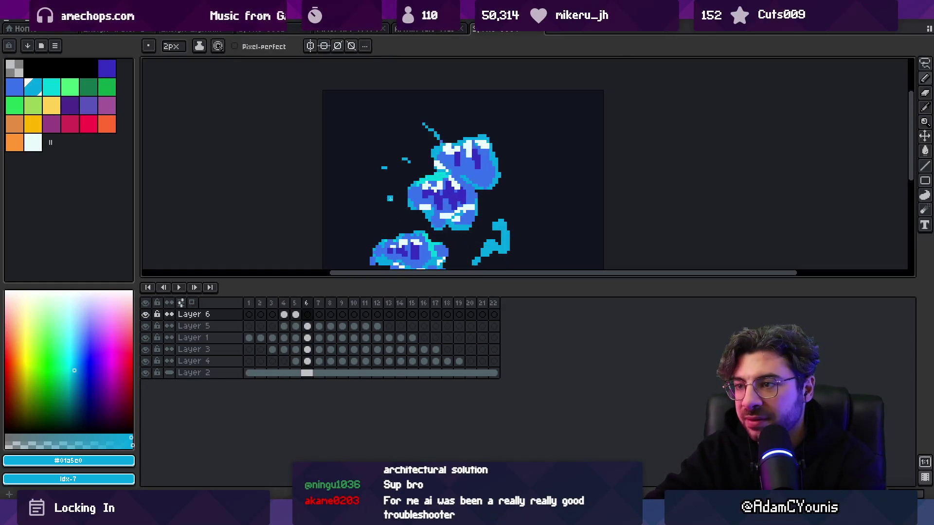
pyautogui.moveTo(395, 199); pyautogui.dragTo(388, 208)
pyautogui.press('Right')
pyautogui.click(389, 194)
pyautogui.press('Right')
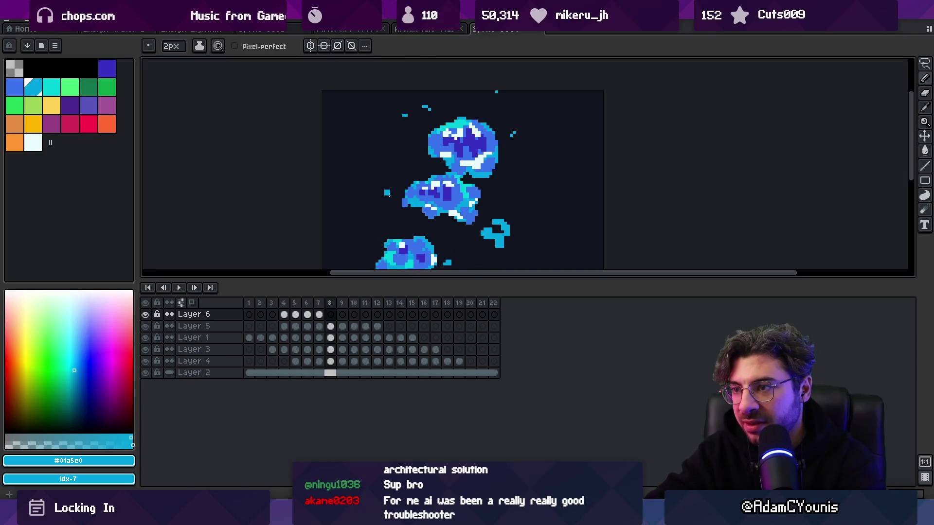
pyautogui.press('Right')
pyautogui.click(391, 190)
# Step: Step through to frame 12, play the splash animation and zoom out
pyautogui.press('Right')
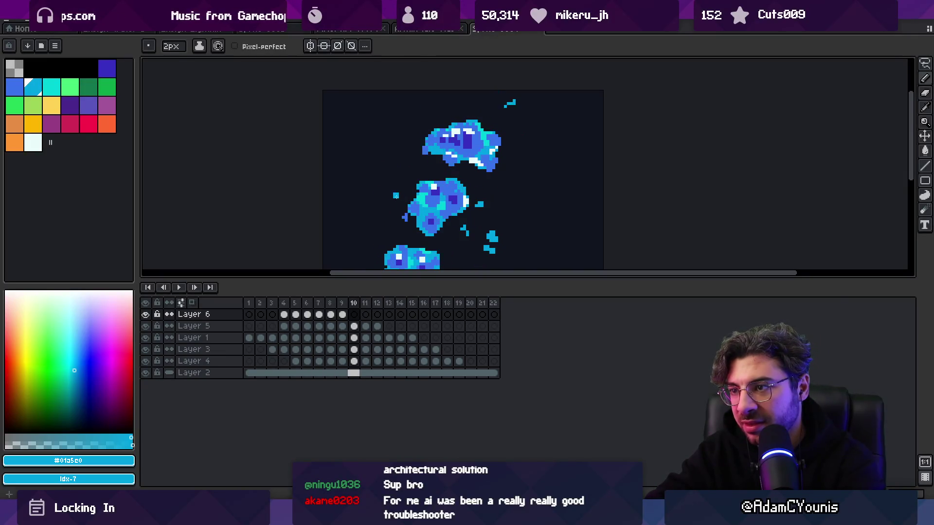
pyautogui.press('Right')
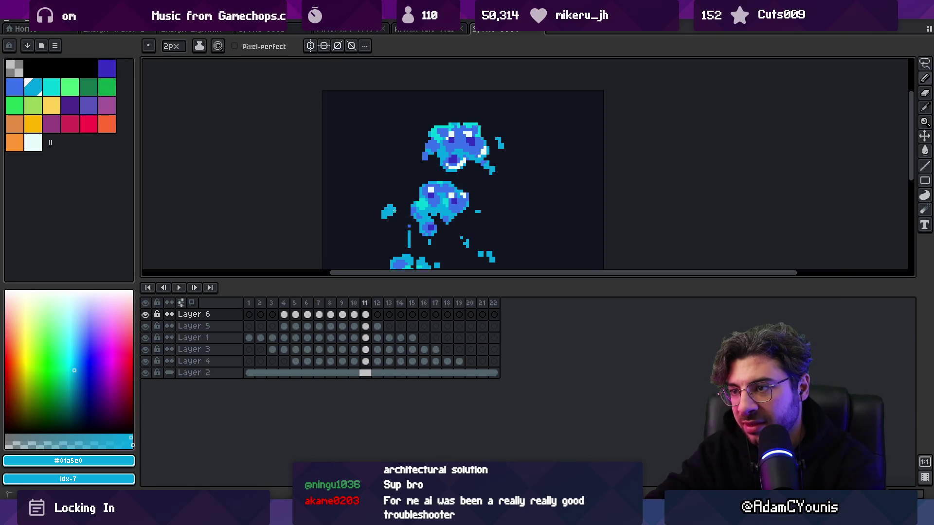
pyautogui.press('Right')
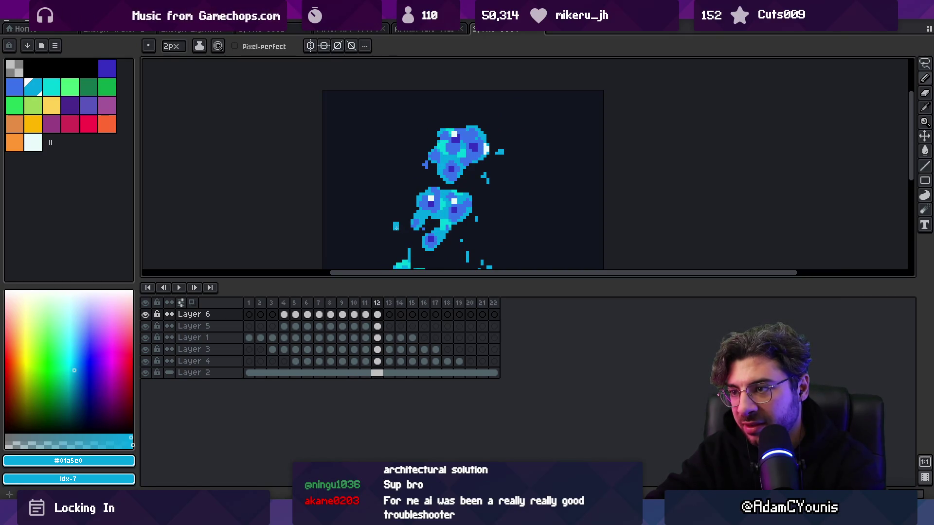
pyautogui.press('Return')
pyautogui.press('z')
pyautogui.scroll(-2, 438, 194)
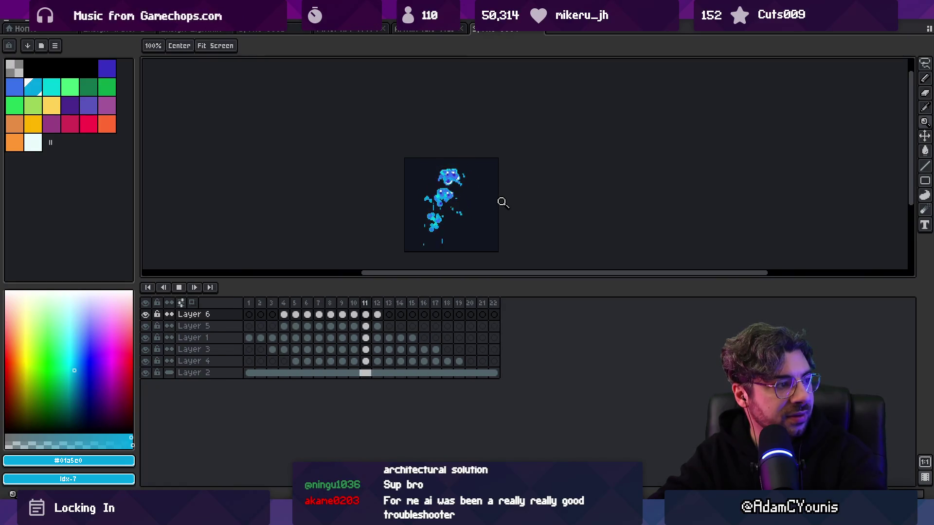
# Step: Stop playback, select frames 4–12 of Layer 6, and replay the animation preview
pyautogui.scroll(2, 479, 194)
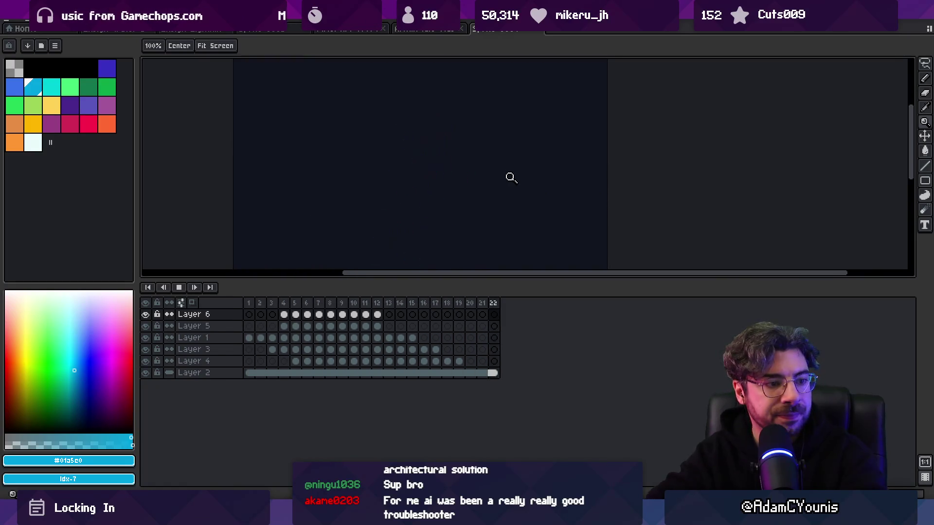
pyautogui.press('Return')
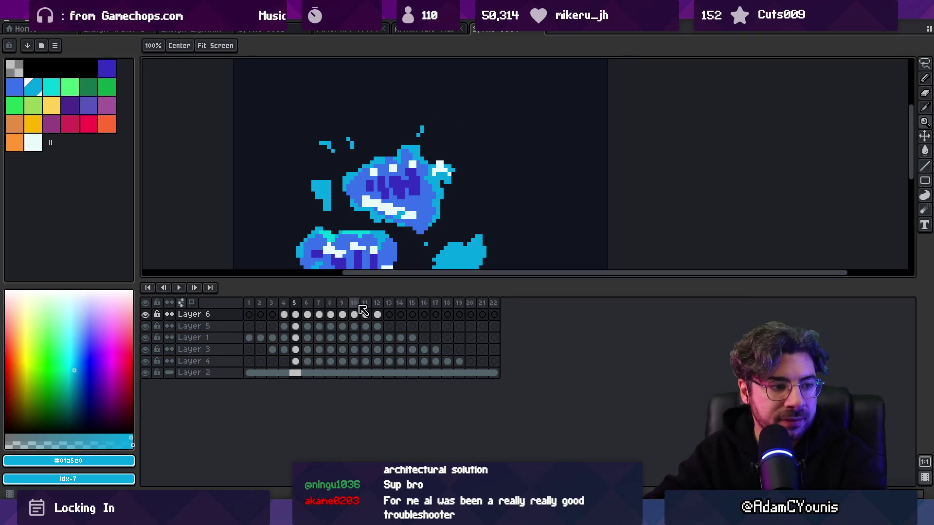
pyautogui.press('m')
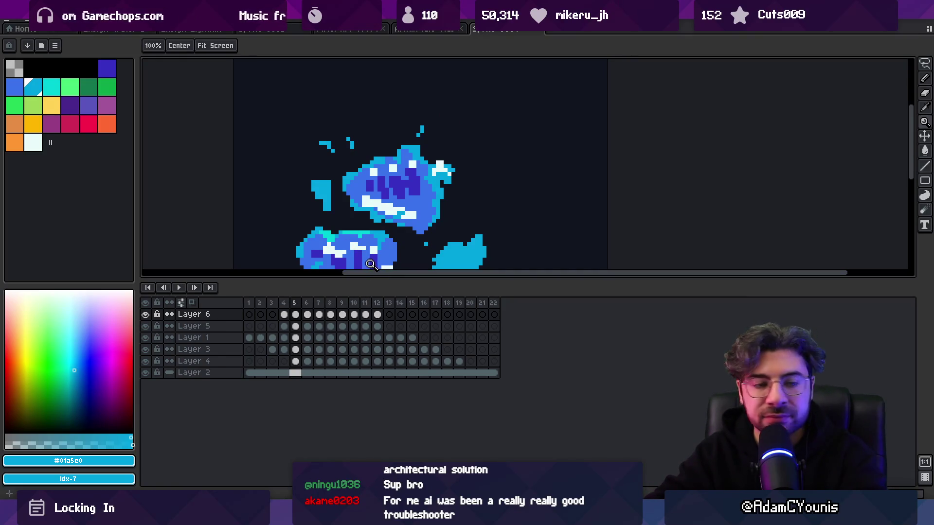
pyautogui.moveTo(284, 314); pyautogui.dragTo(377, 315)
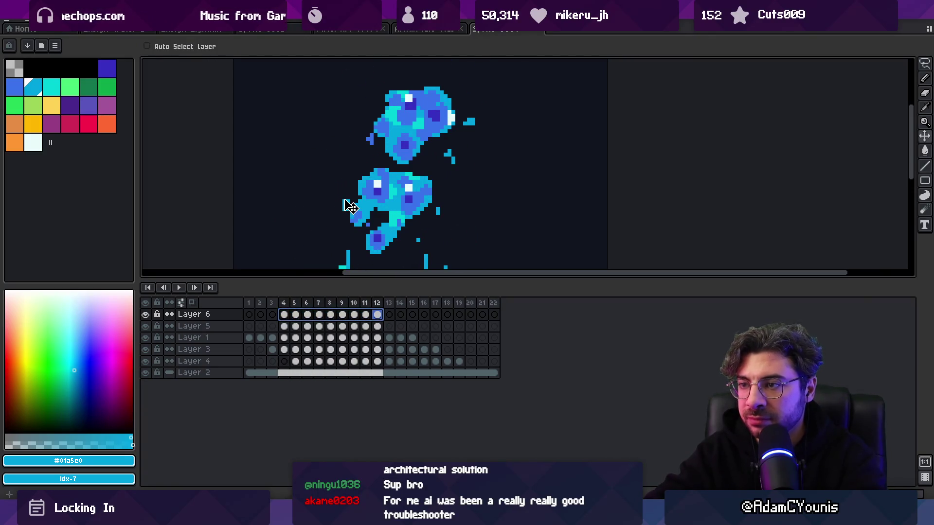
pyautogui.press('space')
# Step: Zoom the view while the animation plays and stop playback on frame 5
pyautogui.press('z')
pyautogui.scroll(-2, 413, 156)
pyautogui.scroll(-1, 429, 159)
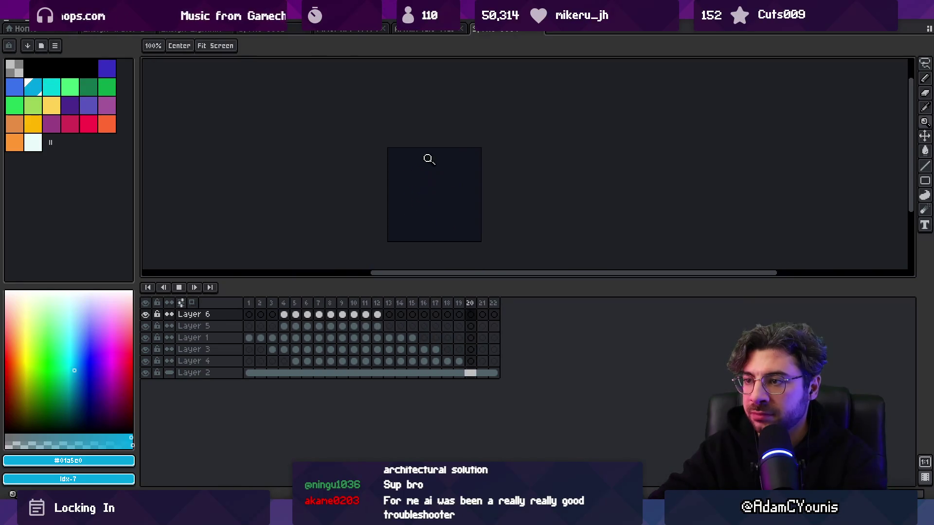
pyautogui.scroll(3, 488, 198)
pyautogui.press('space')
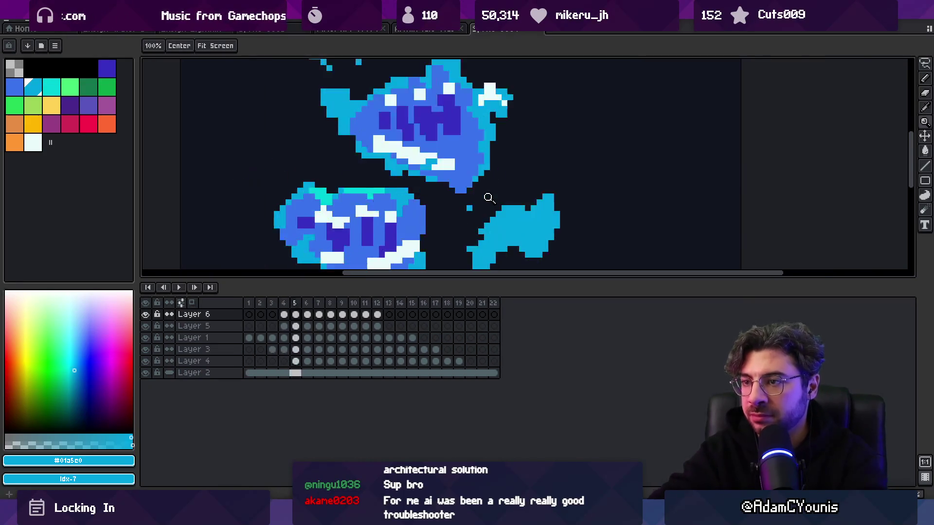
# Step: On frame 8, paint cyan pixels at the middle blob's top-left with the pencil
pyautogui.press('Right')
pyautogui.press('Right')
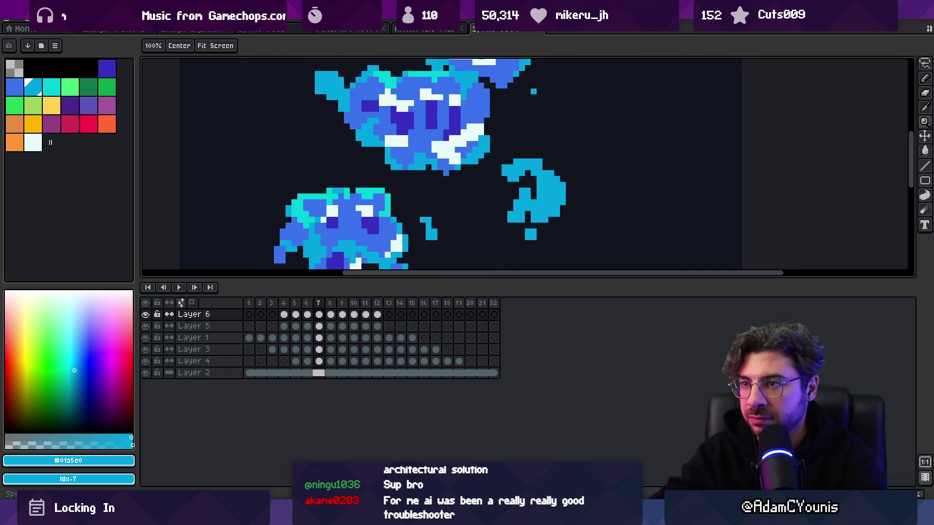
pyautogui.press('Right')
pyautogui.moveTo(343, 136); pyautogui.dragTo(410, 150)
pyautogui.press('b')
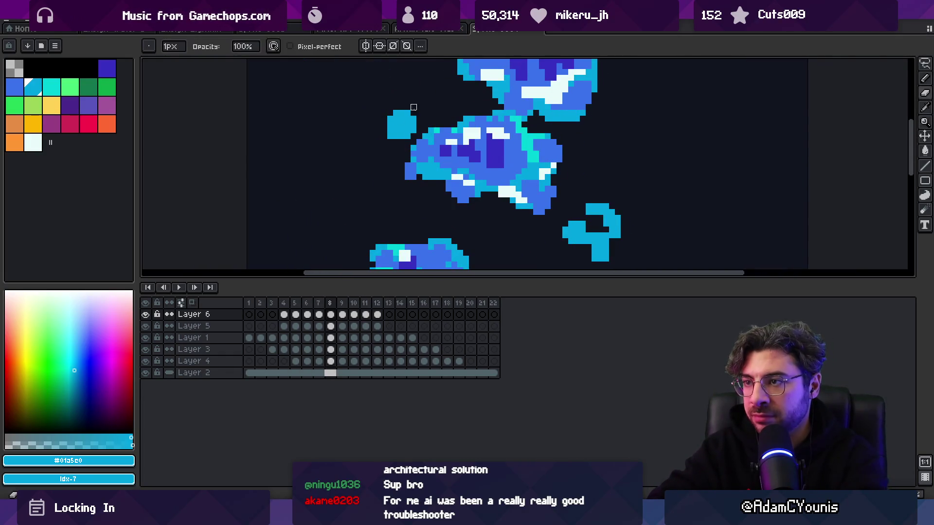
pyautogui.moveTo(381, 115); pyautogui.dragTo(384, 125)
# Step: Push the small cyan droplets further out, left on frame 10 and up-left on frame 11
pyautogui.moveTo(377, 313)
pyautogui.mouseDown()
pyautogui.moveTo(340, 315)
pyautogui.moveTo(348, 314)
pyautogui.mouseUp()
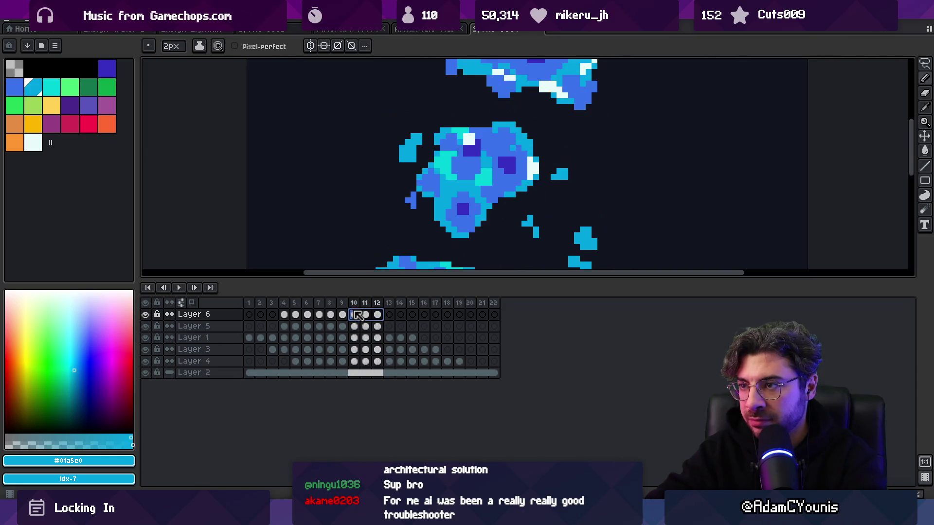
pyautogui.press('v')
pyautogui.moveTo(411, 161); pyautogui.dragTo(382, 154)
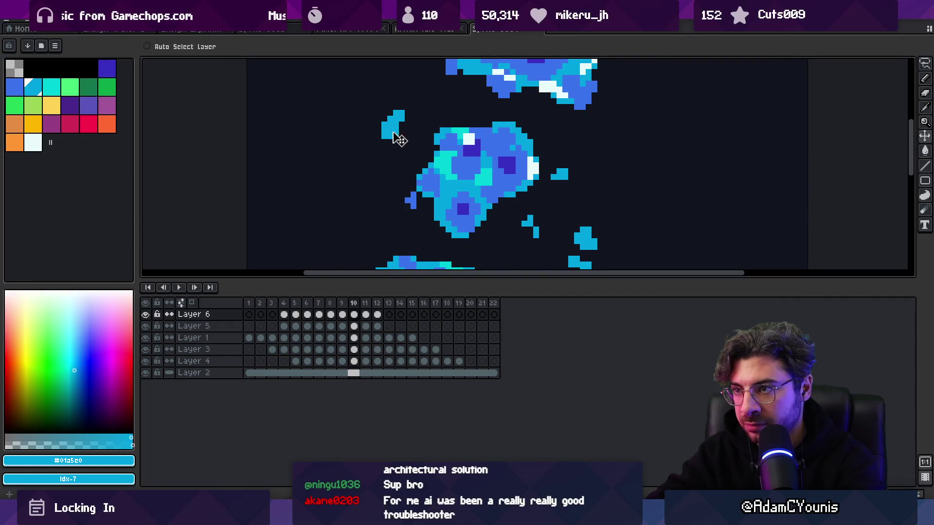
pyautogui.press('.')
pyautogui.press('.')
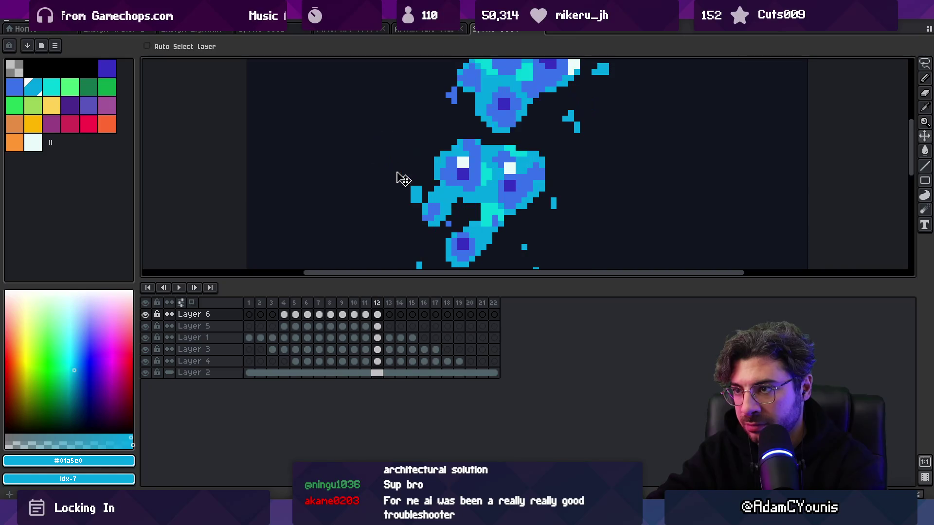
pyautogui.moveTo(417, 199); pyautogui.dragTo(388, 170)
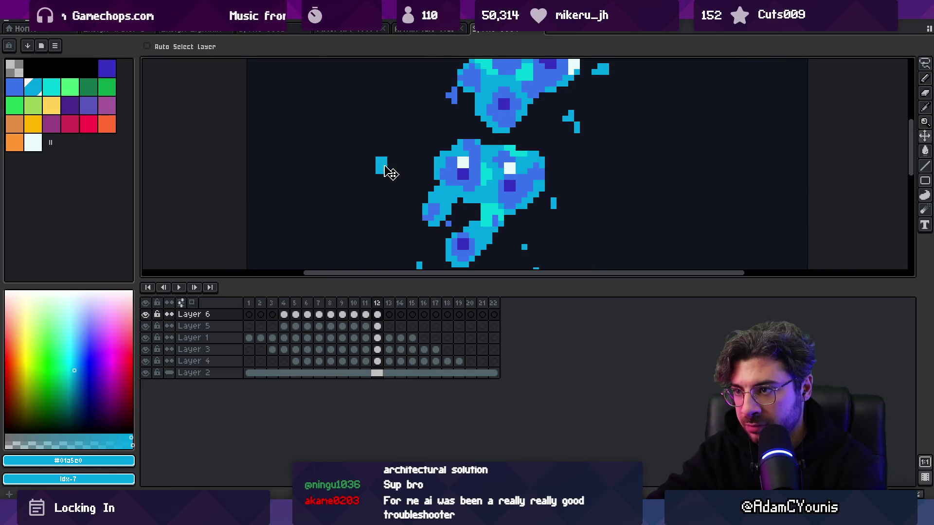
# Step: Advance to frame 13, restart the animation playback, and zoom out to watch
pyautogui.press('.')
pyautogui.press('Return')
pyautogui.press('z')
pyautogui.scroll(-4, 417, 142)
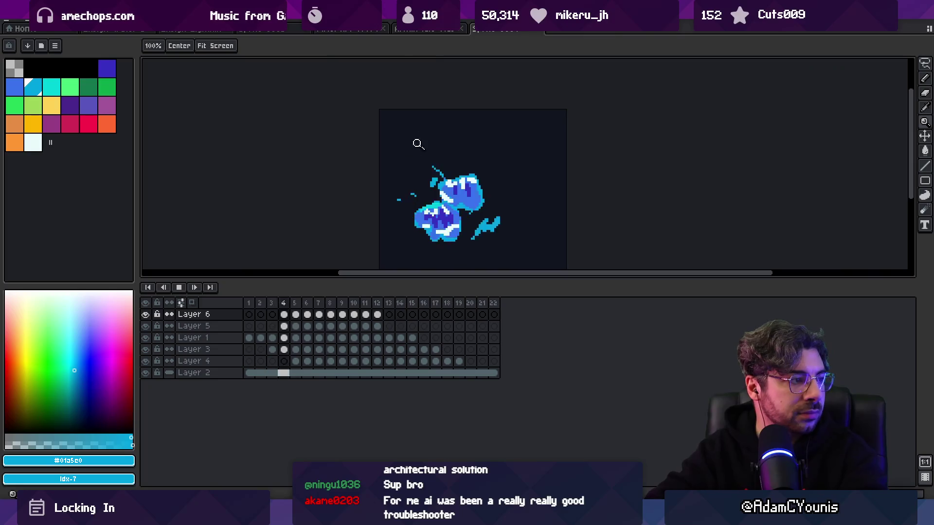
# Step: Watch the splash animation zoomed out, stop at frame 4, pan, and enlarge the canvas above the timeline
pyautogui.scroll(-2, 471, 165)
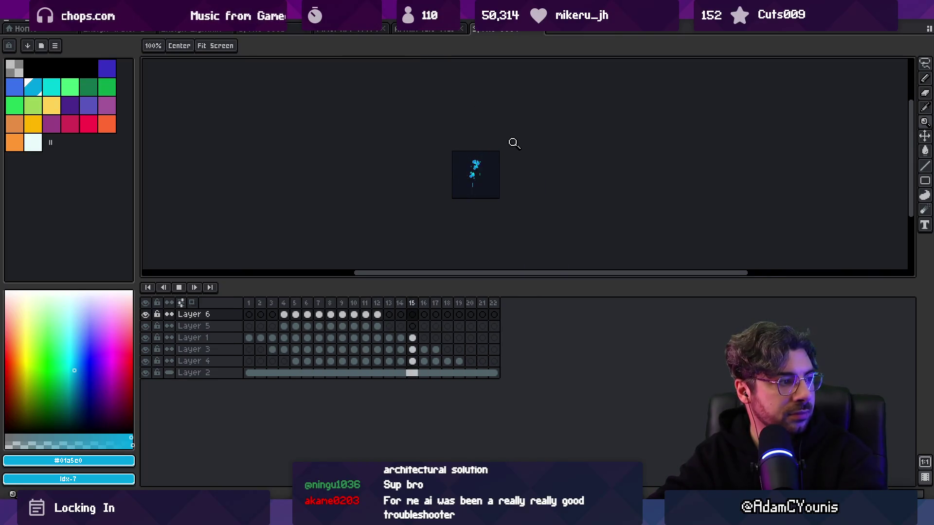
pyautogui.scroll(2, 506, 178)
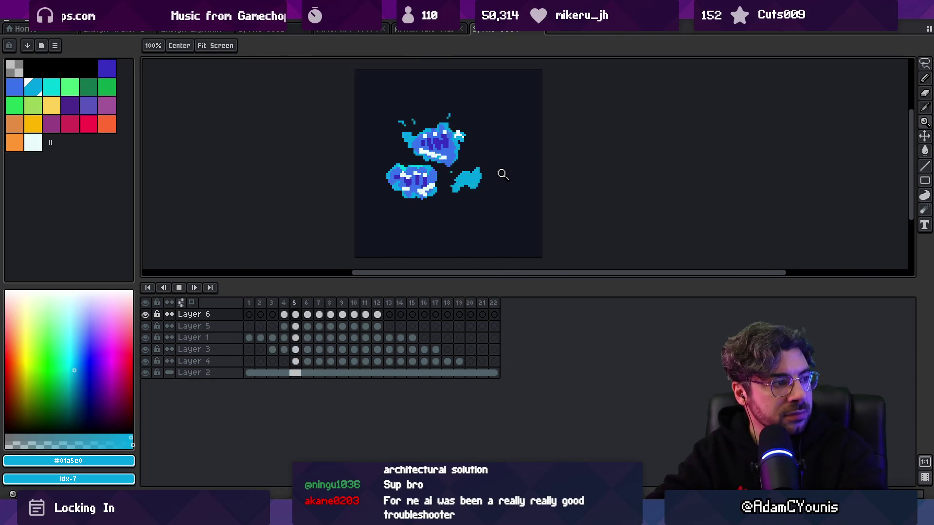
pyautogui.press('Return')
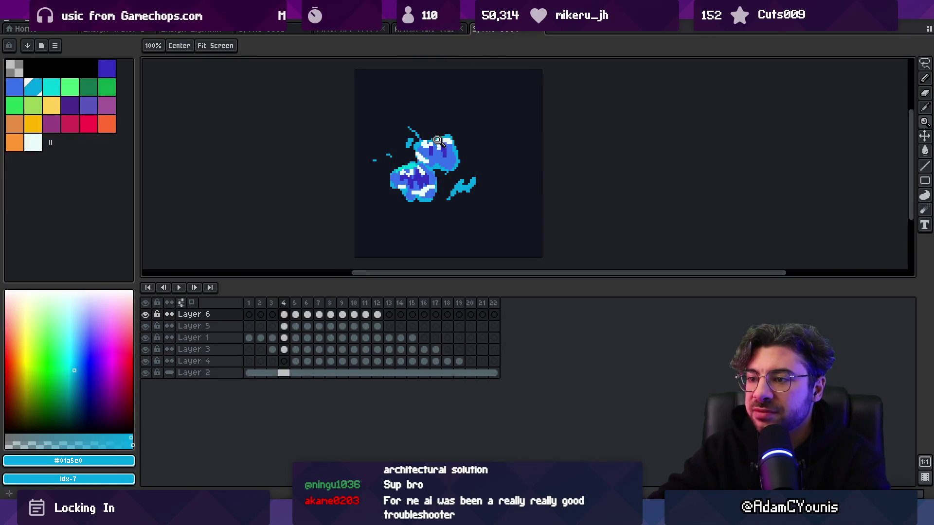
pyautogui.moveTo(359, 237); pyautogui.dragTo(248, 212)
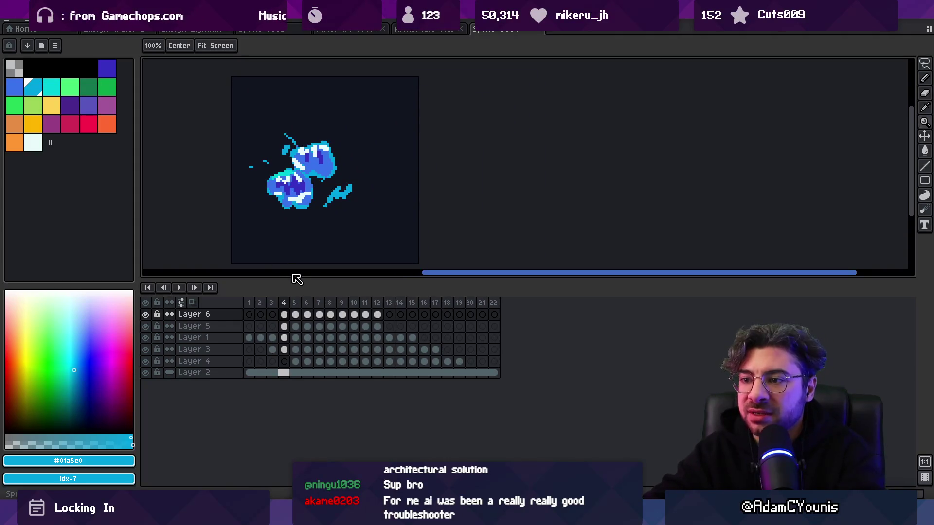
pyautogui.moveTo(290, 278)
pyautogui.mouseDown()
pyautogui.moveTo(290, 322)
pyautogui.moveTo(317, 243)
pyautogui.moveTo(341, 239)
pyautogui.moveTo(352, 225)
pyautogui.mouseUp()
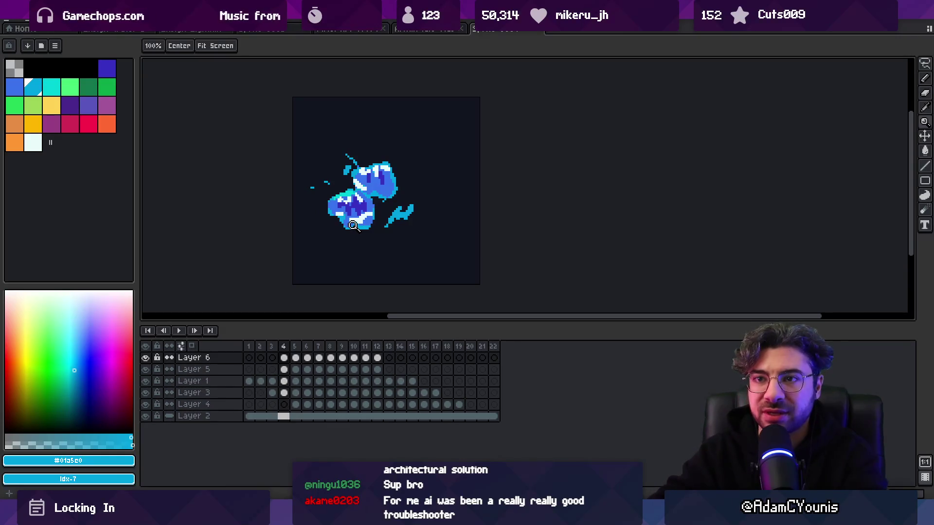
# Step: Jump to frame 22, then browse the swoosh and cyan blob sprite documents
pyautogui.click(495, 345)
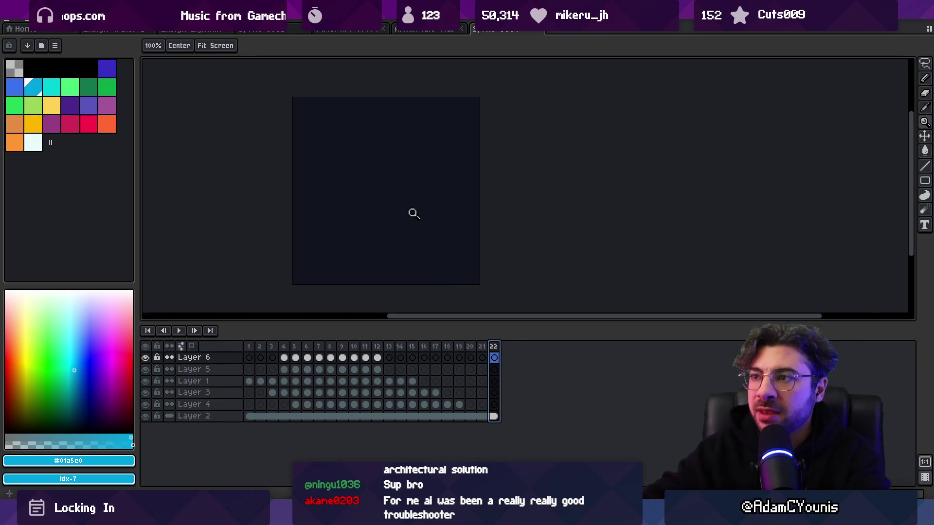
pyautogui.click(418, 30)
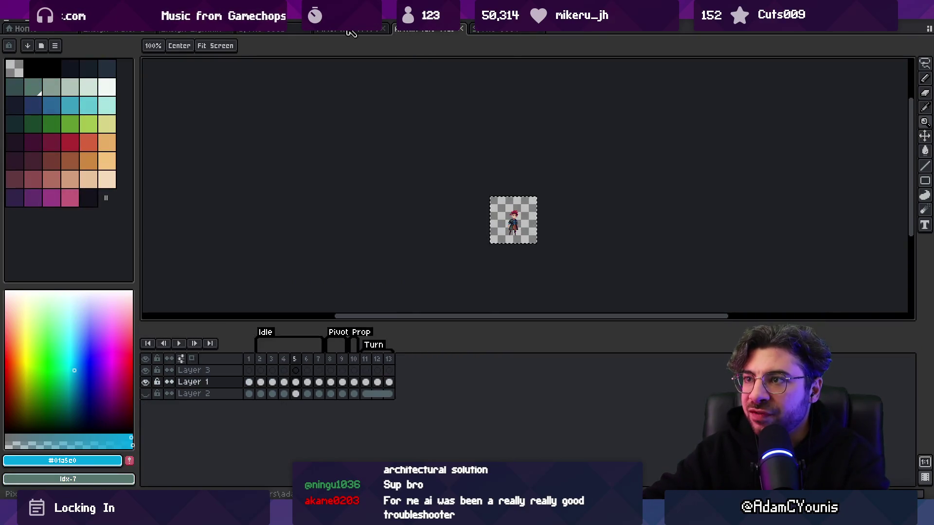
pyautogui.click(351, 30)
pyautogui.click(260, 30)
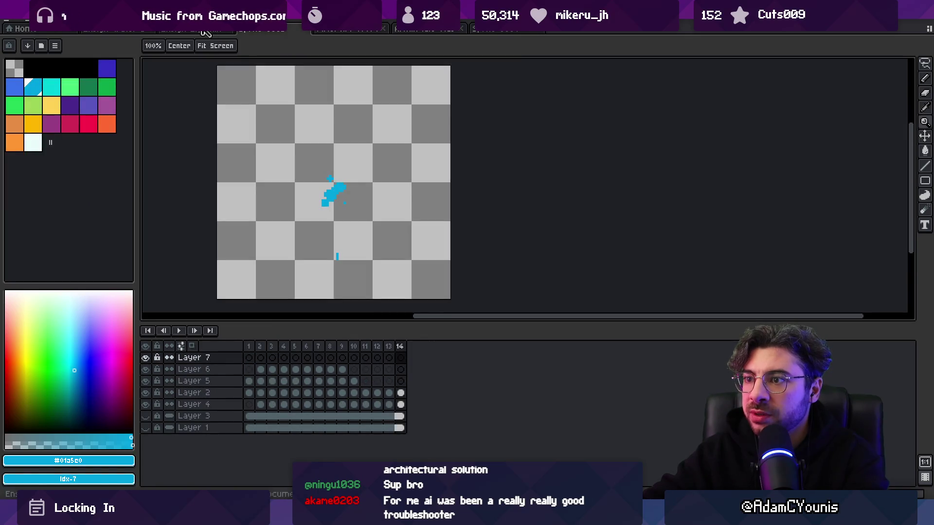
pyautogui.click(489, 30)
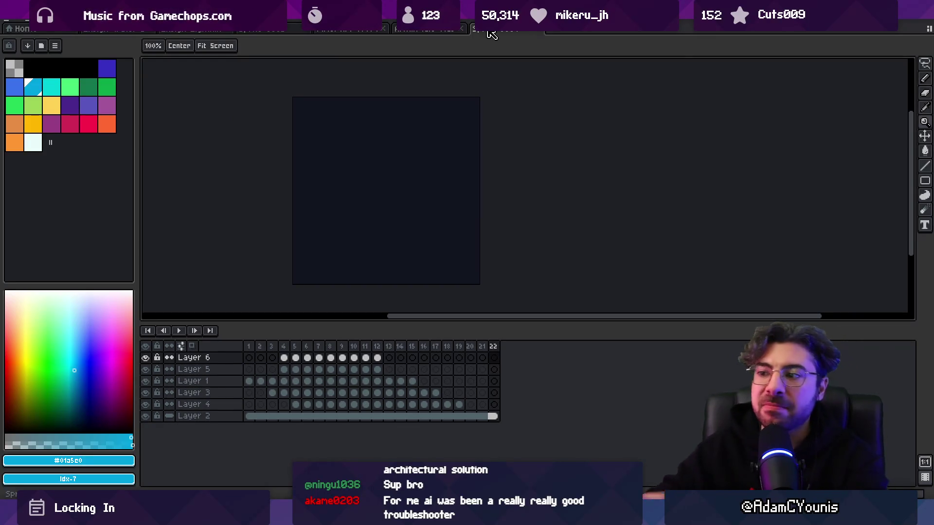
# Step: Open the seven-layer cyan sprite and select all 14 frames across every layer
pyautogui.click(336, 30)
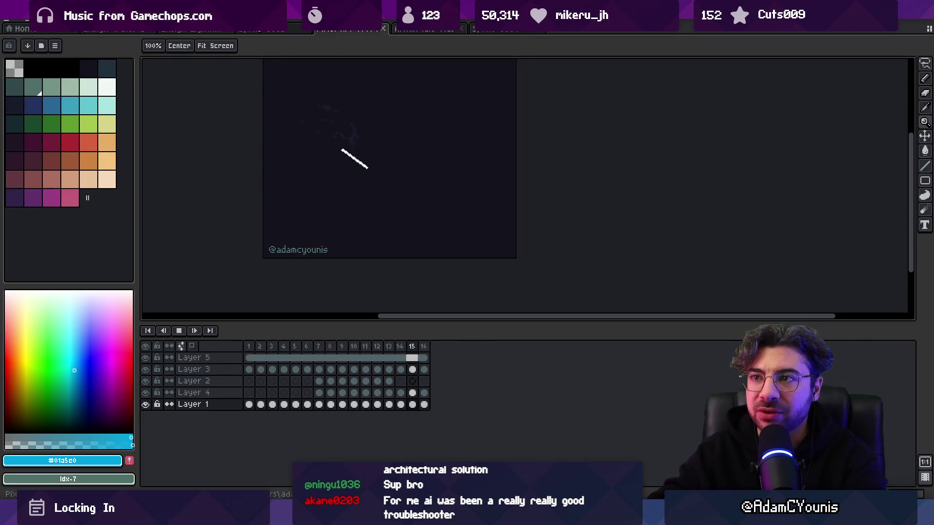
pyautogui.click(382, 28)
pyautogui.click(261, 28)
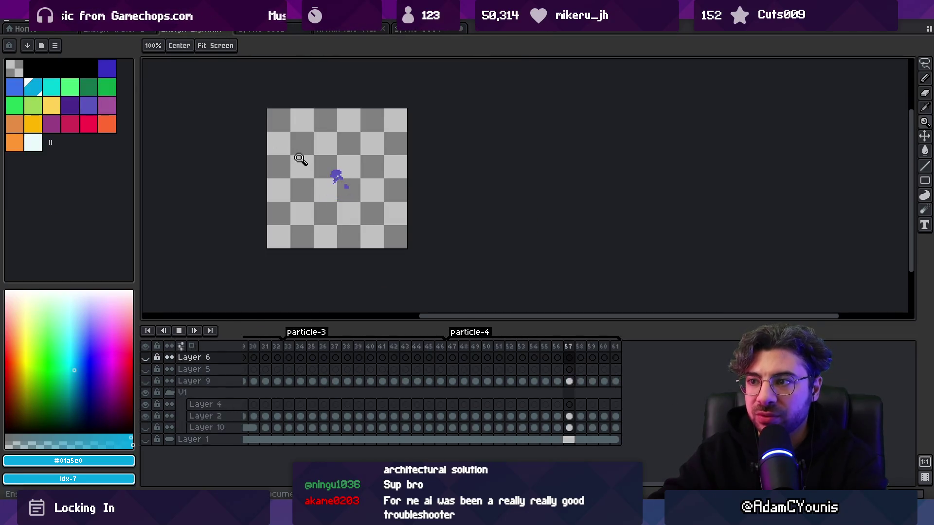
pyautogui.click(152, 32)
pyautogui.moveTo(255, 347)
pyautogui.mouseDown()
pyautogui.moveTo(414, 351)
pyautogui.moveTo(243, 349)
pyautogui.mouseUp()
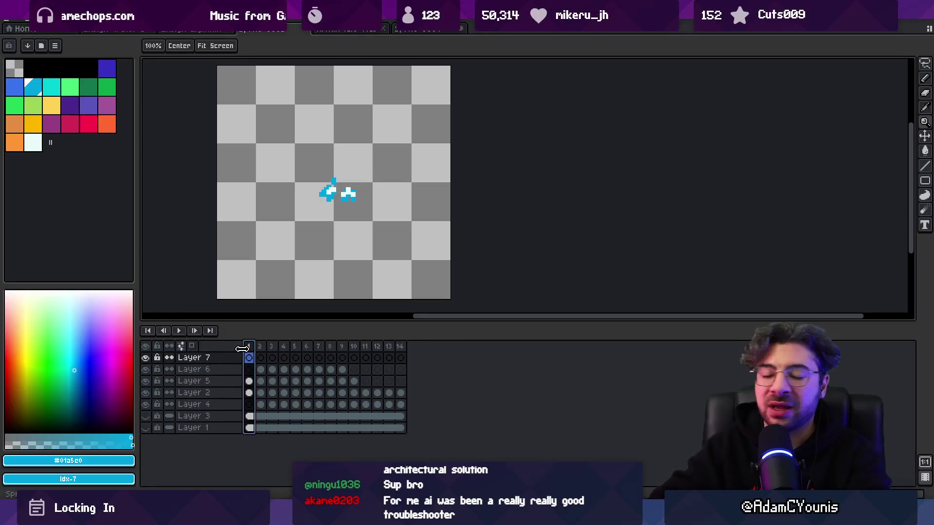